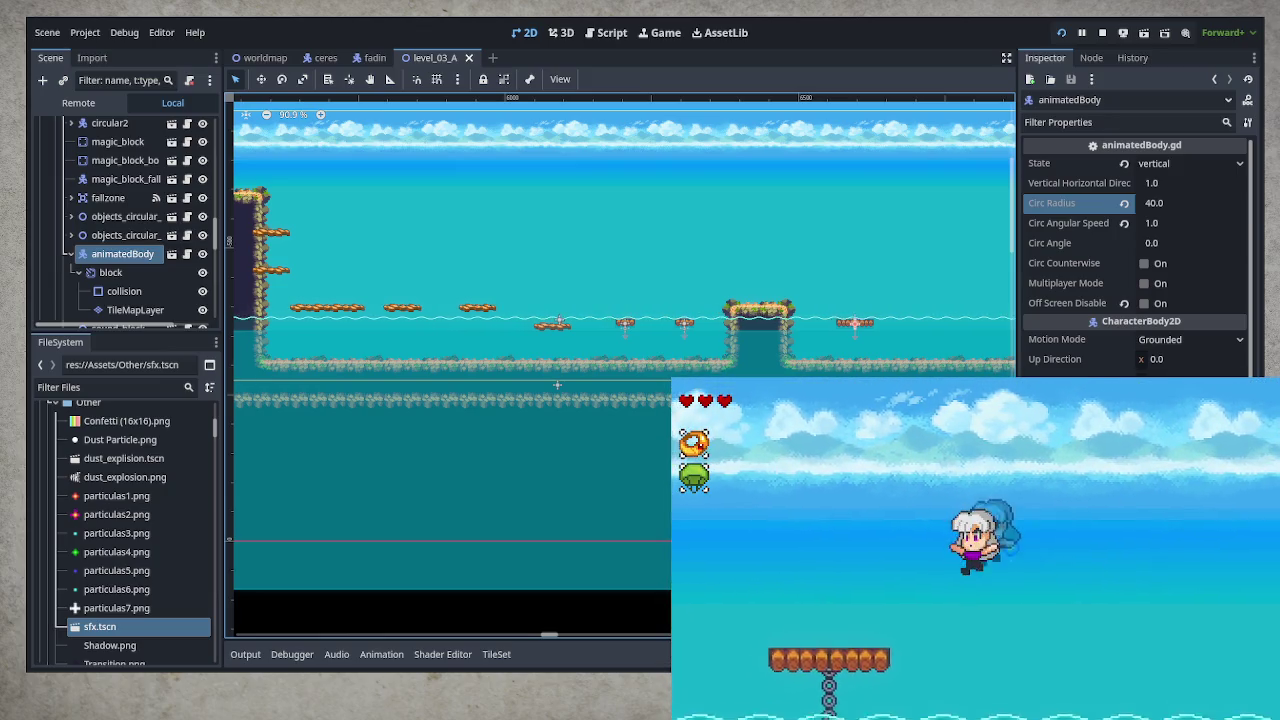
Swim the character right underwater, then leap onto the chained platform and rocky island
key("Right")
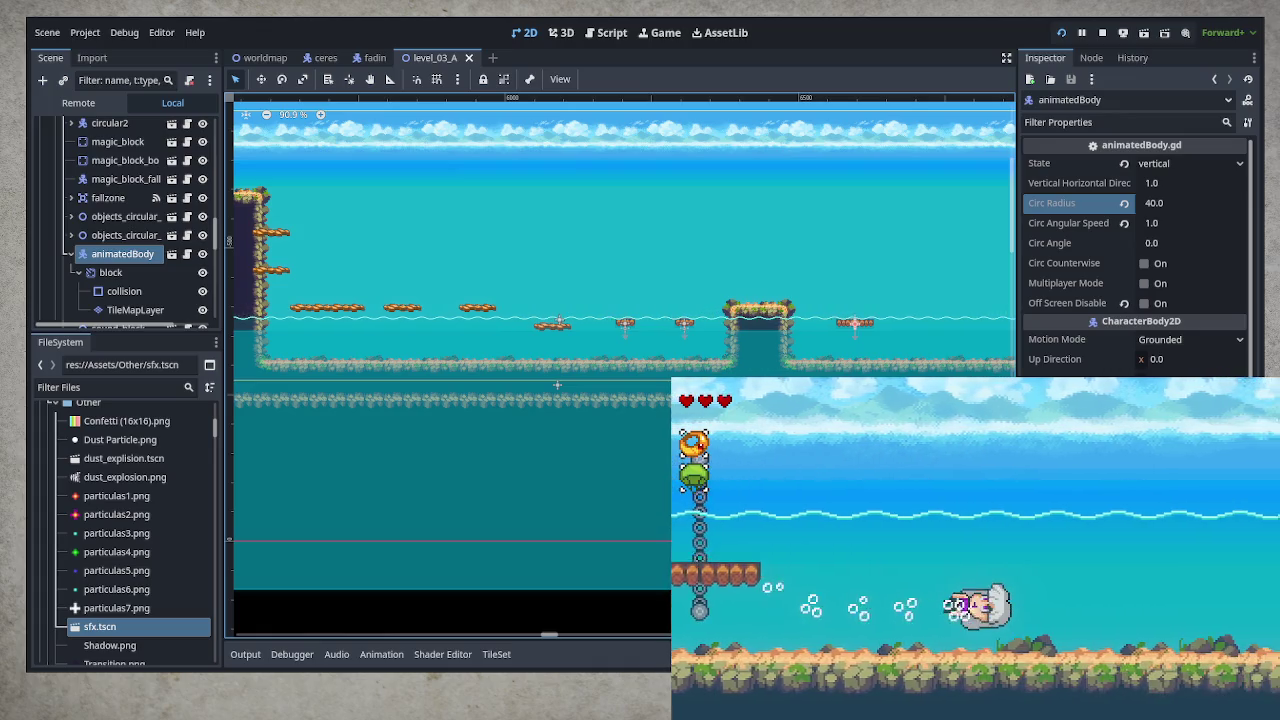
key("space")
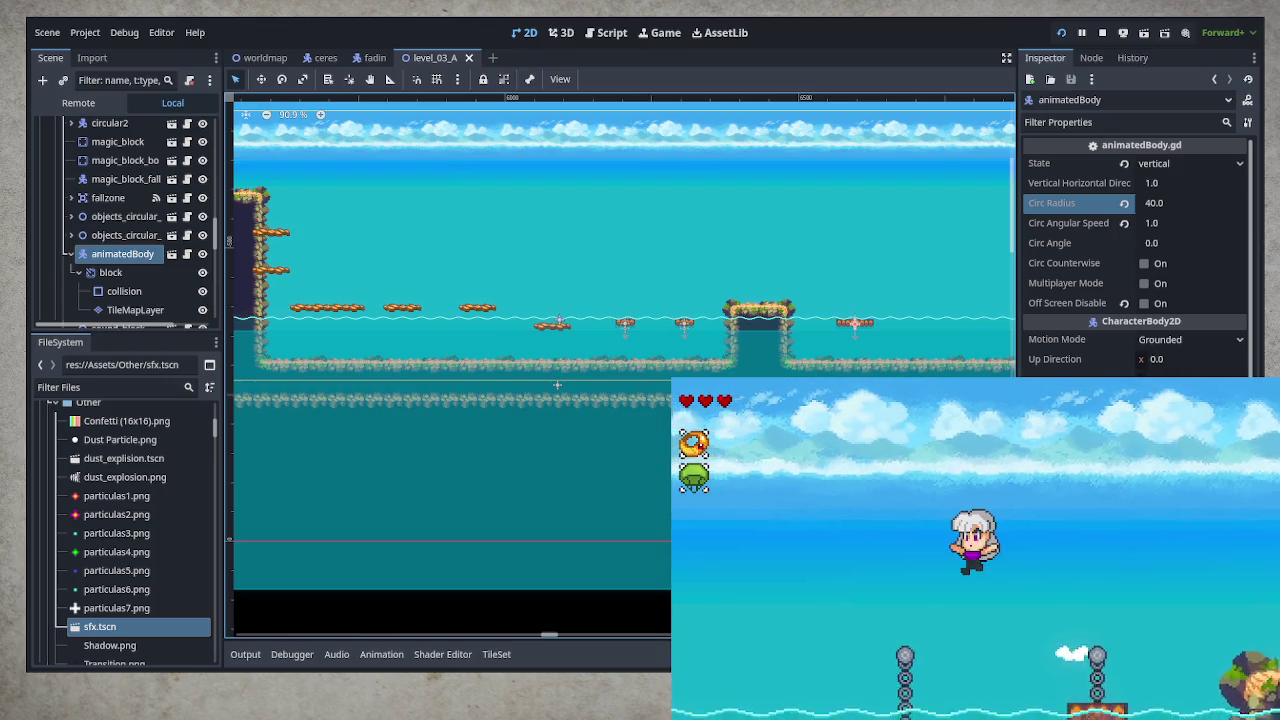
key("Right")
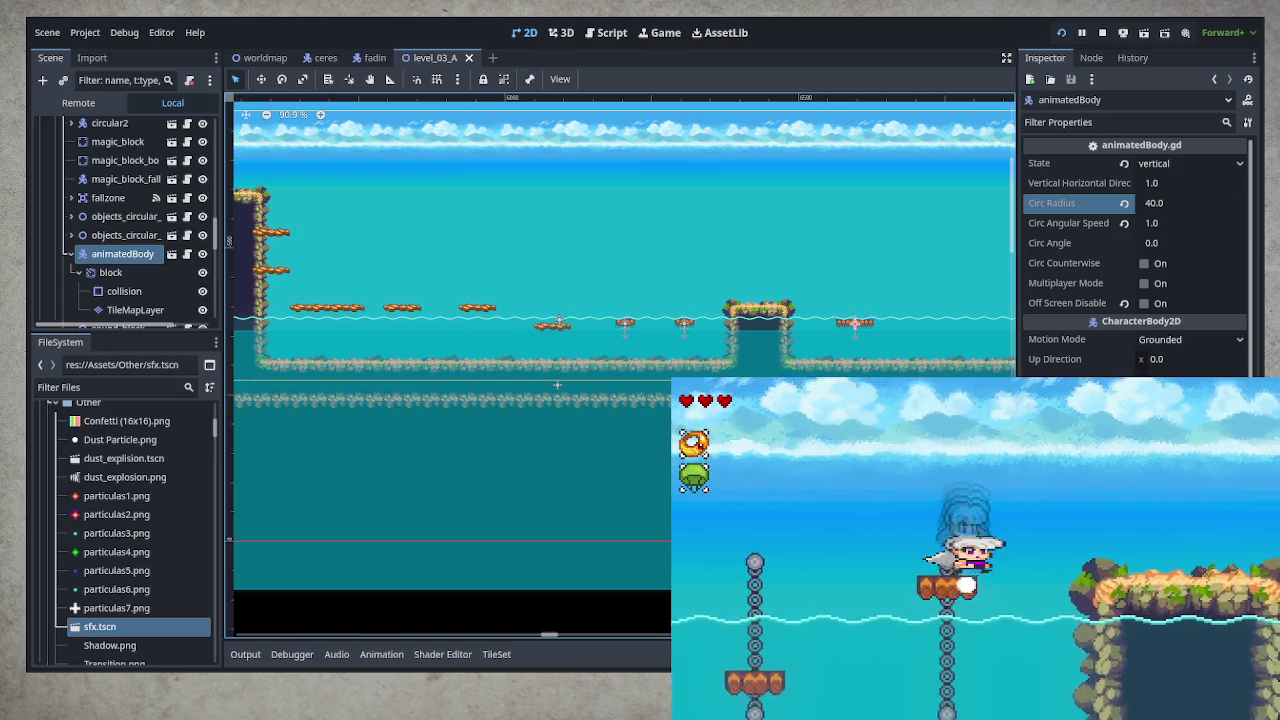
key("space")
key("space")
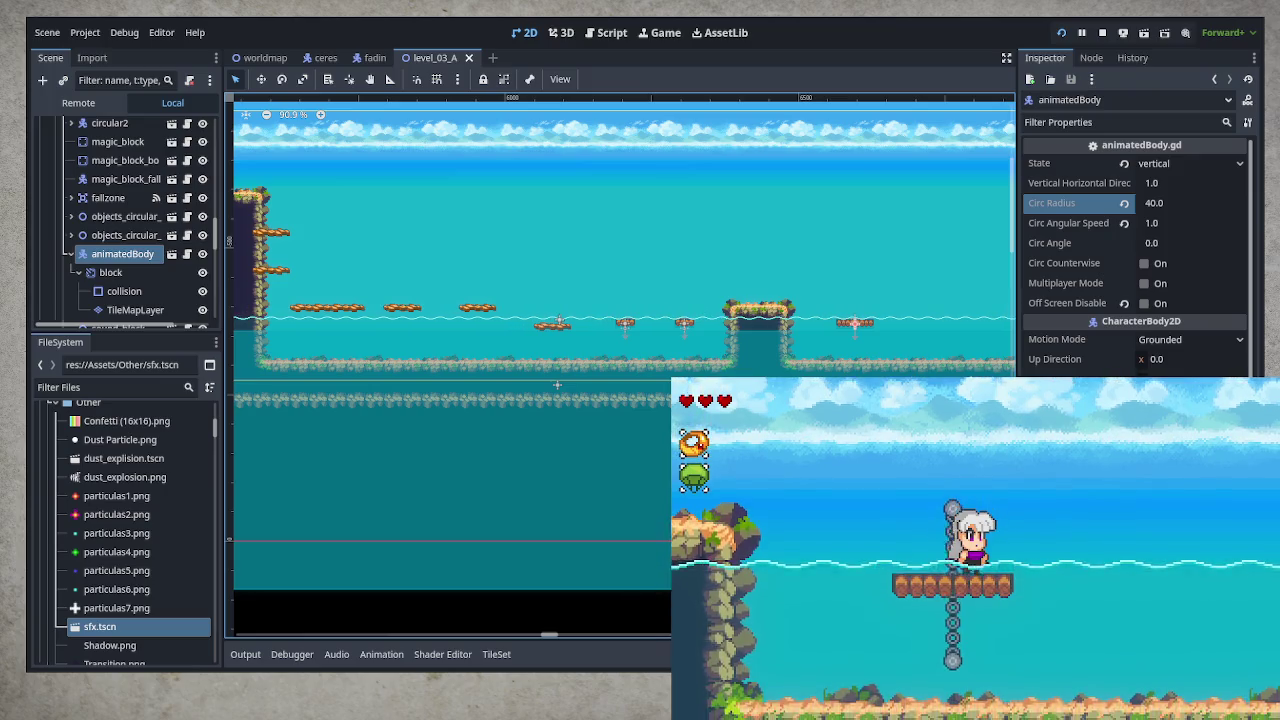
Set animatedBody's Circ Angular Speed to 2.0 in the Inspector
left_click(1183, 223)
type("2")
key("Return")
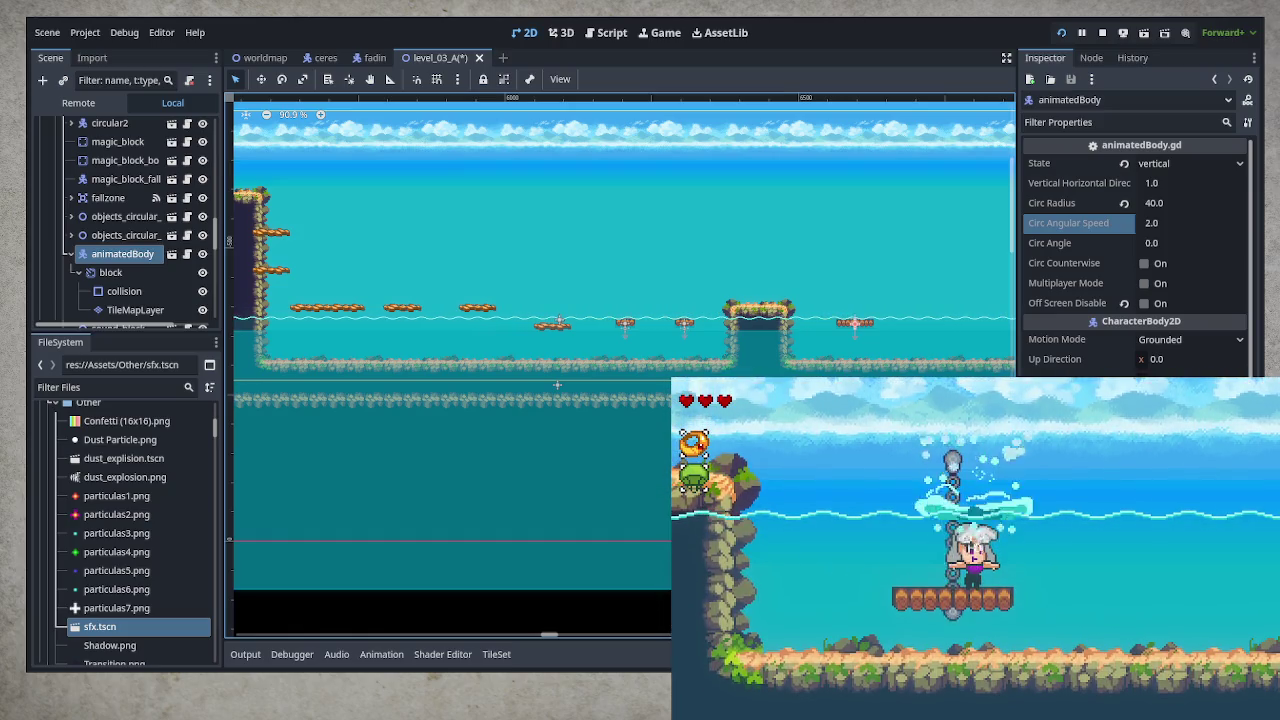
Test the faster platform by jumping between the rock island and the chained platform
key("space")
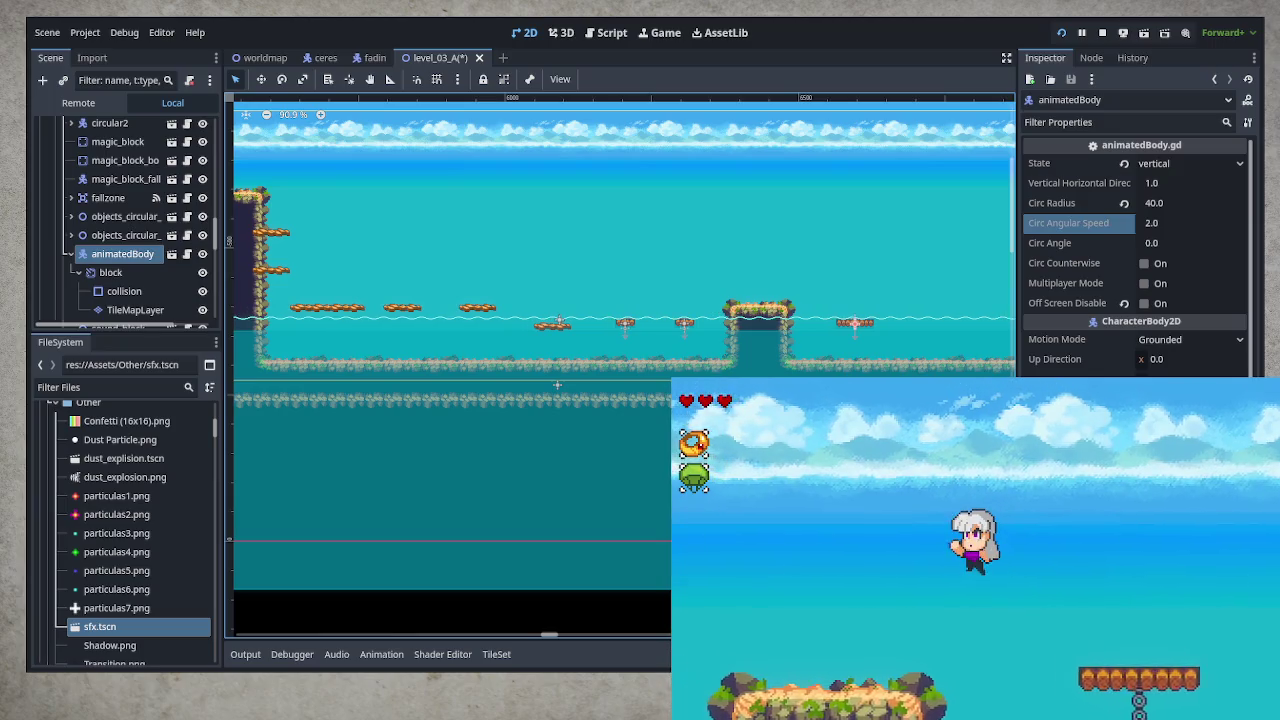
key("Right")
key("space")
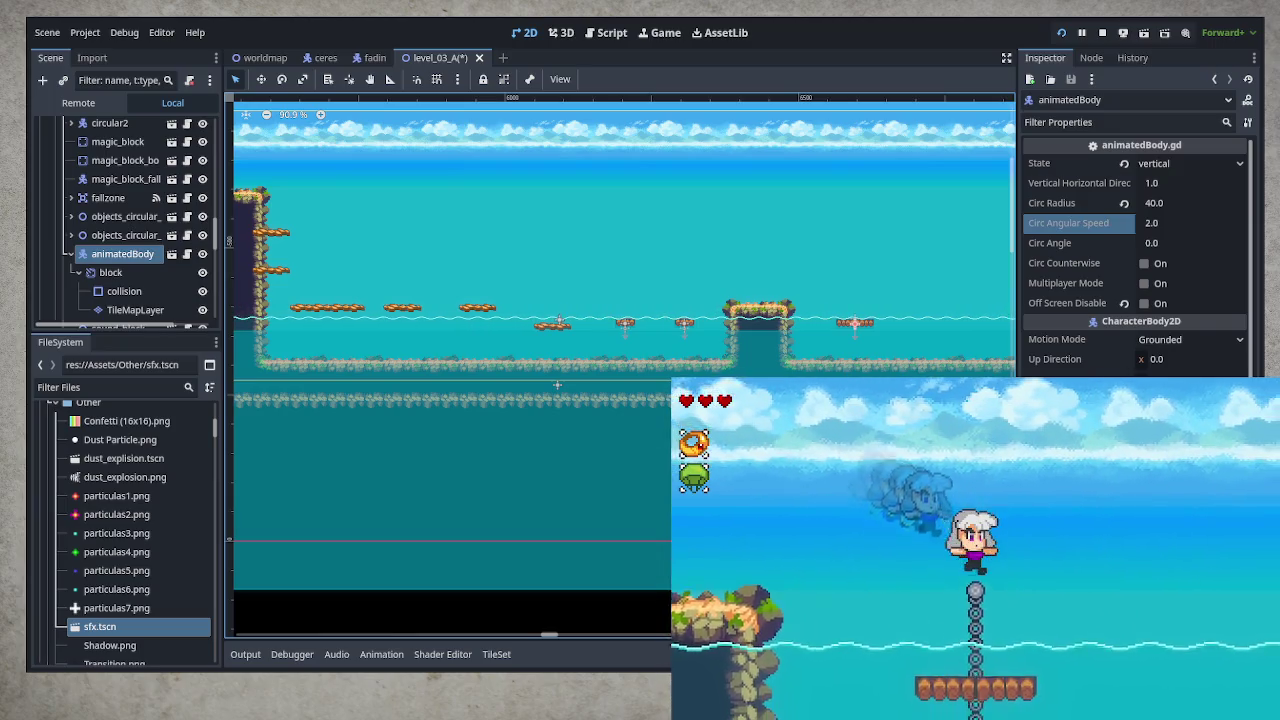
key("space")
key("shift")
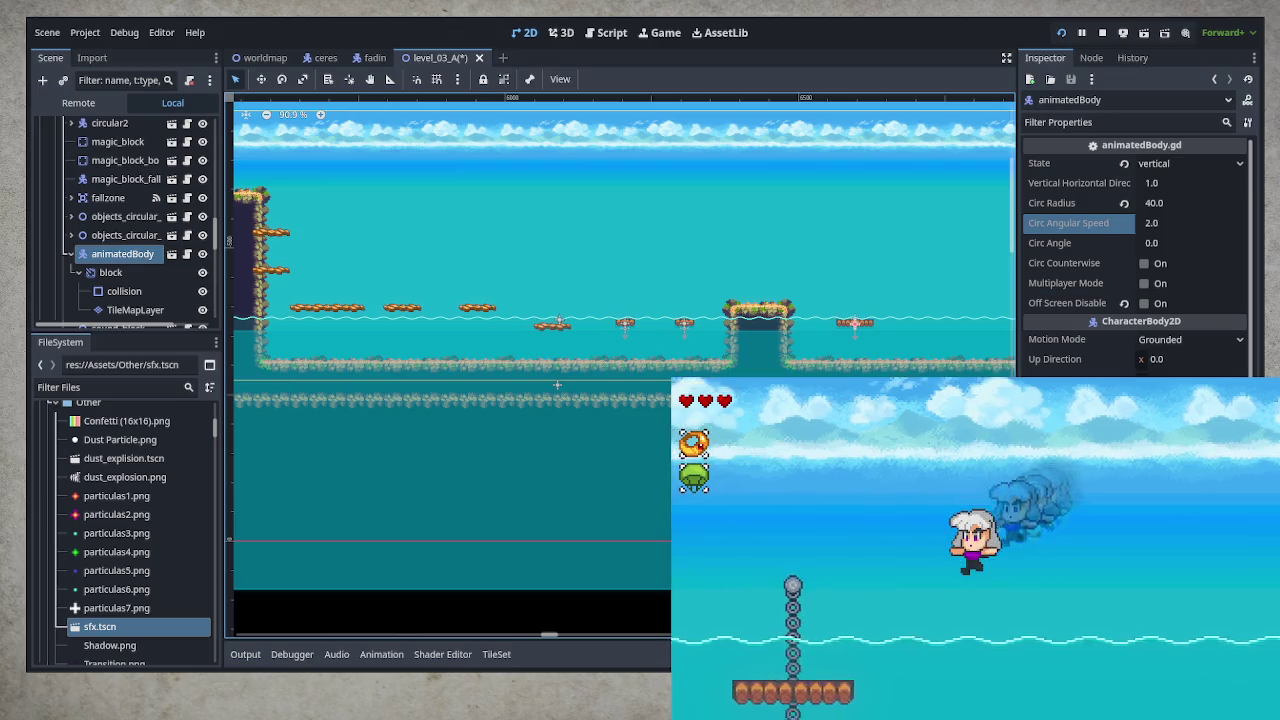
key("Left")
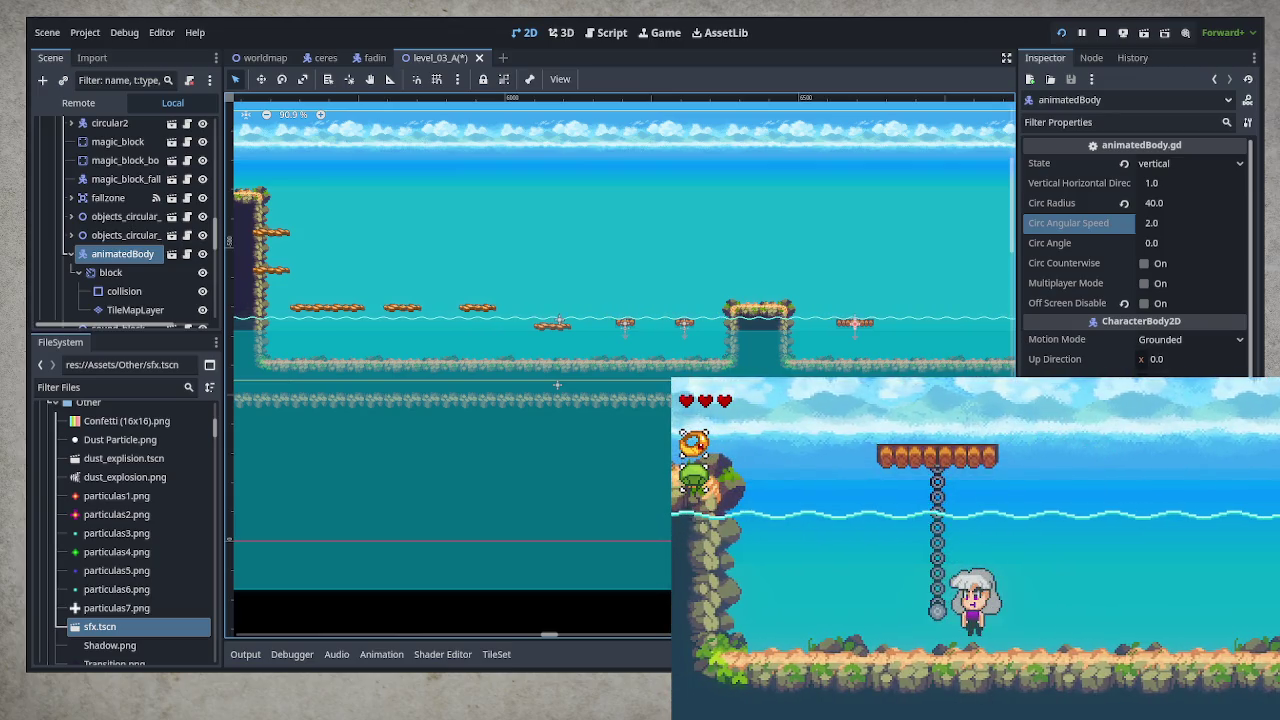
key("space")
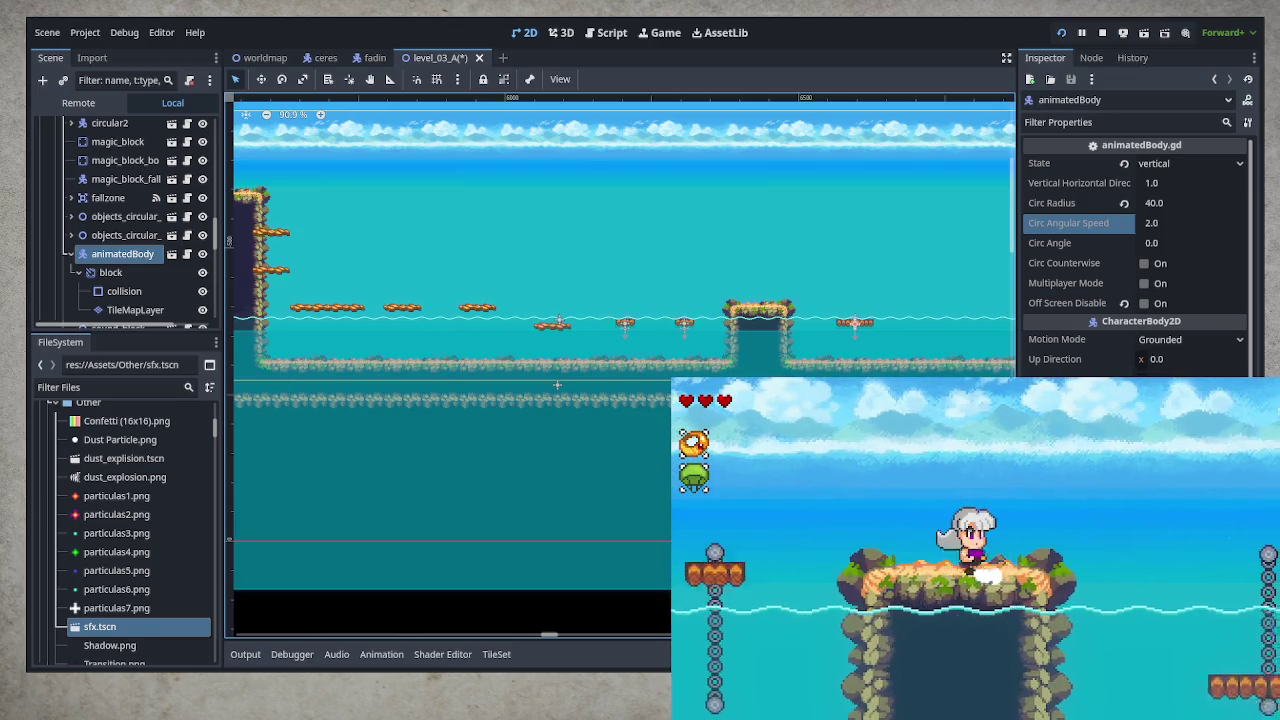
key("space")
key("Right")
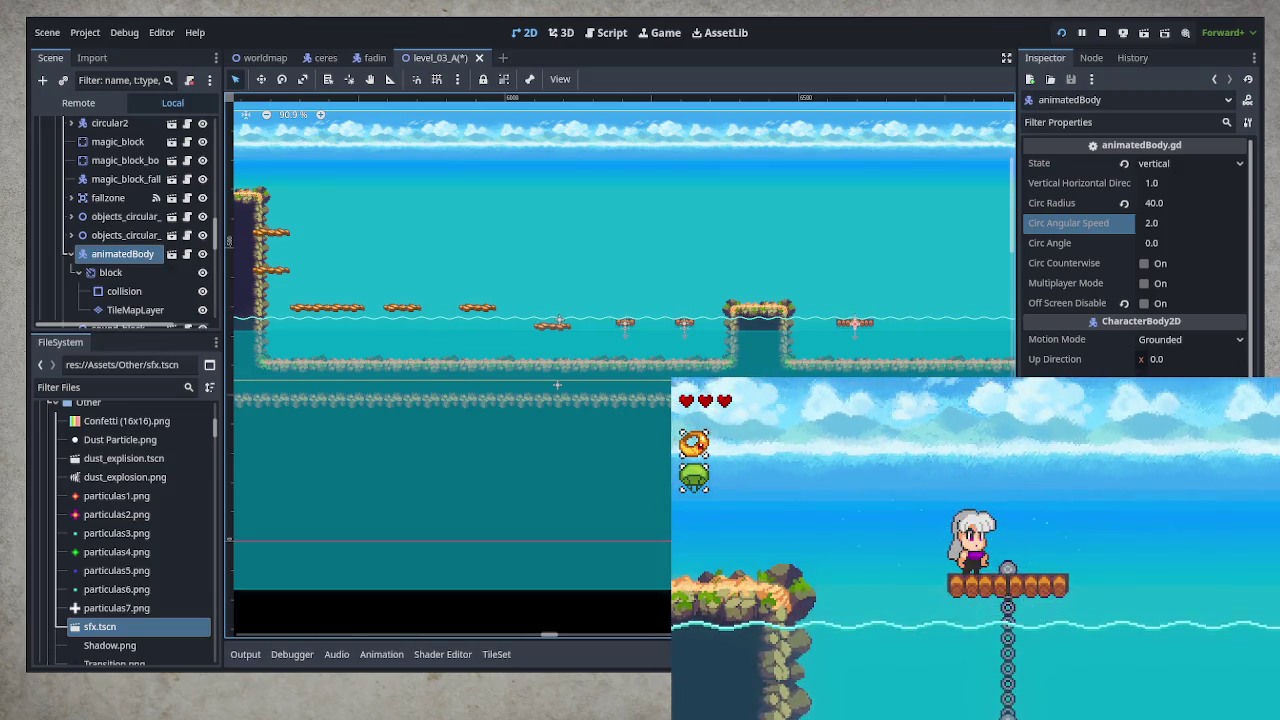
key("space")
key("Left")
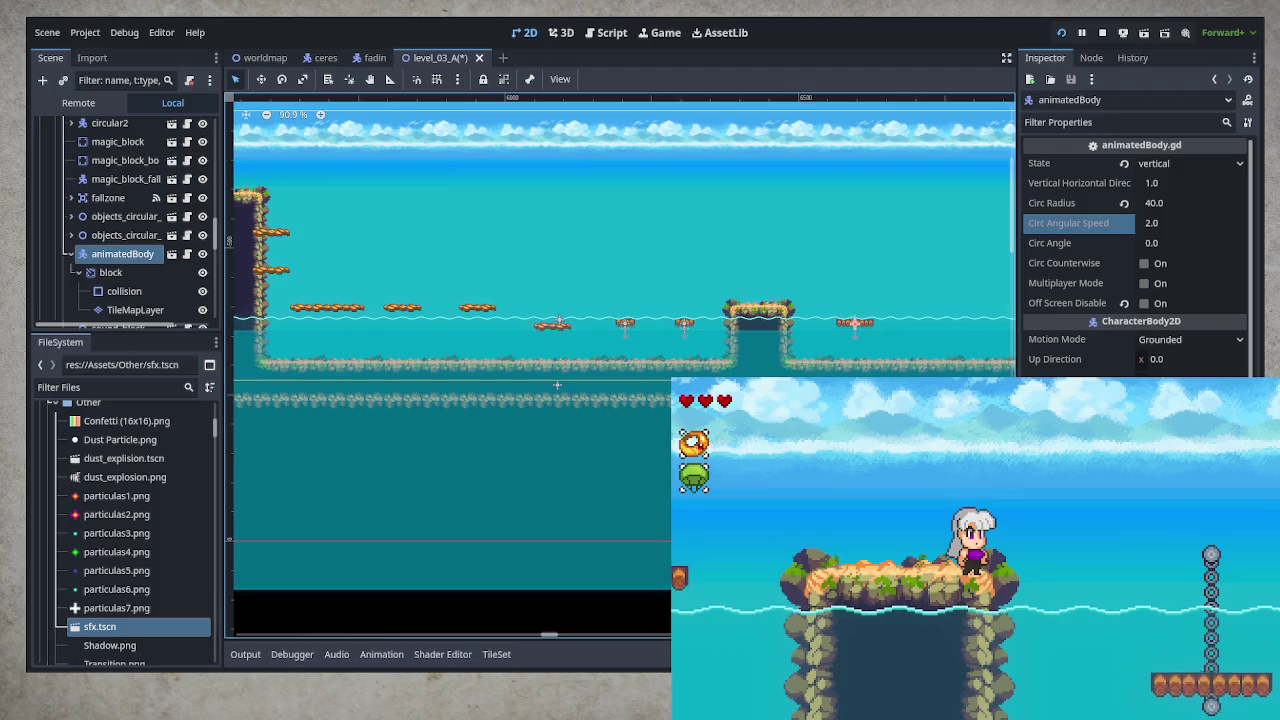
Pan the 2D view to the flooded cave and select the ronalfish enemy node
scroll(530, 410, "right", 5)
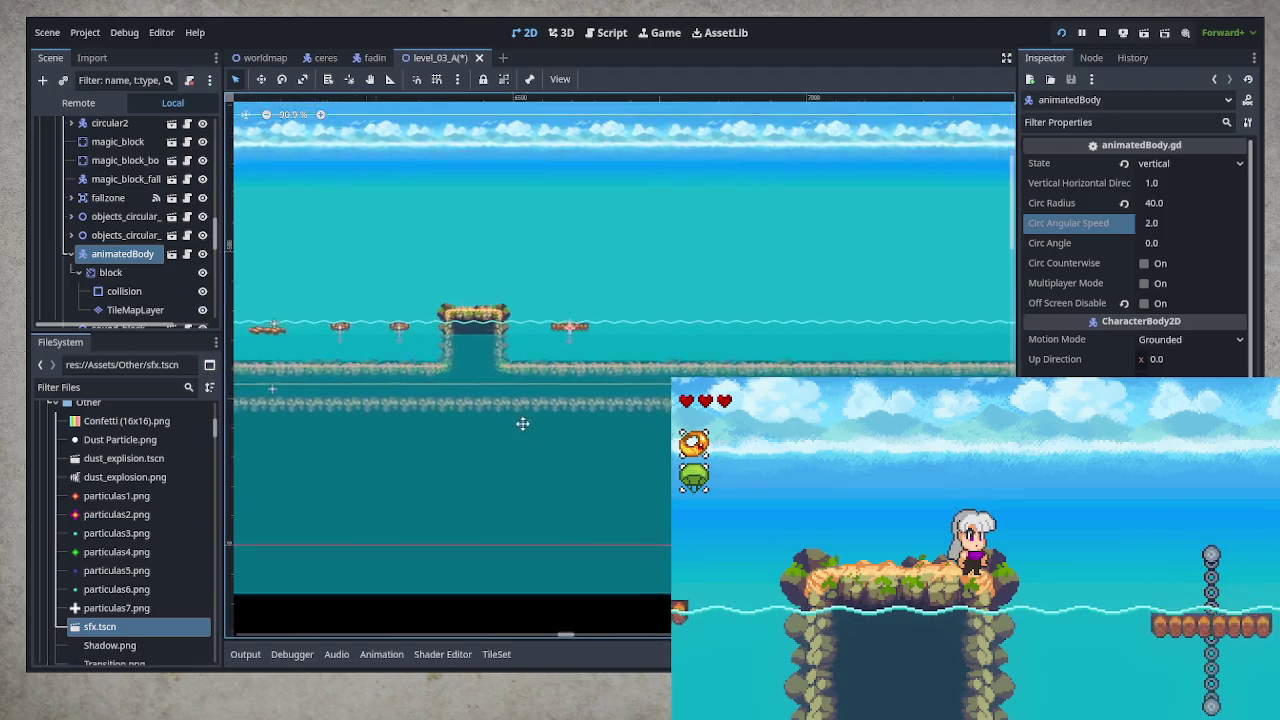
scroll(522, 423, "right", 1)
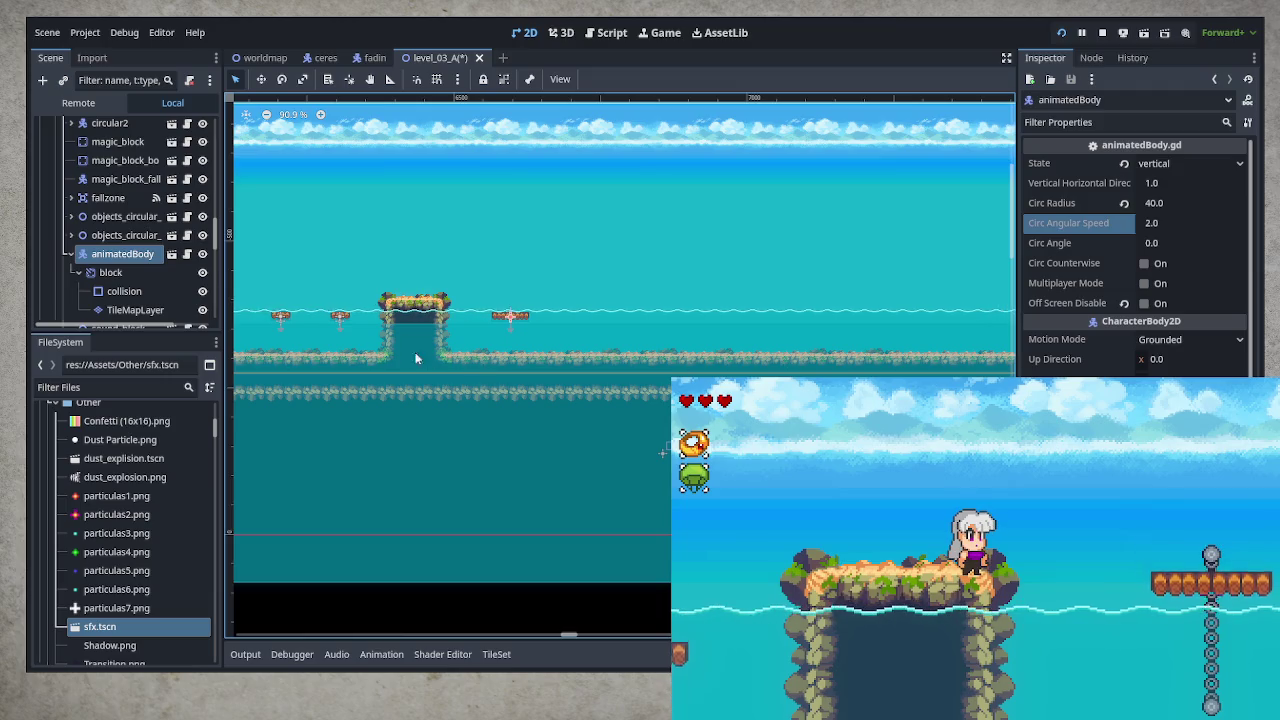
left_click_drag(463, 364, 641, 410)
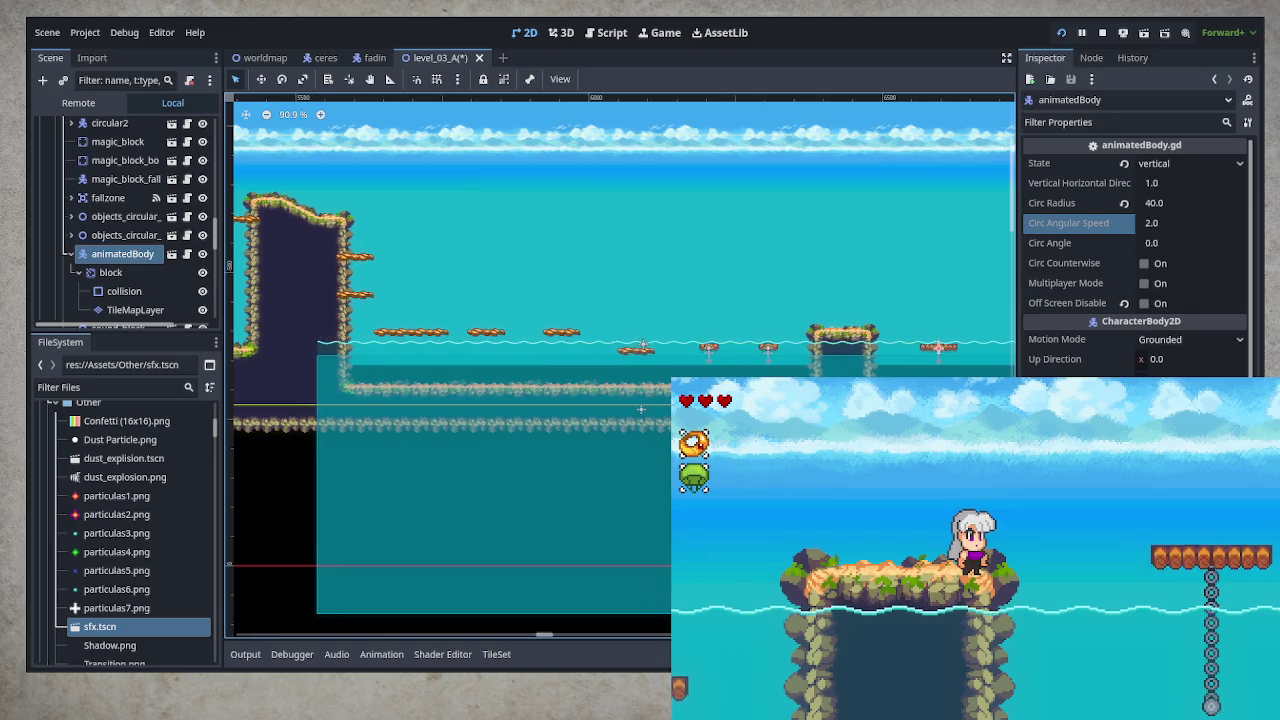
scroll(641, 409, "left", 15)
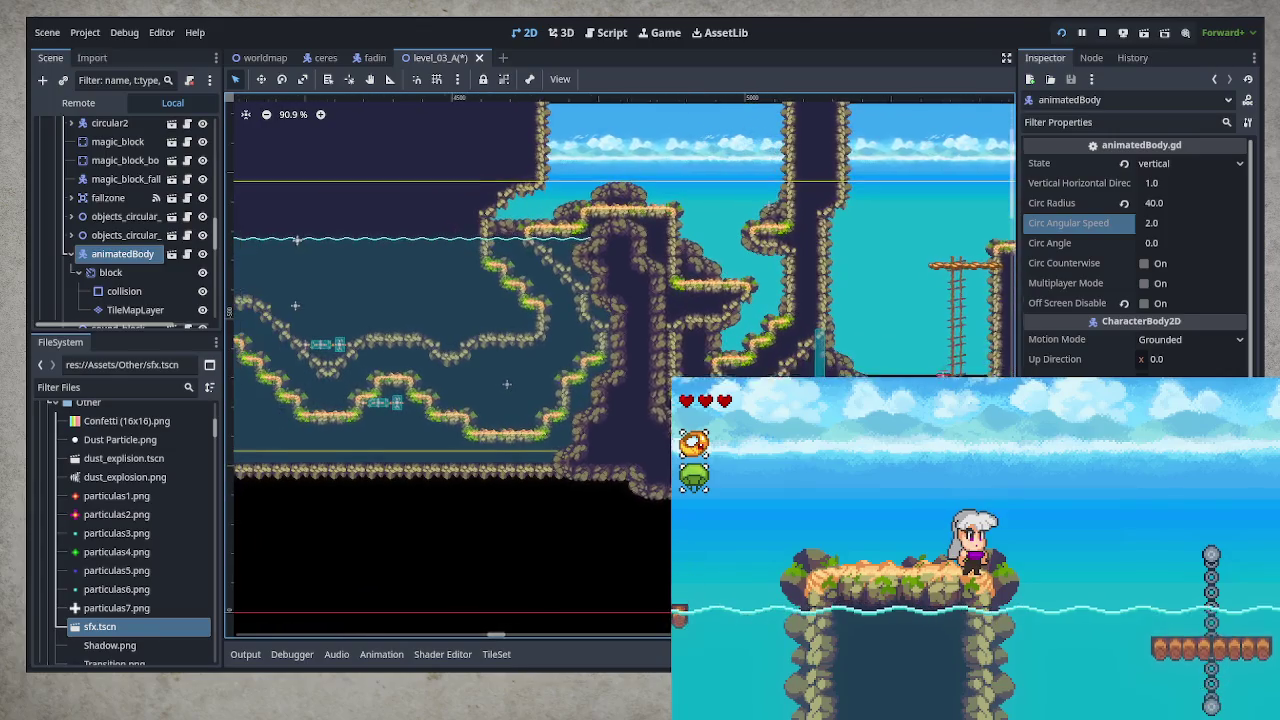
scroll(641, 409, "left", 1)
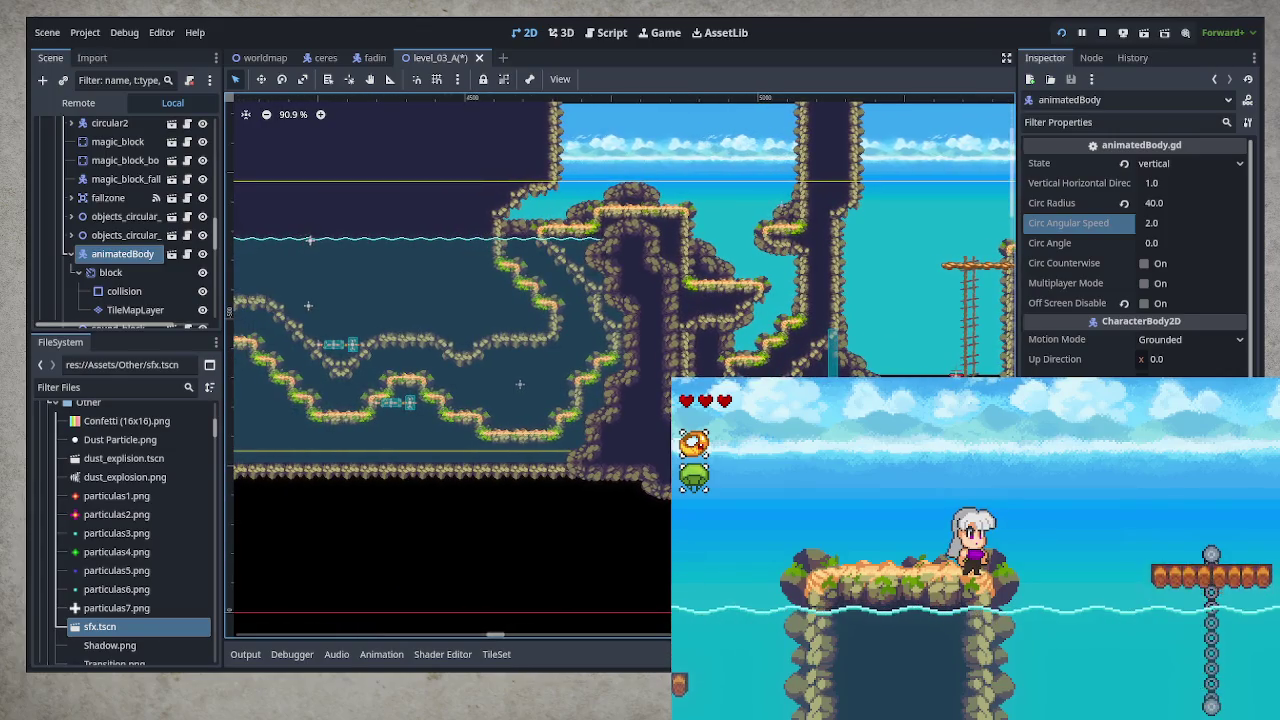
left_click(103, 238)
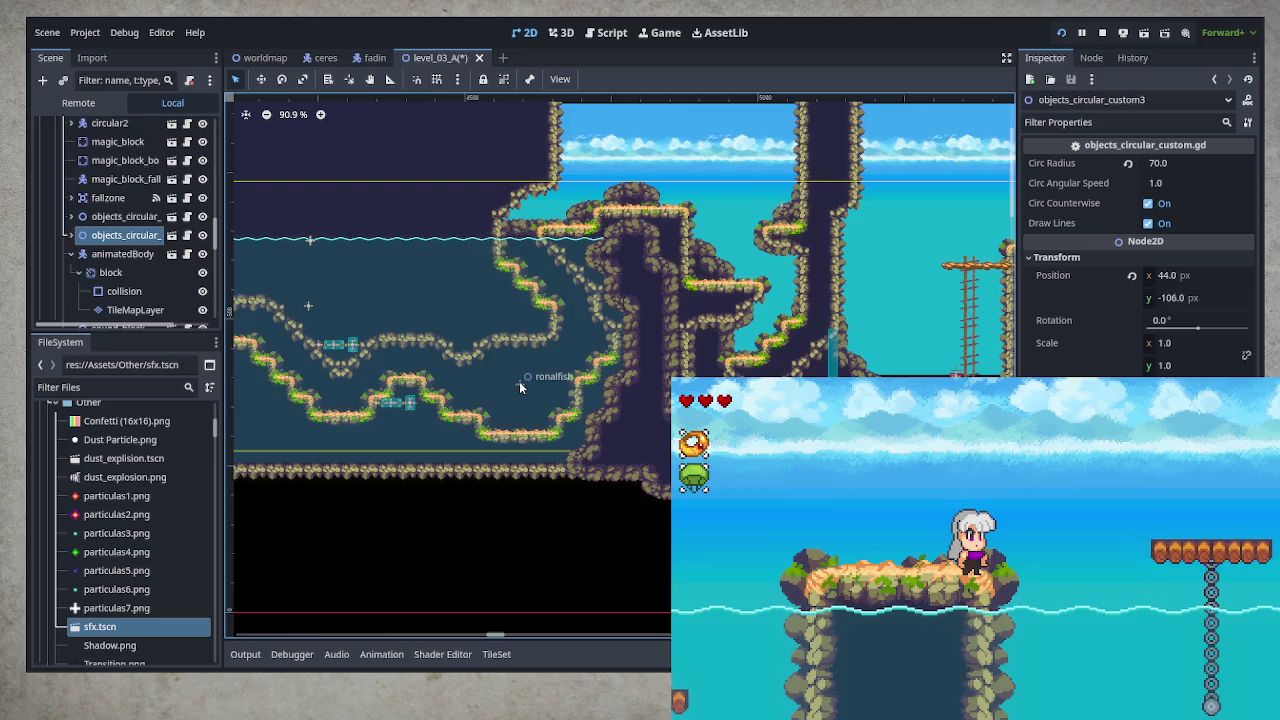
left_click(519, 382)
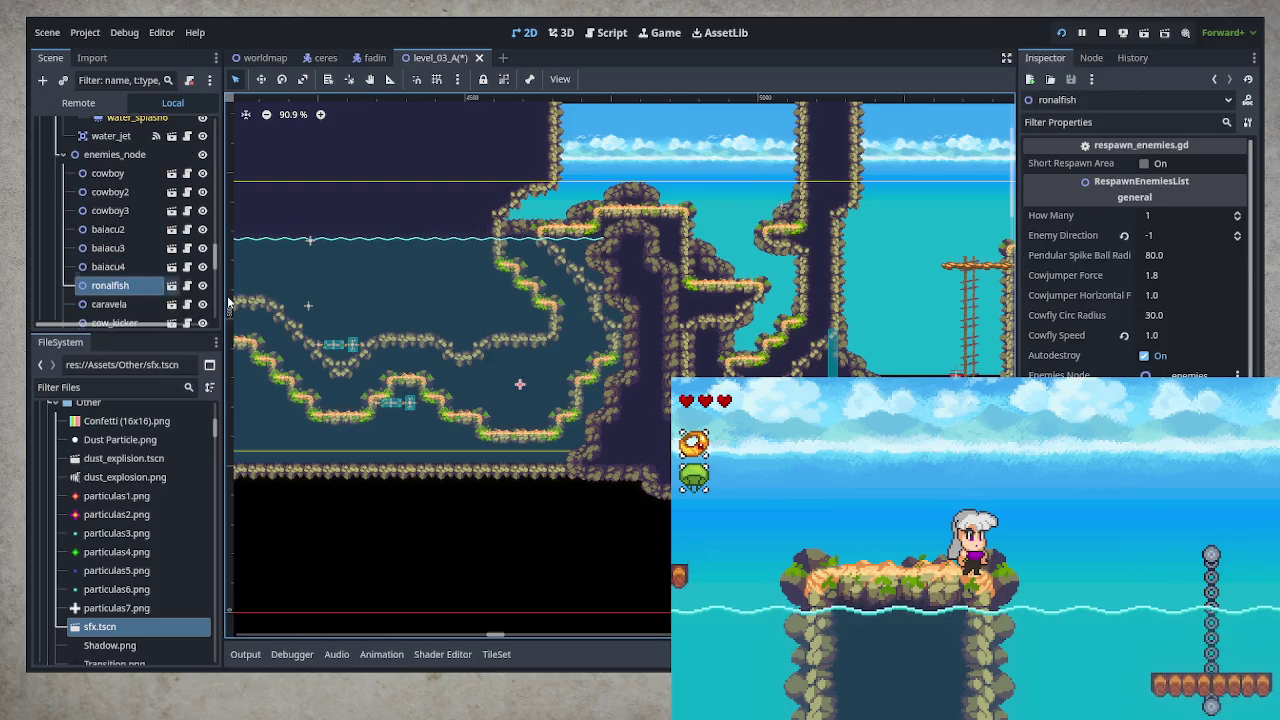
Duplicate ronalfish and move the ronalfish2 copy out into the water
key("ctrl+d")
left_click(260, 79)
left_click_drag(519, 383, 563, 365)
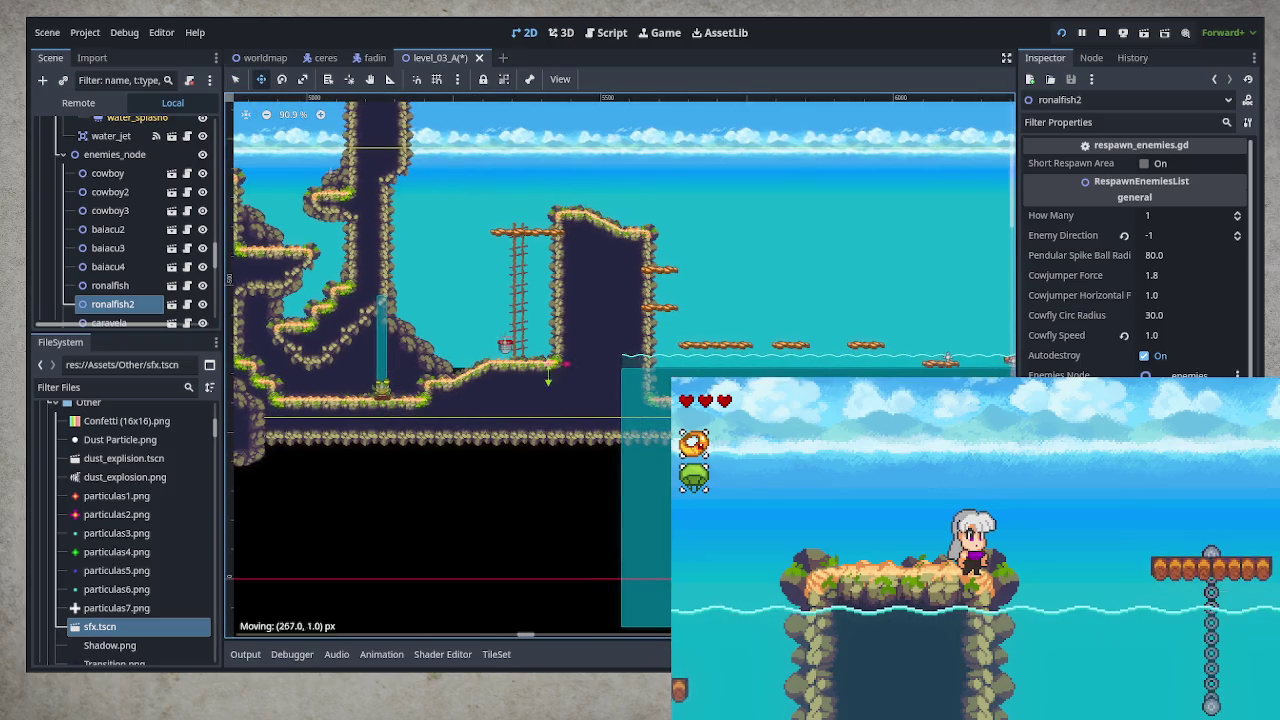
scroll(563, 365, "up", 12)
left_click_drag(725, 373, 562, 364)
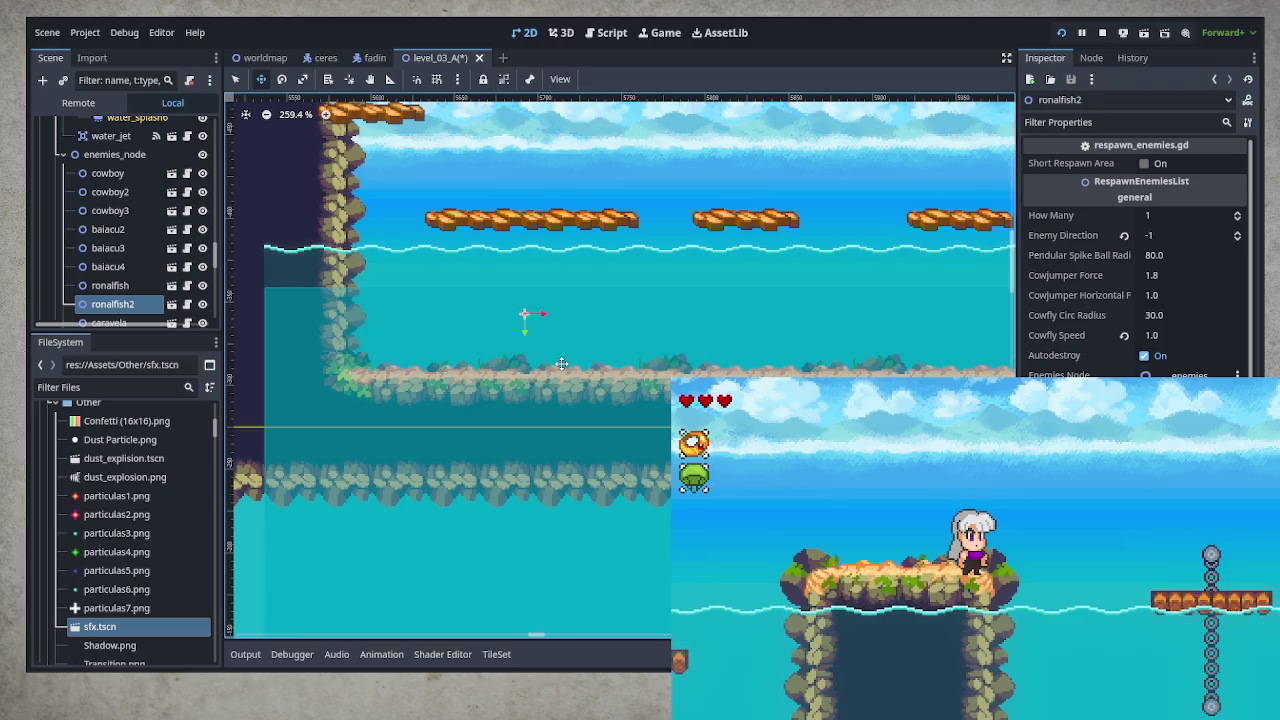
Add ronalfish3 and ronalfish4 farther right along the water, then save the level
key("ctrl+d")
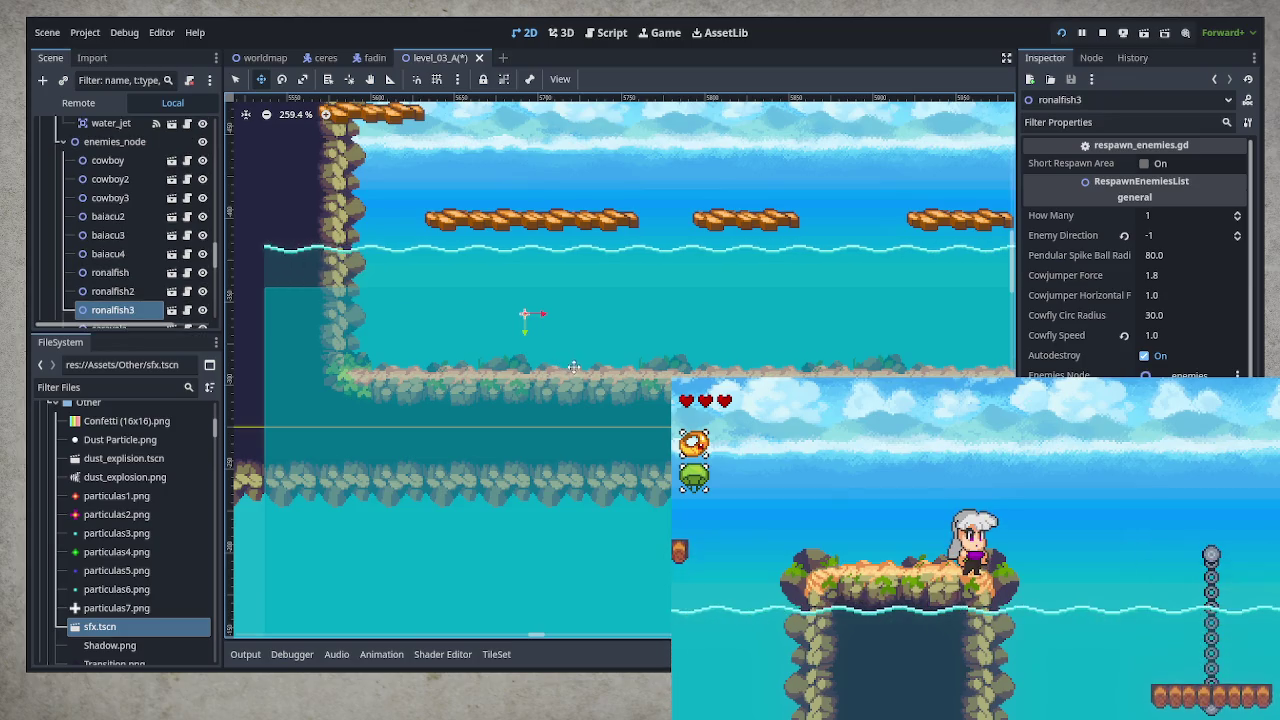
left_click_drag(573, 367, 911, 373)
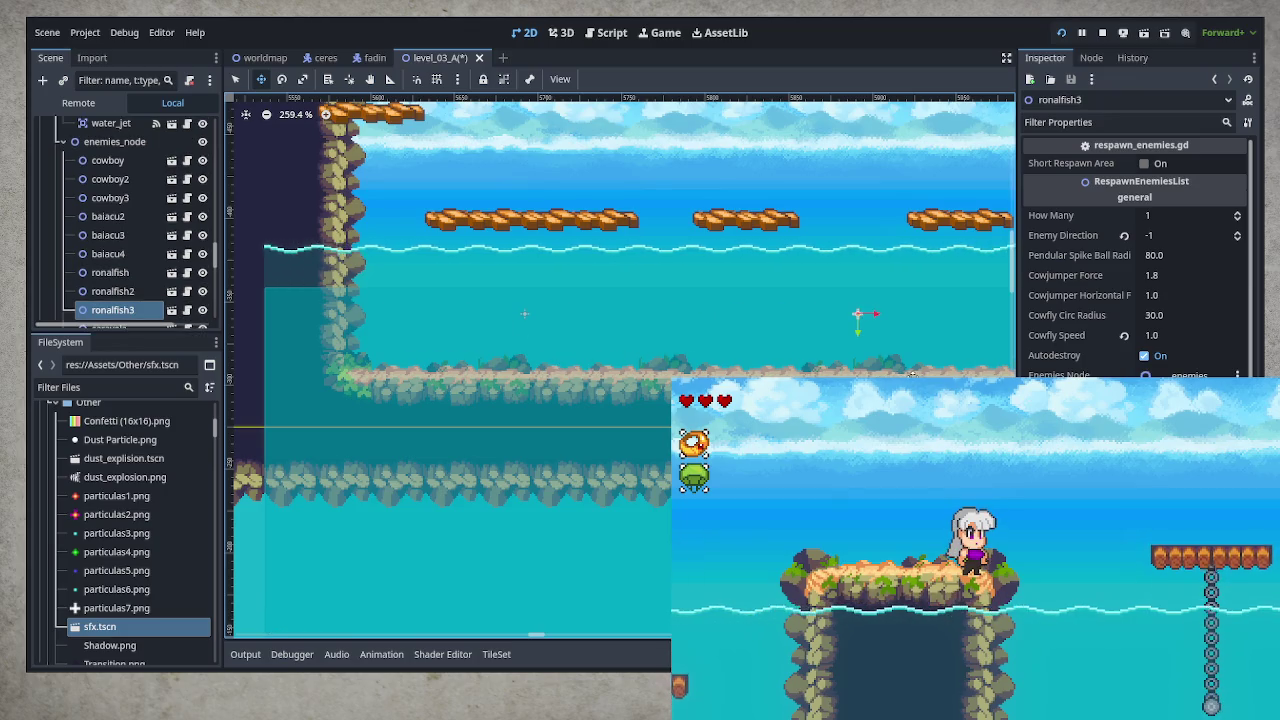
scroll(911, 373, "down", 2)
scroll(627, 412, "right", 5)
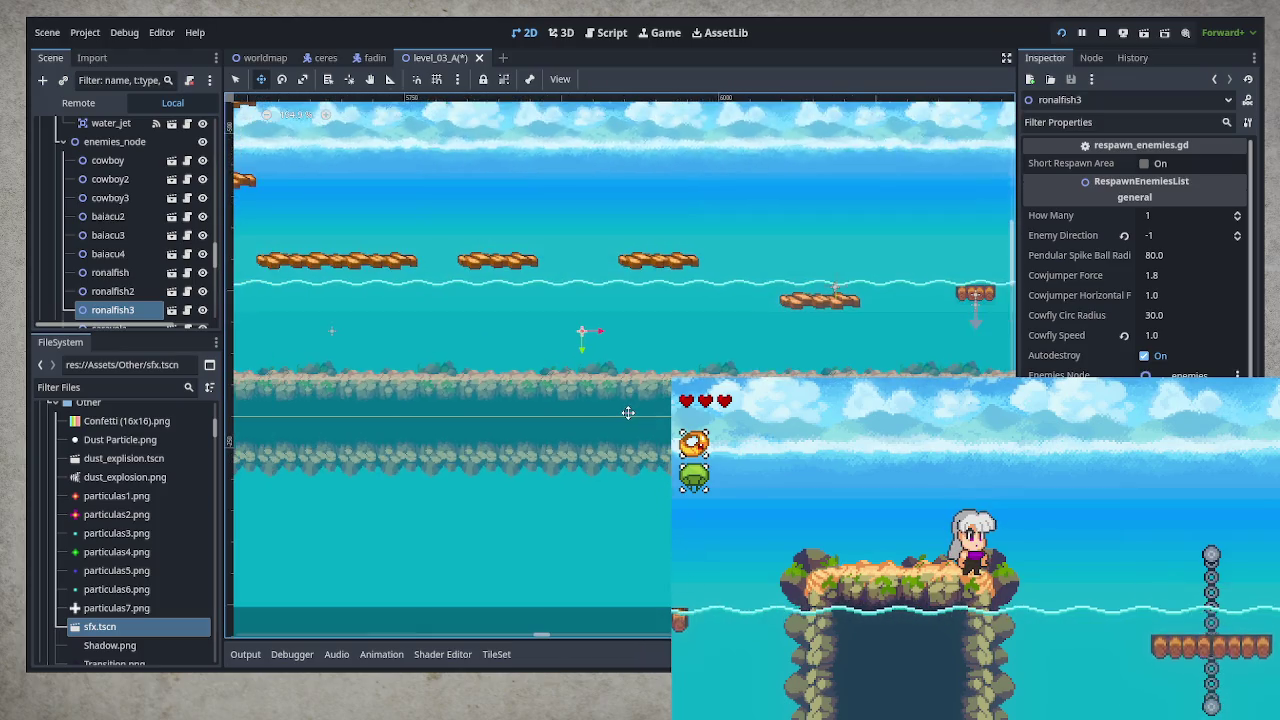
scroll(620, 410, "down", 5)
scroll(590, 402, "up", 3)
left_click_drag(570, 399, 879, 403)
key("ctrl+d")
key("ctrl+s")
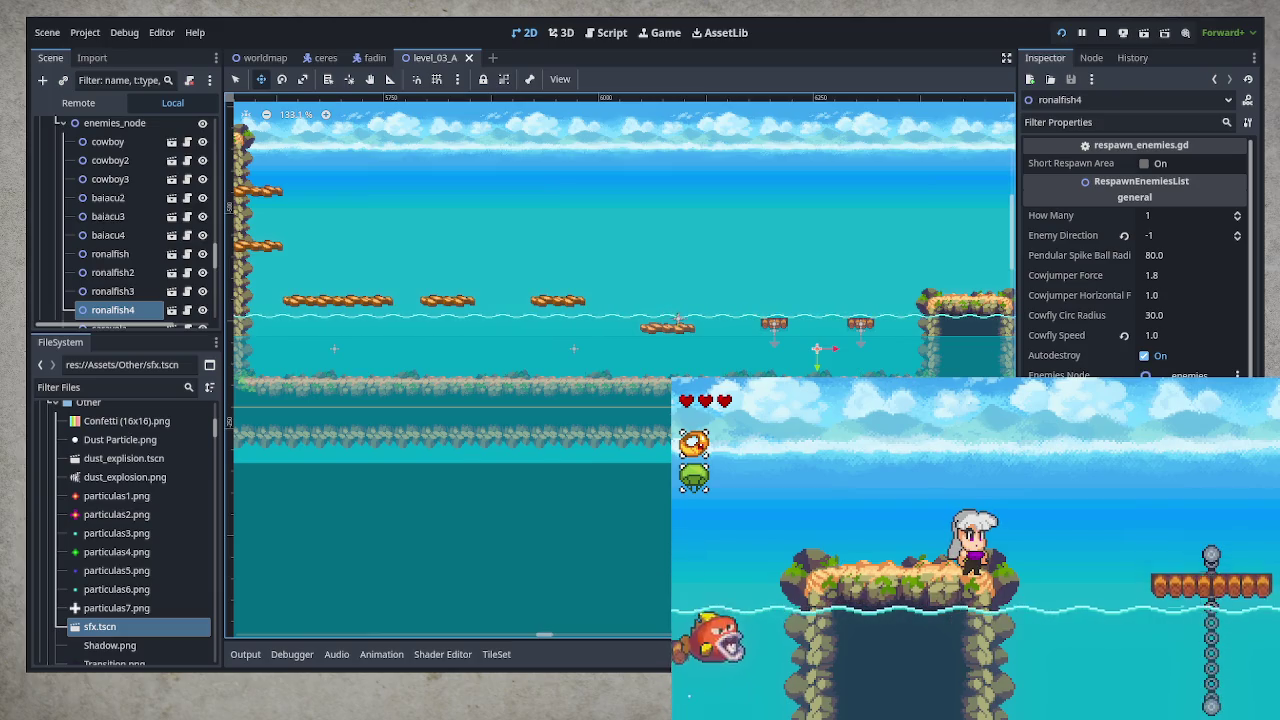
Walk the character left off the island, swimming and leaping out of the water
key("Left")
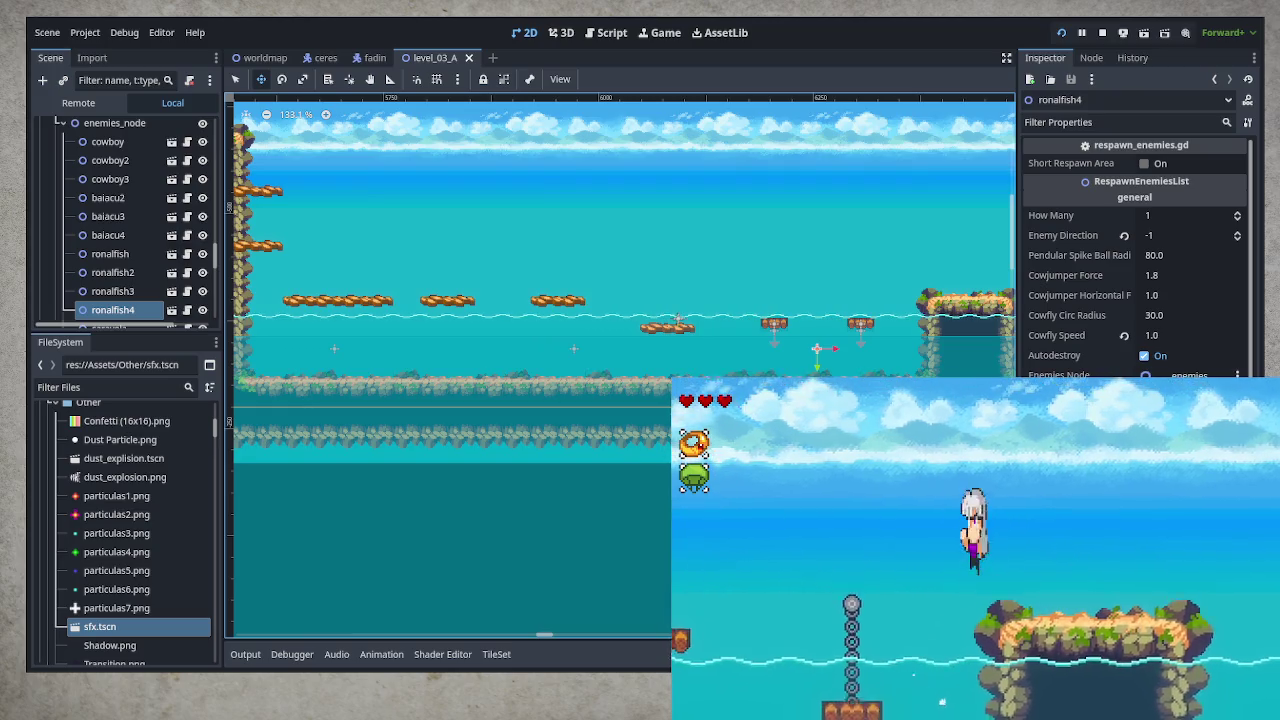
key("Left")
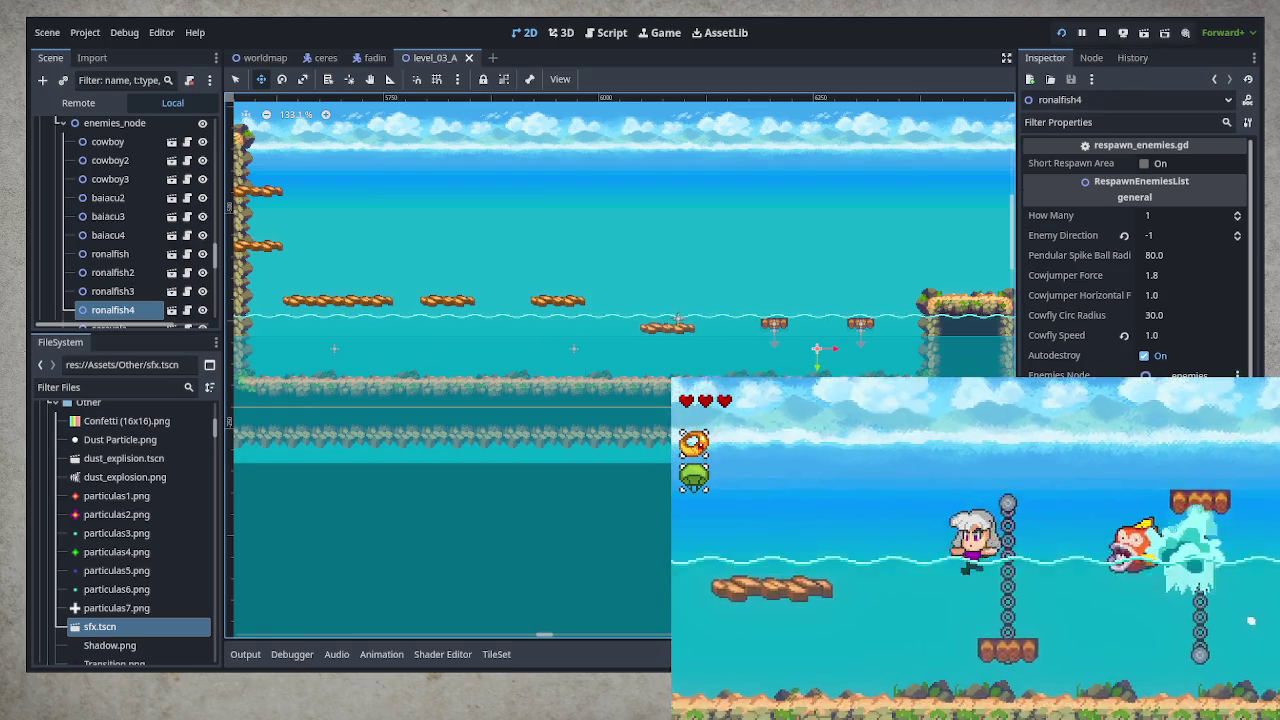
key("Left")
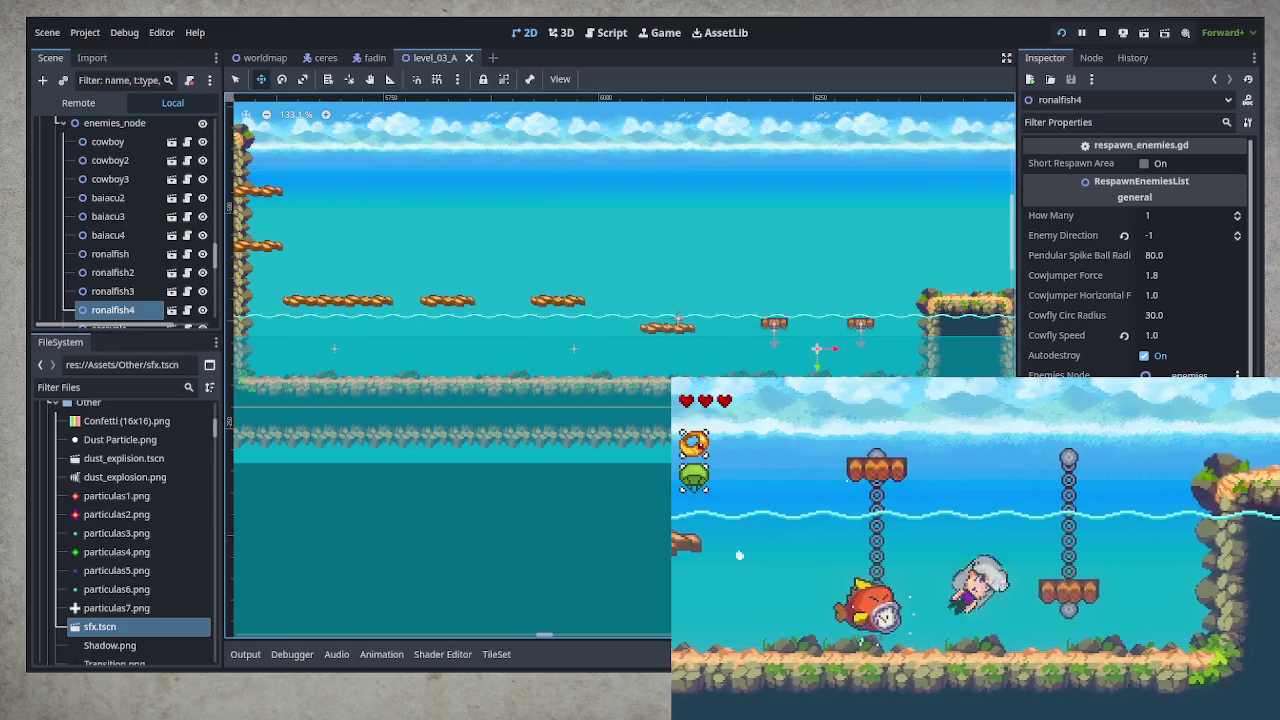
key("Left")
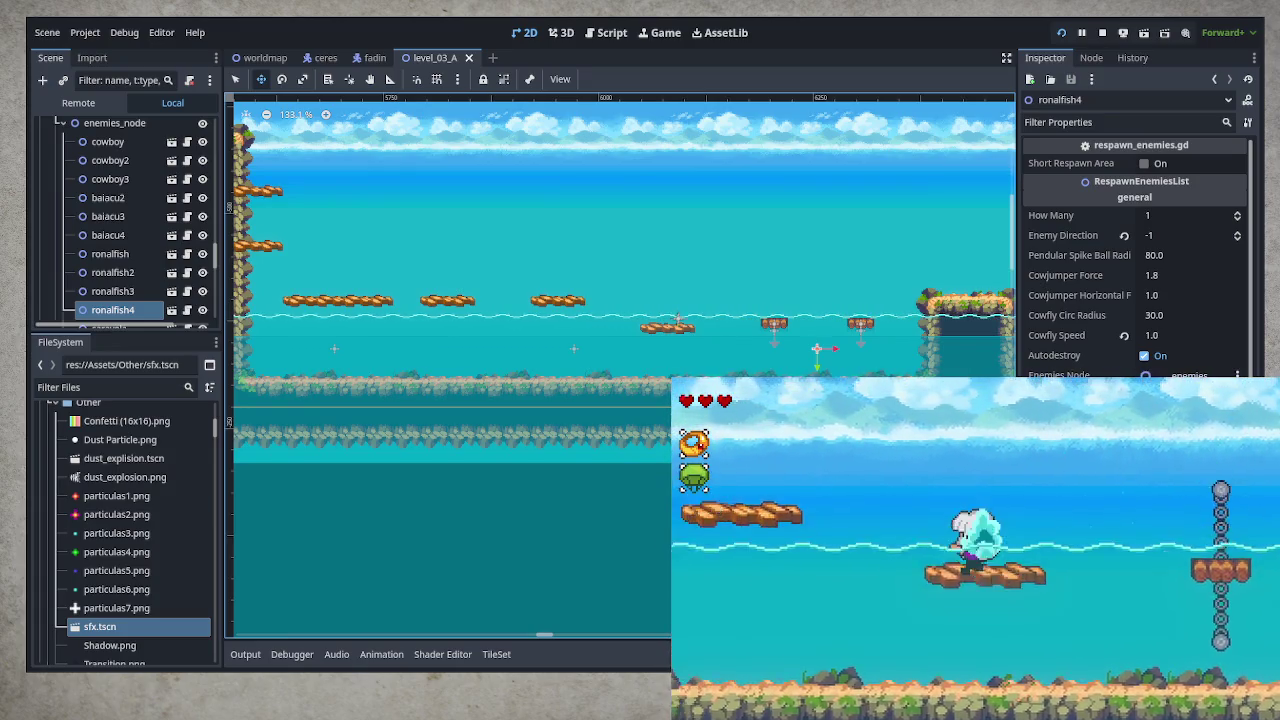
key("Left")
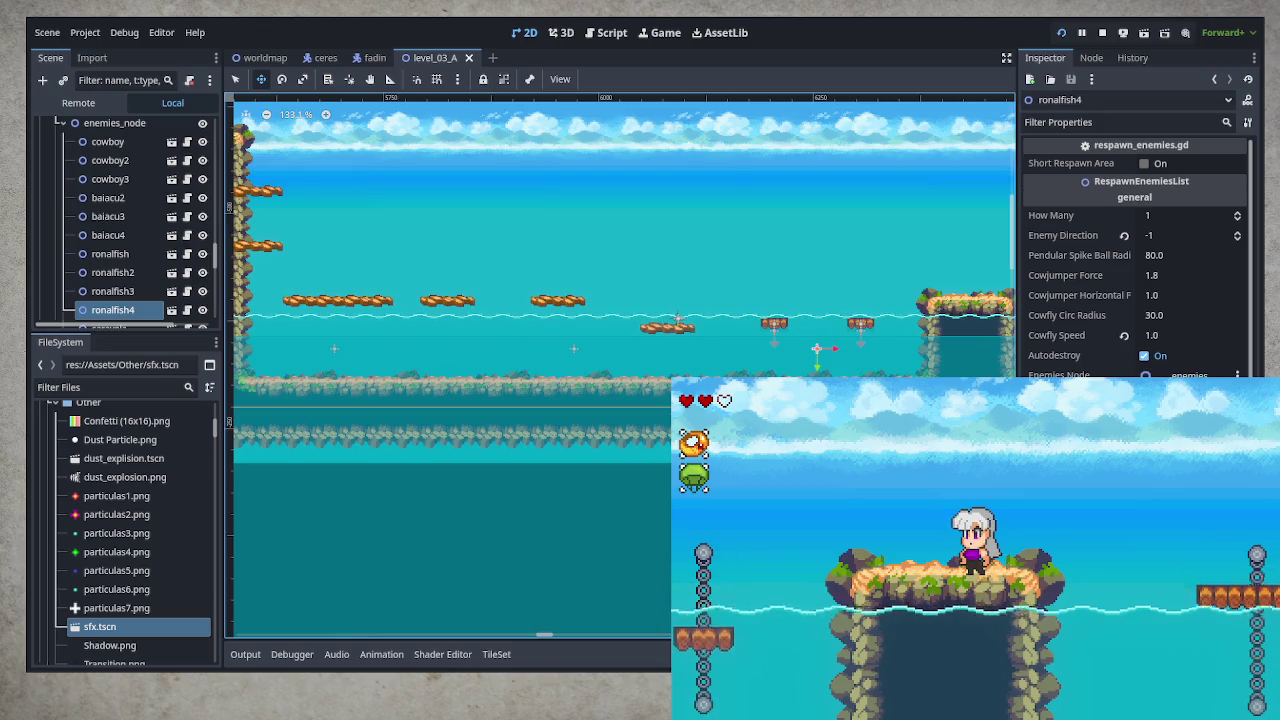
Jump left off the island, ride the chained platform, and dash back
key("space")
key("Left")
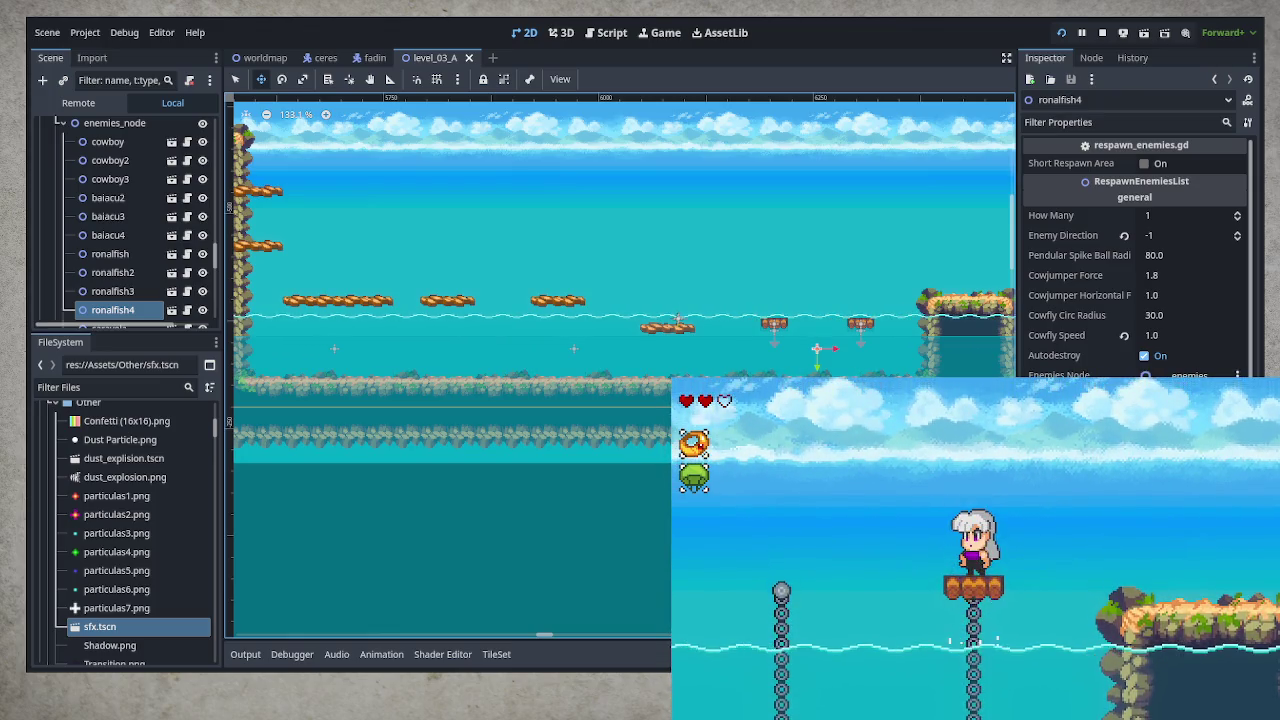
key("space")
key("Right")
key("space")
key("Left")
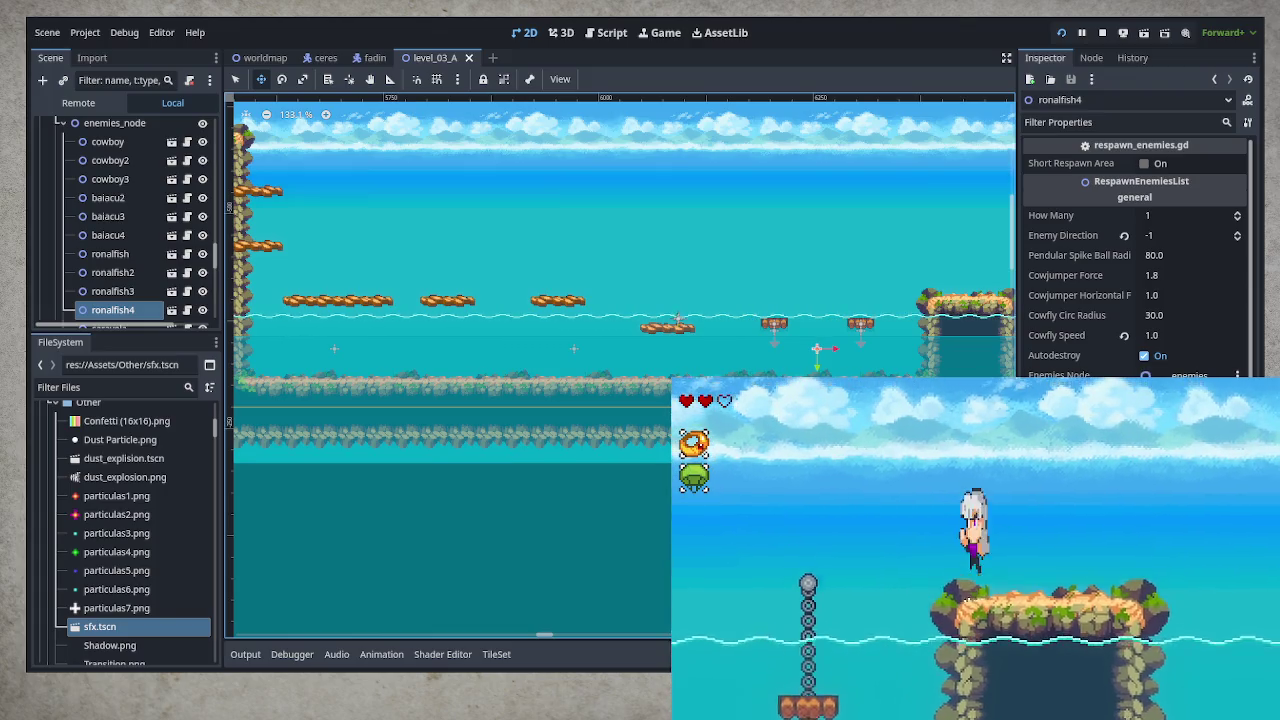
key("Left")
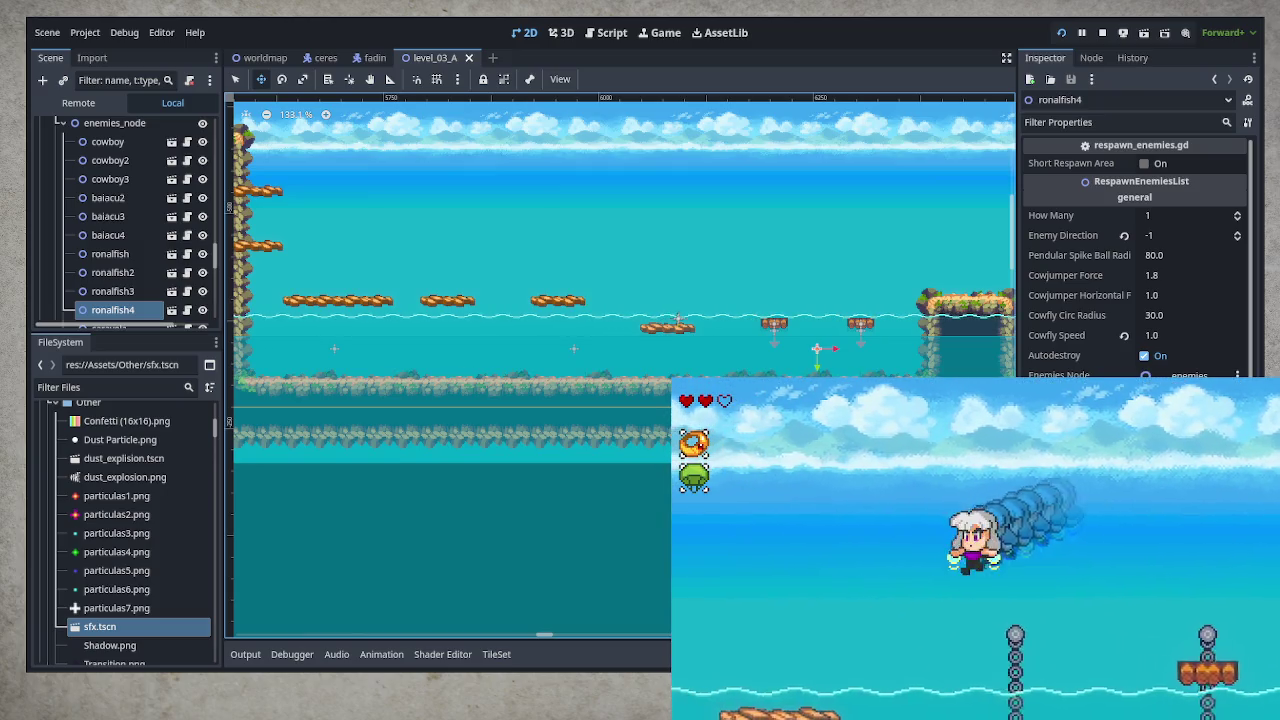
key("Right")
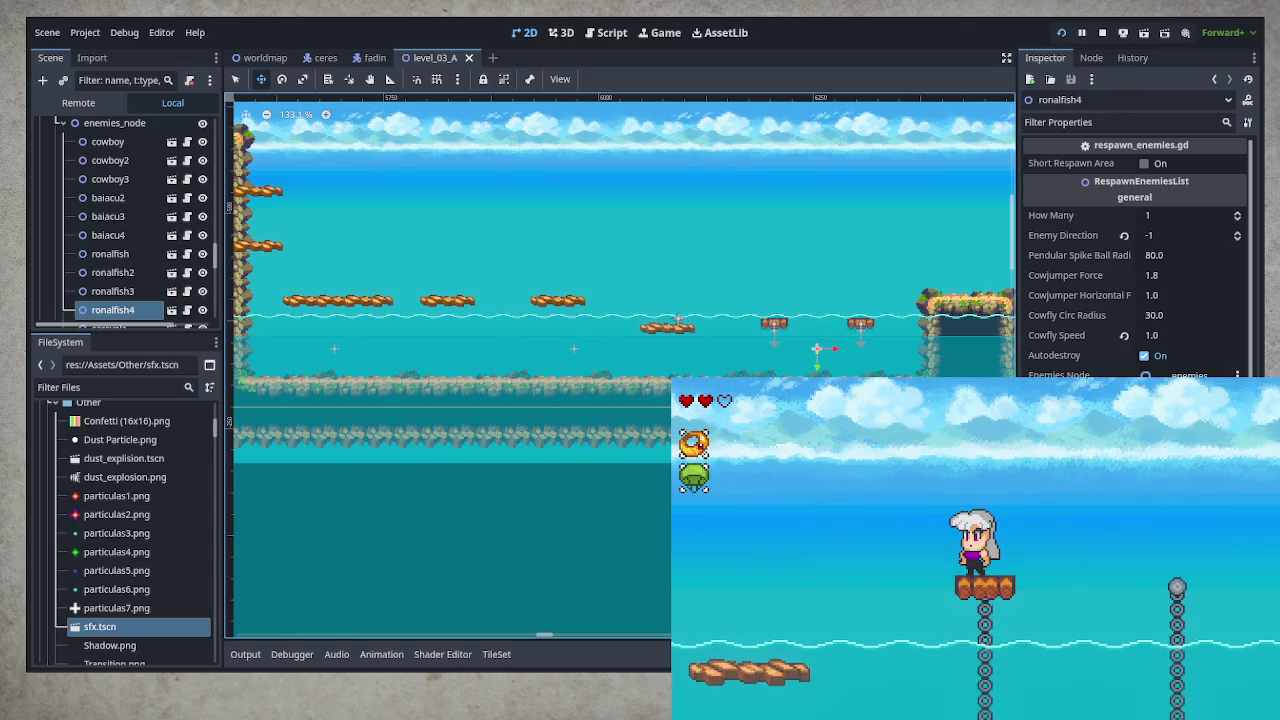
Try dash attacks and spin jumps, then hop the chained platform and drop into water
key("x")
key("x")
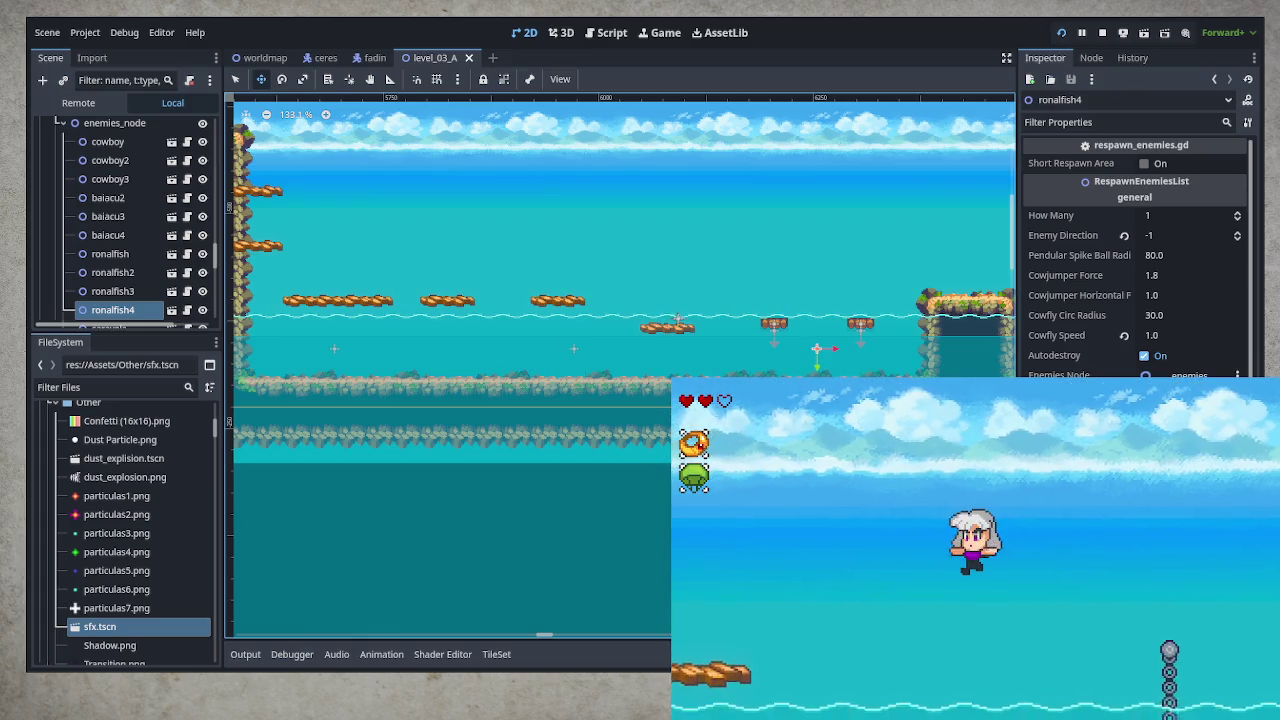
key("x")
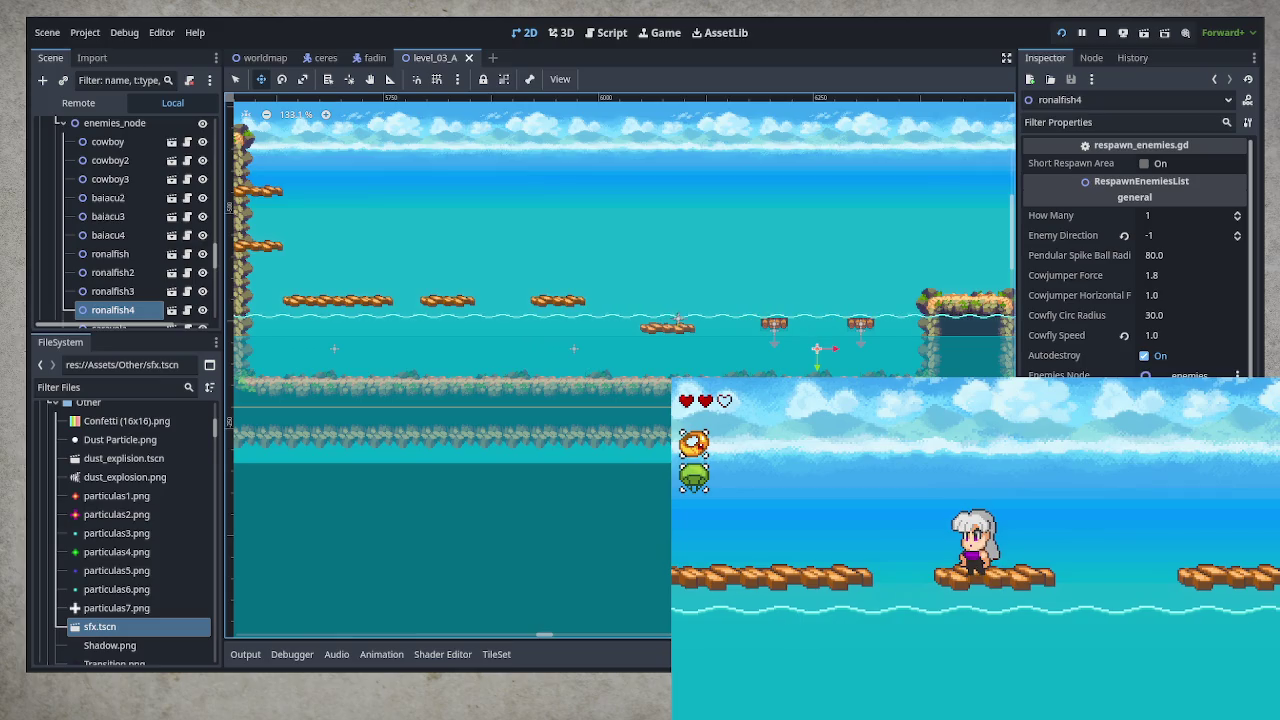
key("x")
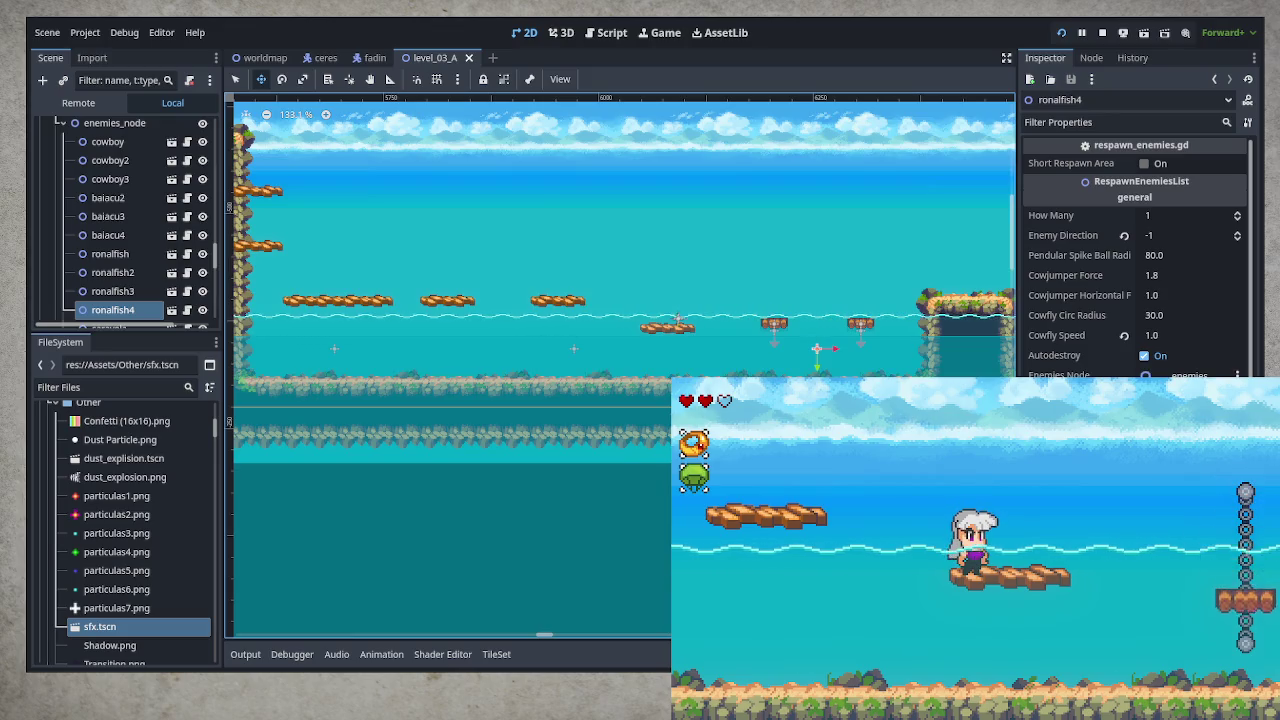
key("Right")
key("space")
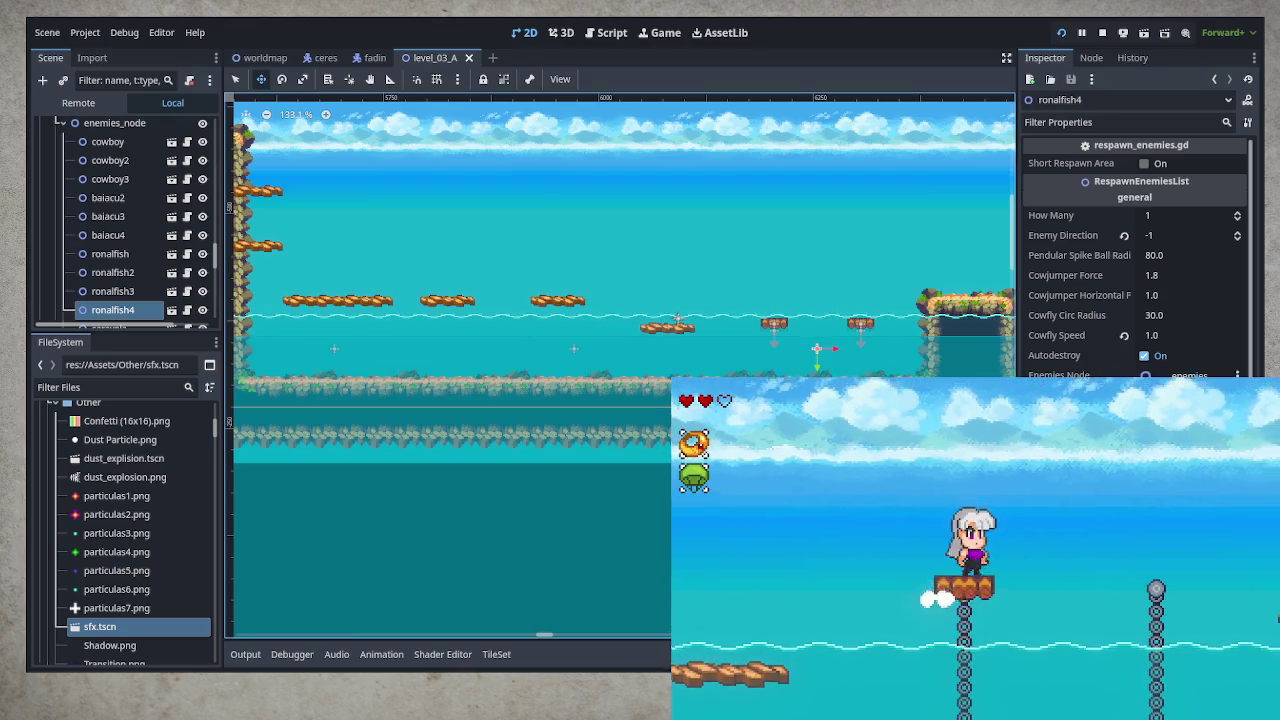
key("space")
key("Left")
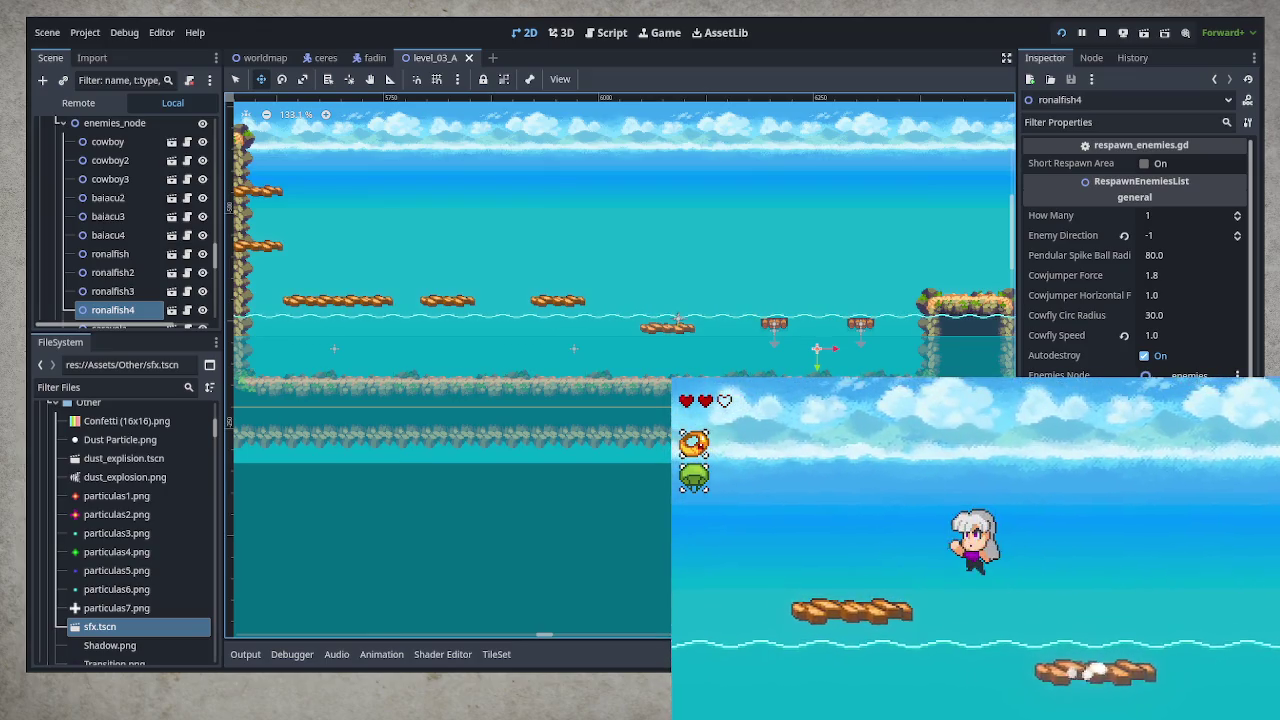
key("Right")
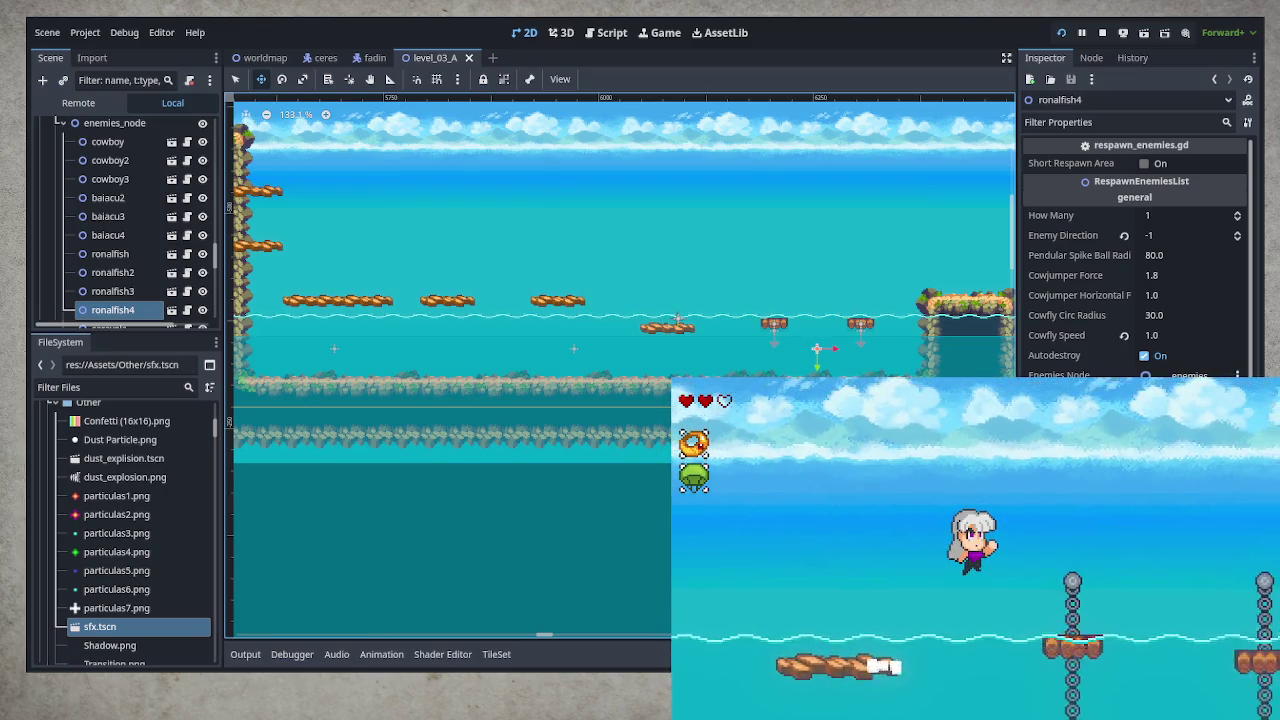
key("space")
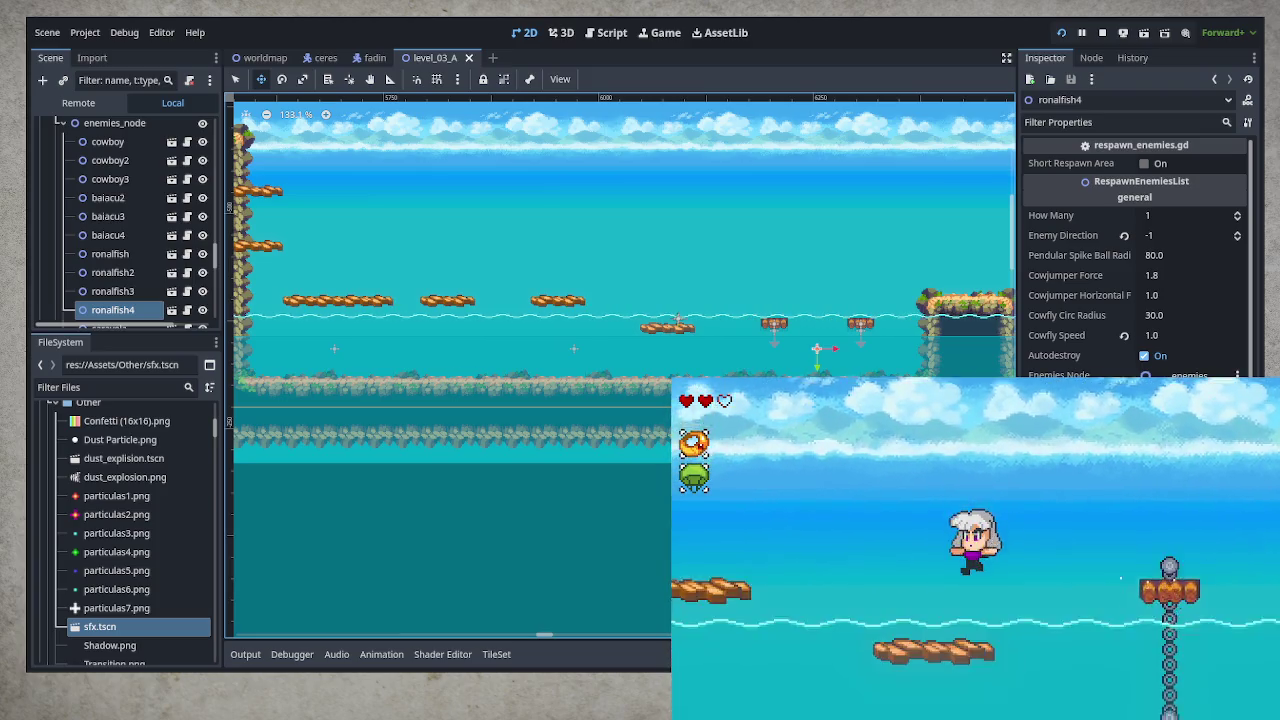
Swim right, climb onto the chained platforms, and drop to the lower floating platform
key("space")
key("Right")
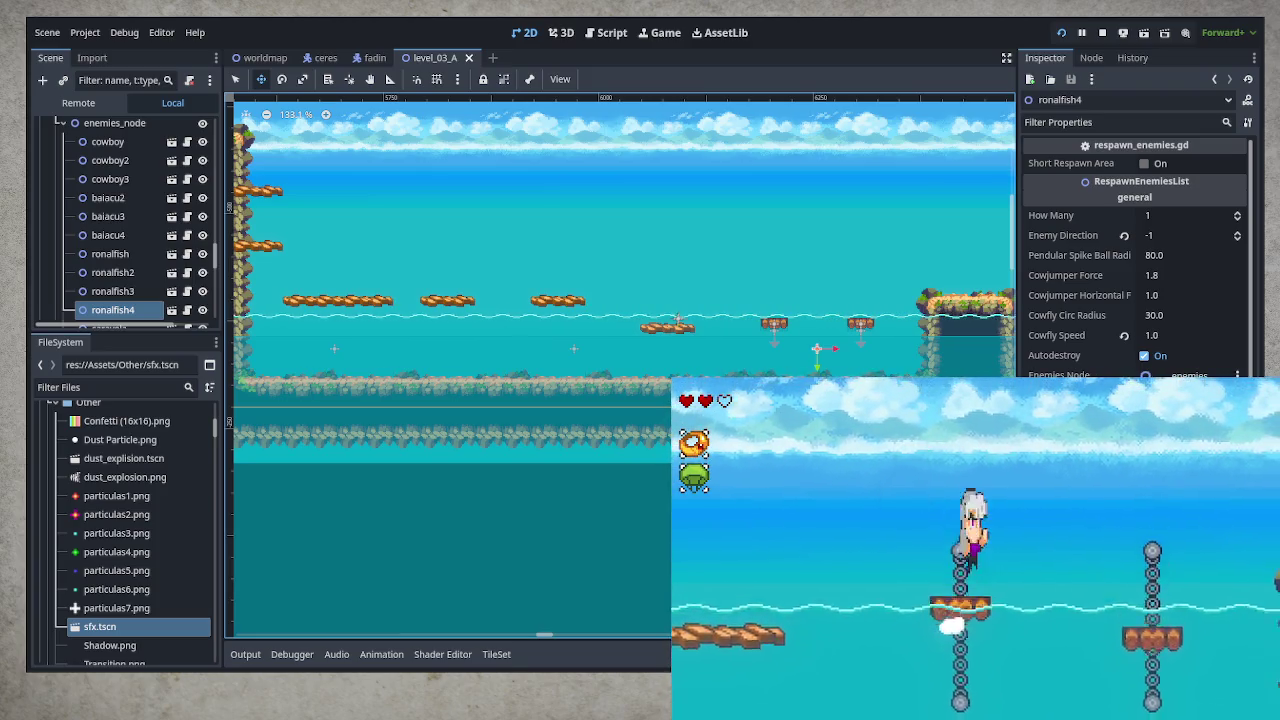
key("space")
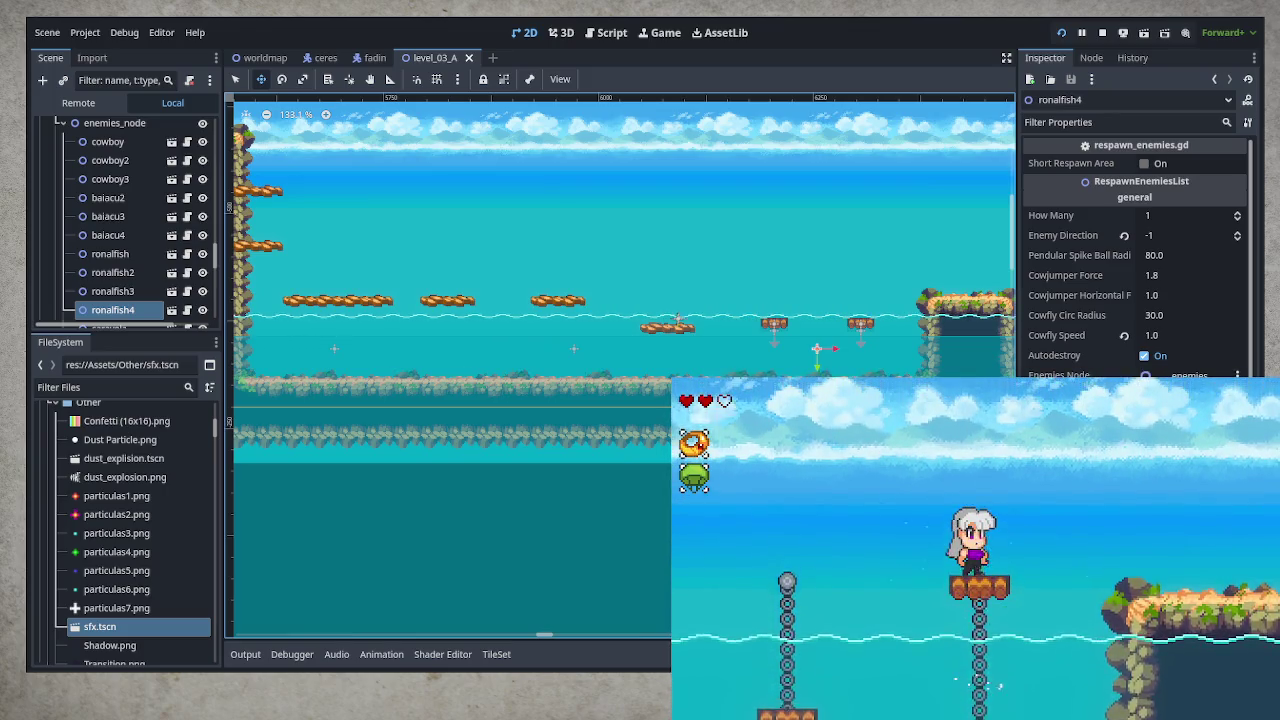
key("Right")
key("space")
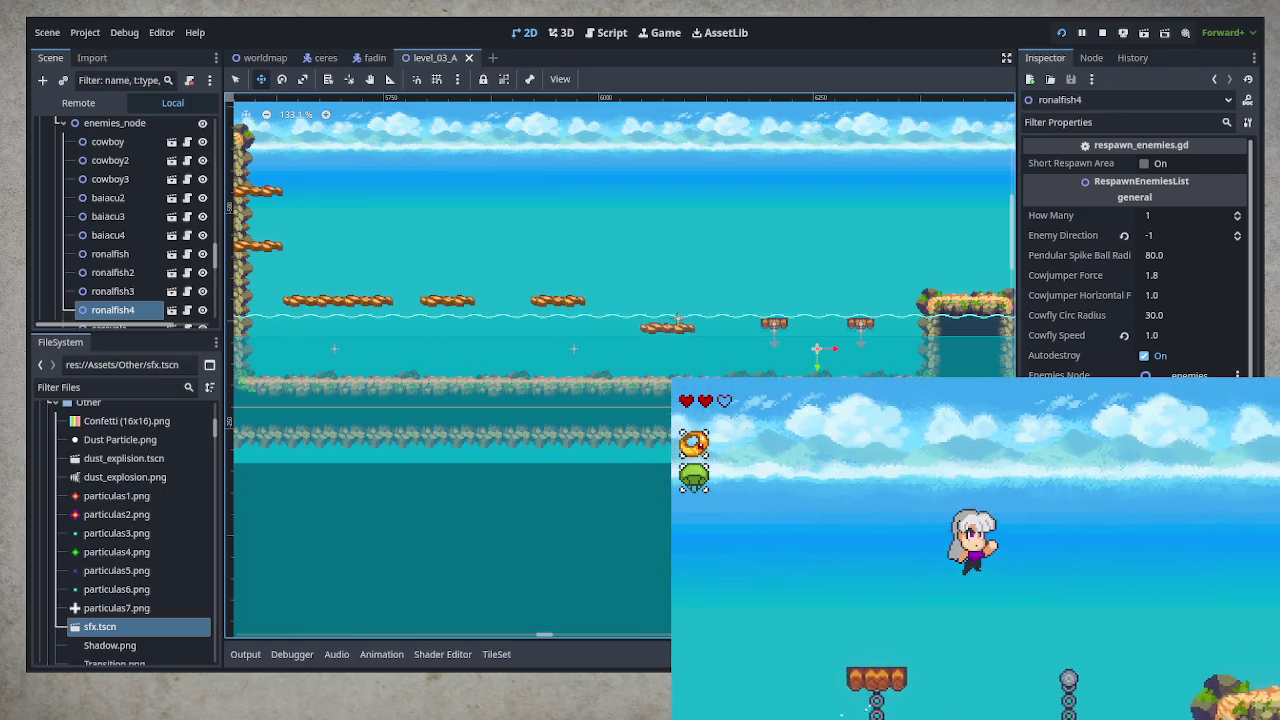
key("Right")
key("space")
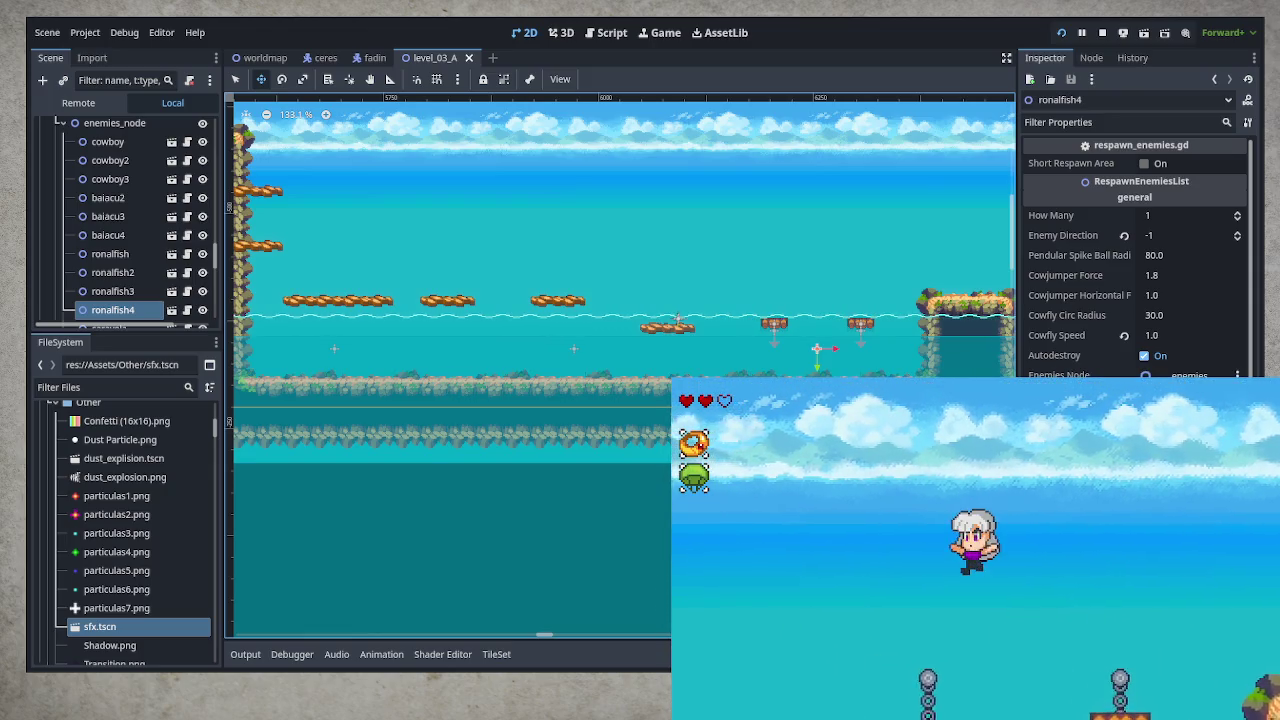
key("Right")
key("space")
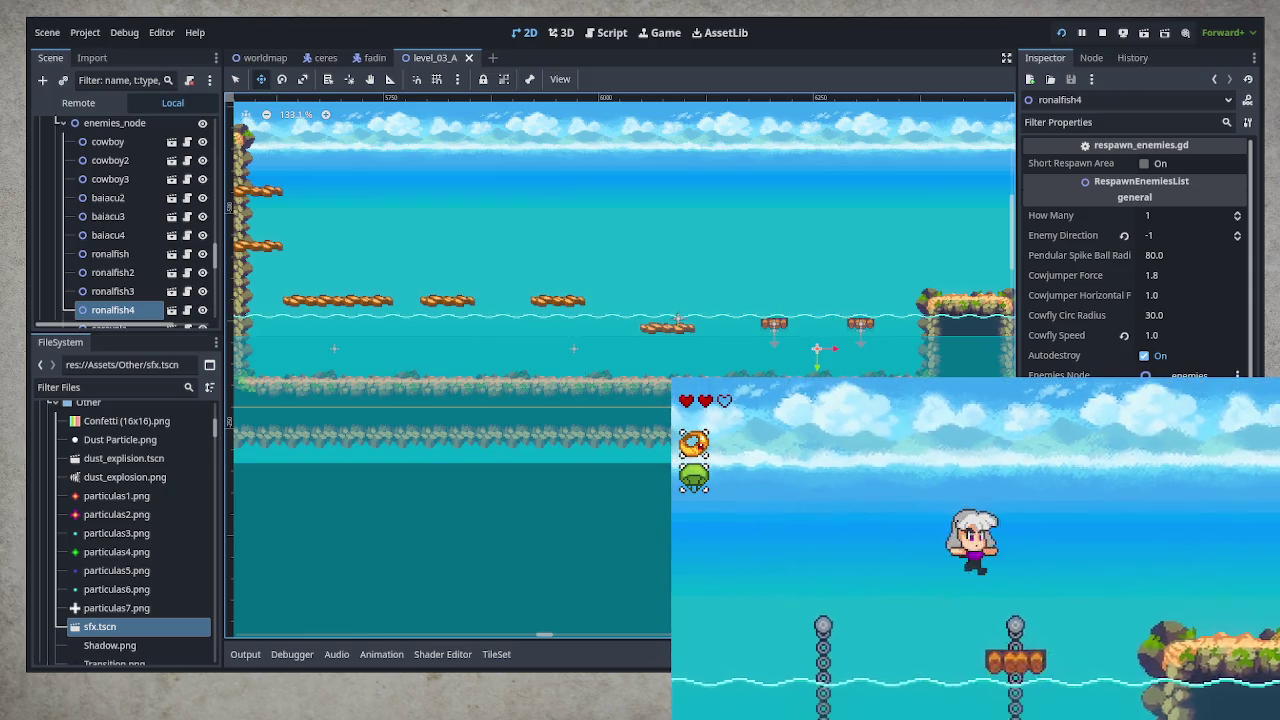
key("Left")
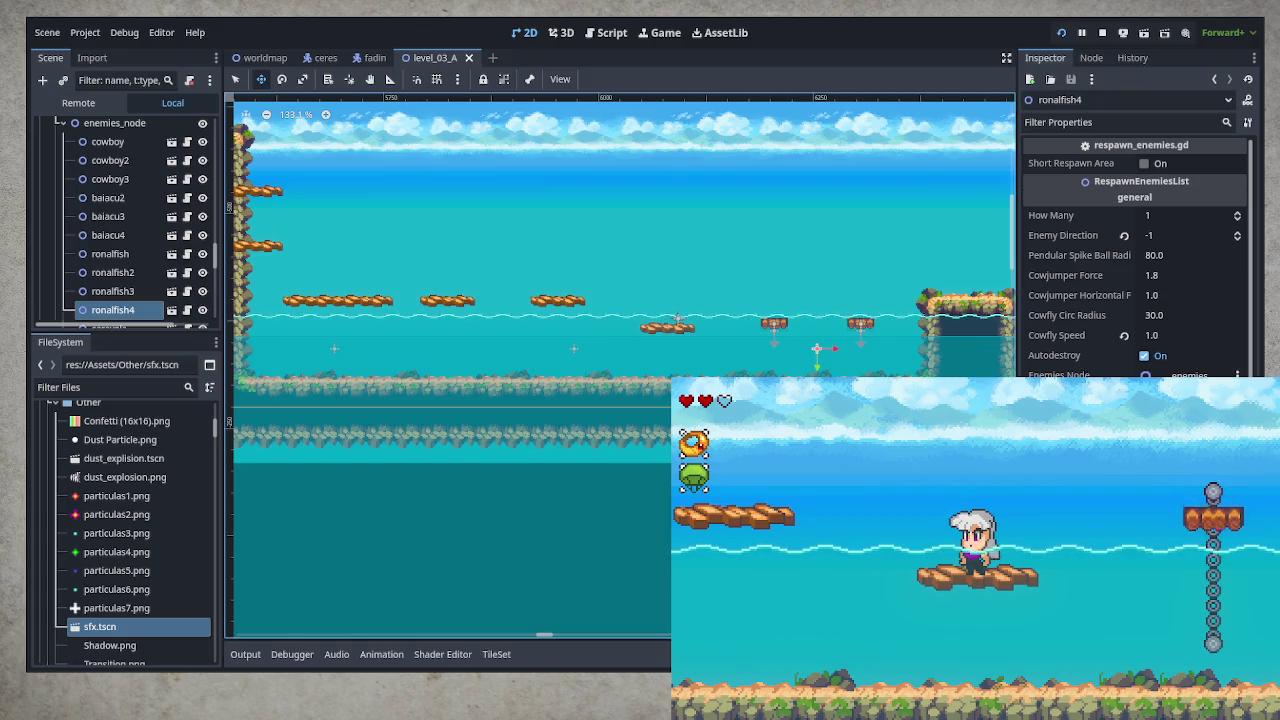
Hop right across successive chained platforms with spinning jumps
key("space")
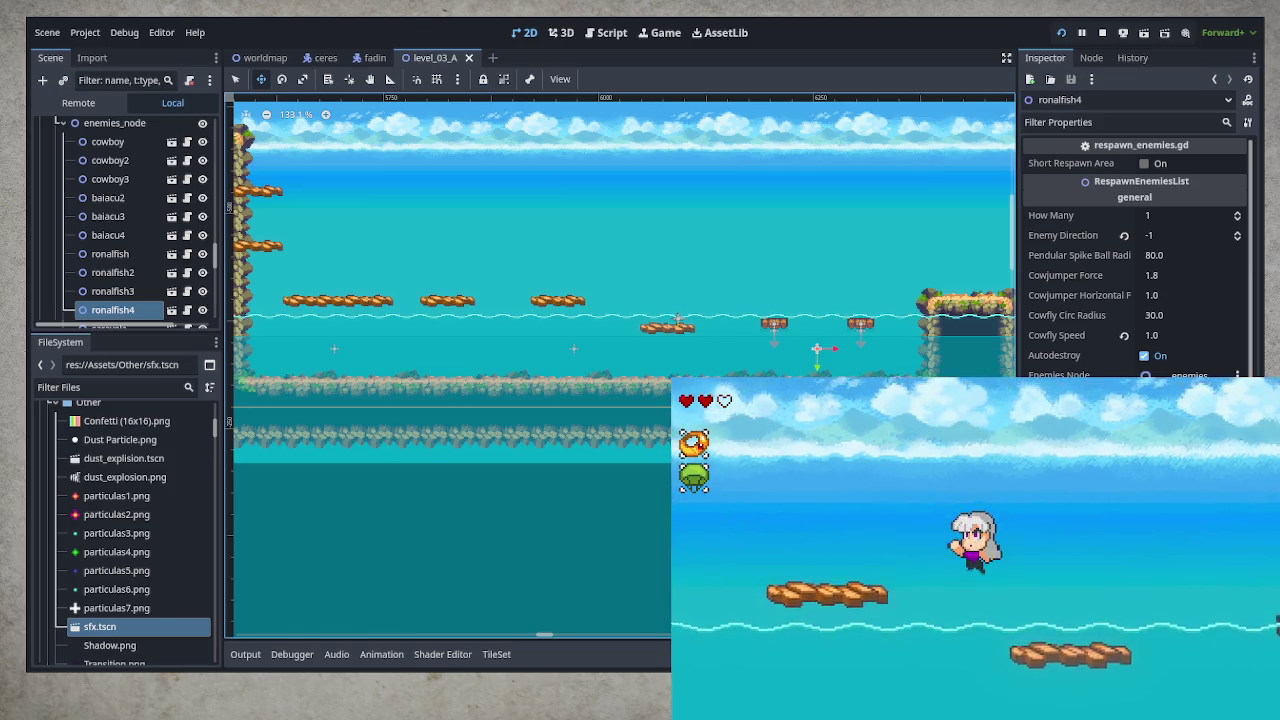
key("Right")
key("space")
key("Right")
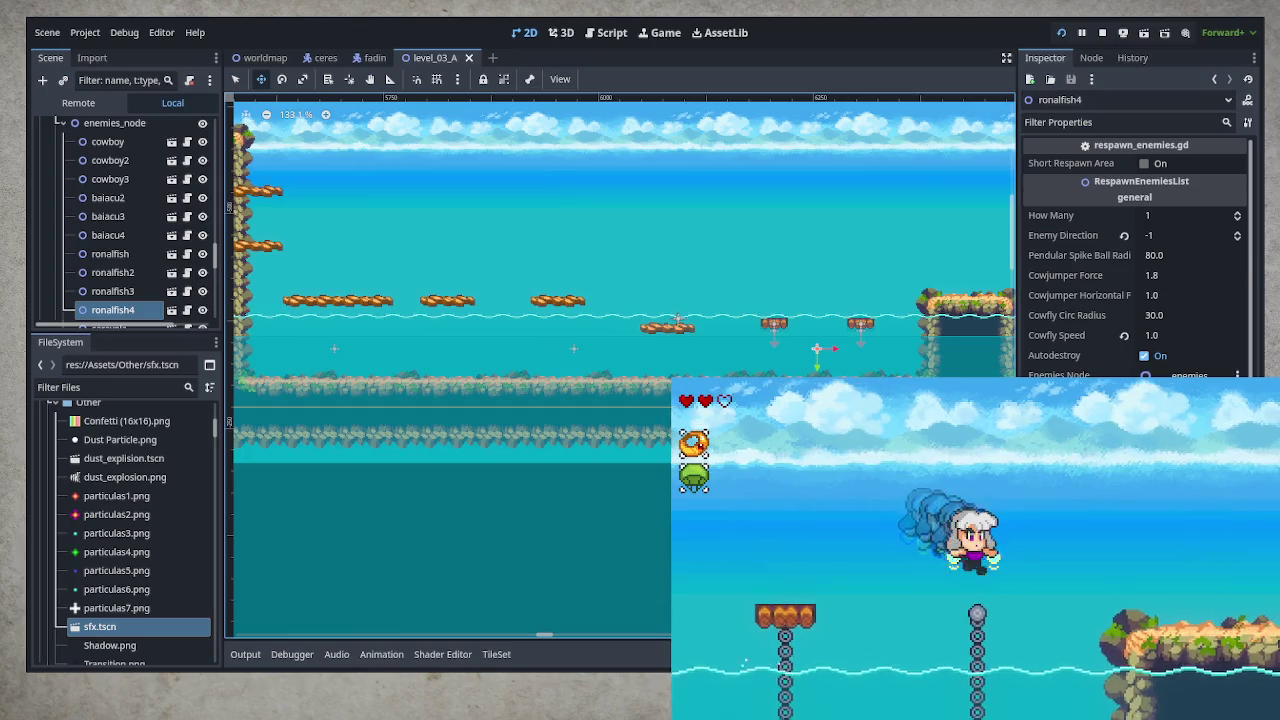
key("space")
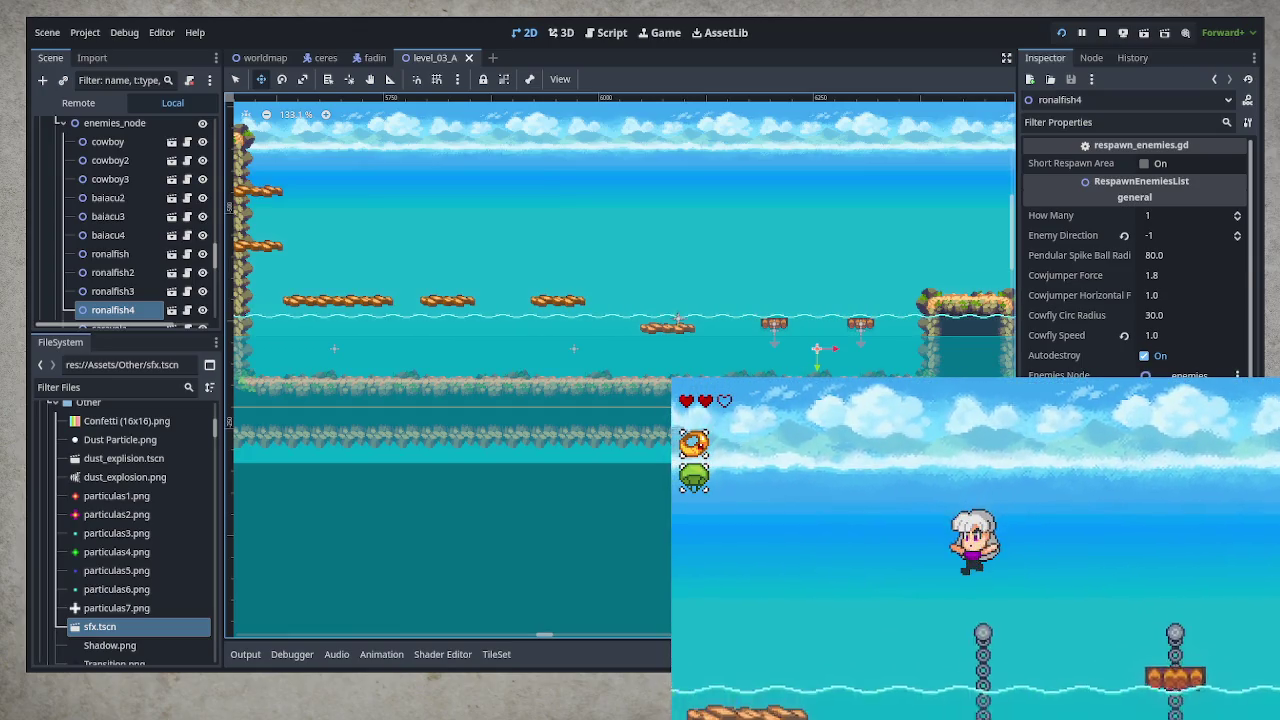
key("space")
key("Right")
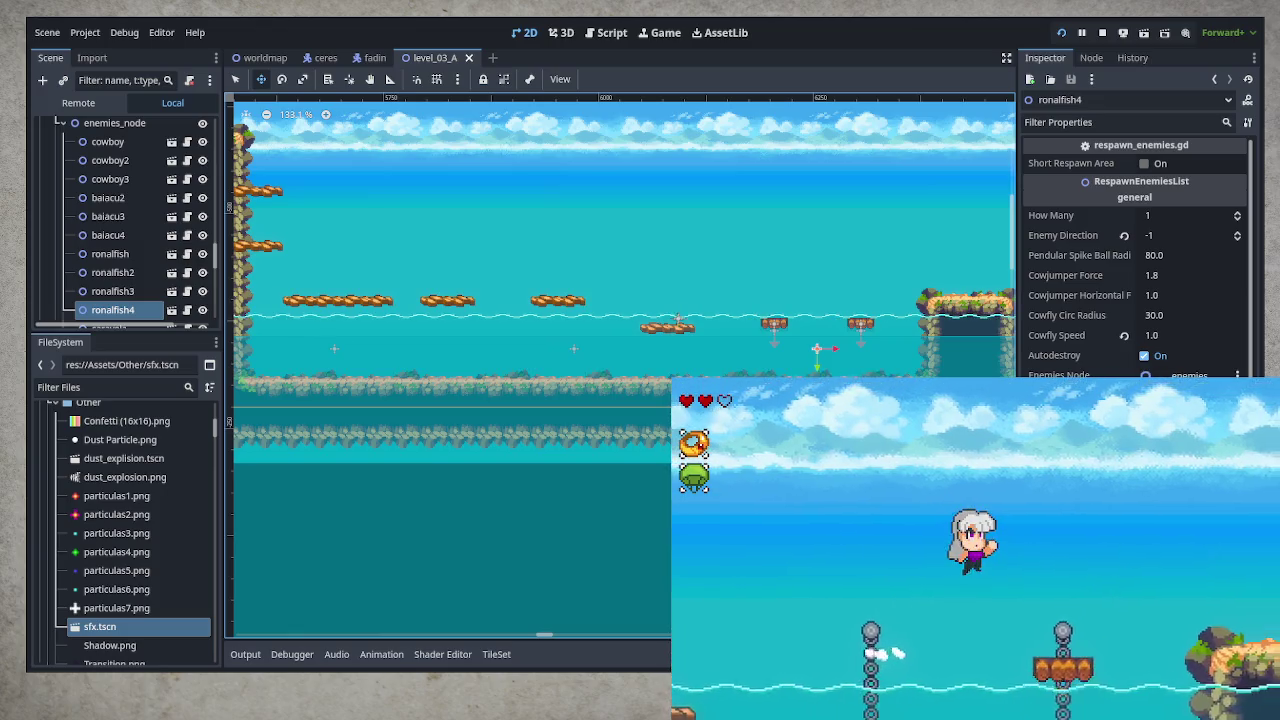
key("space")
key("Left")
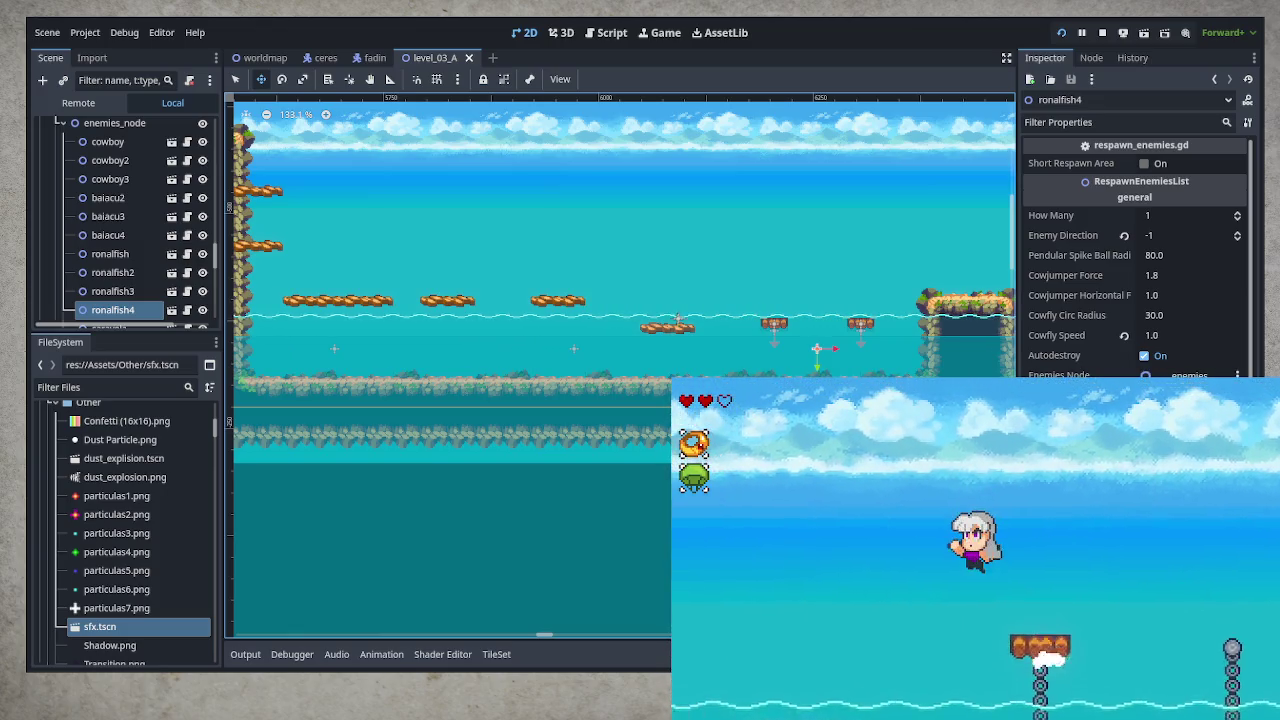
key("space")
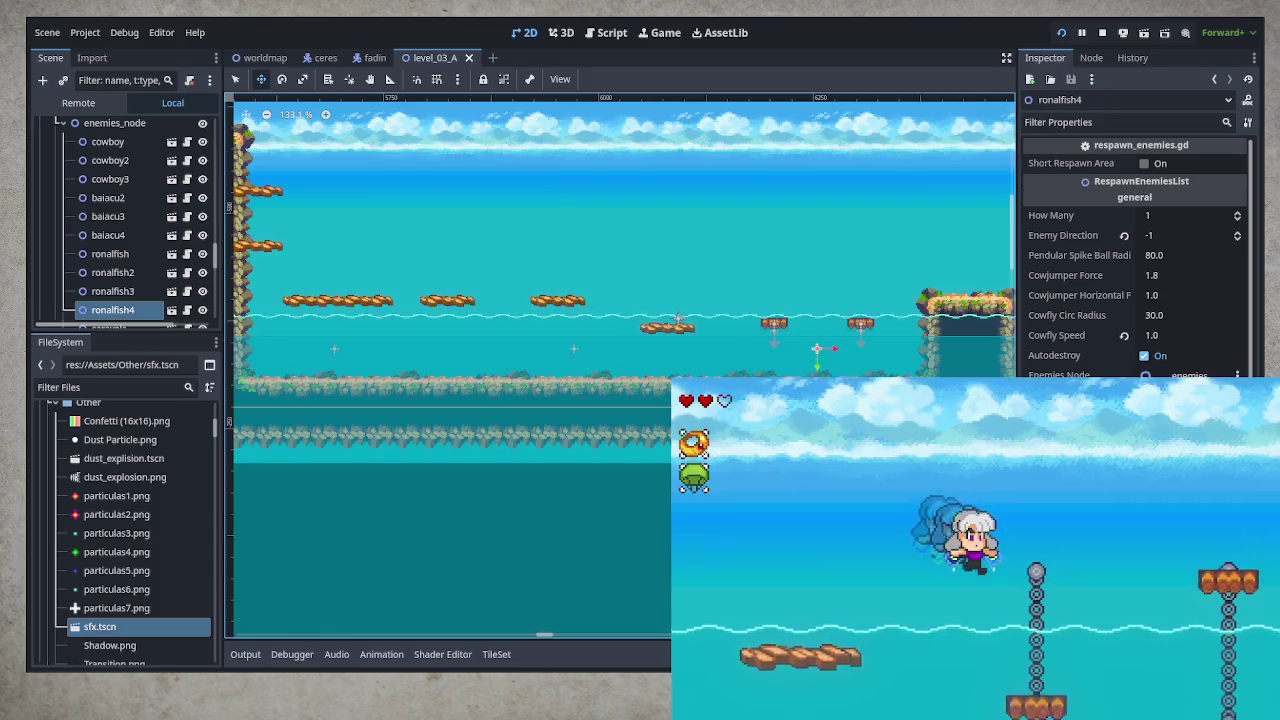
key("space")
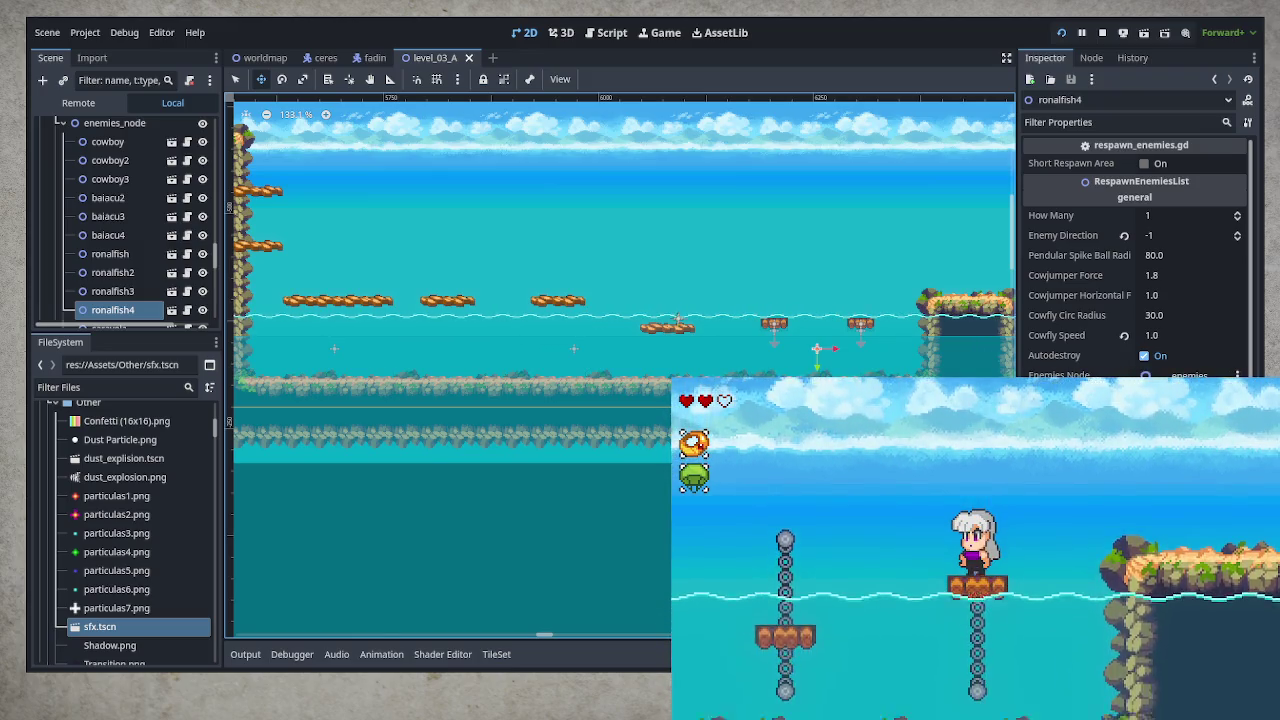
key("space")
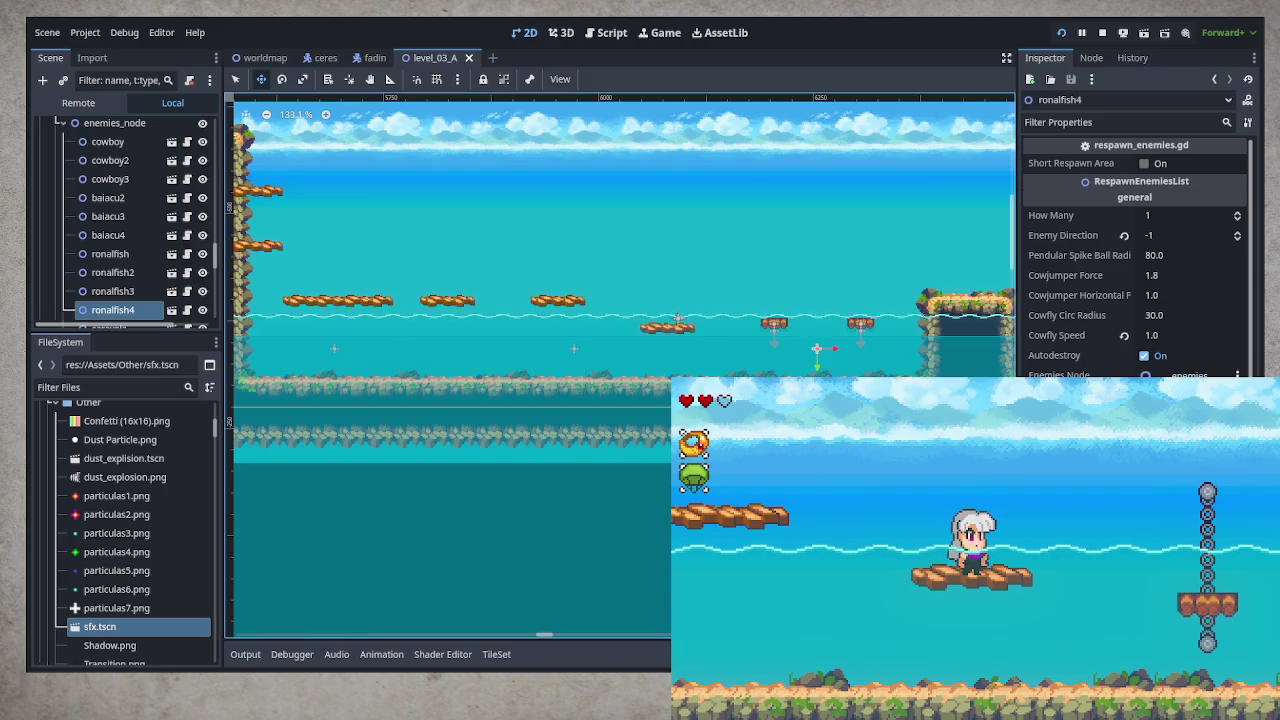
Move right with upward dashes and rise to the water surface
key("Right")
key("space")
key("Right")
key("space")
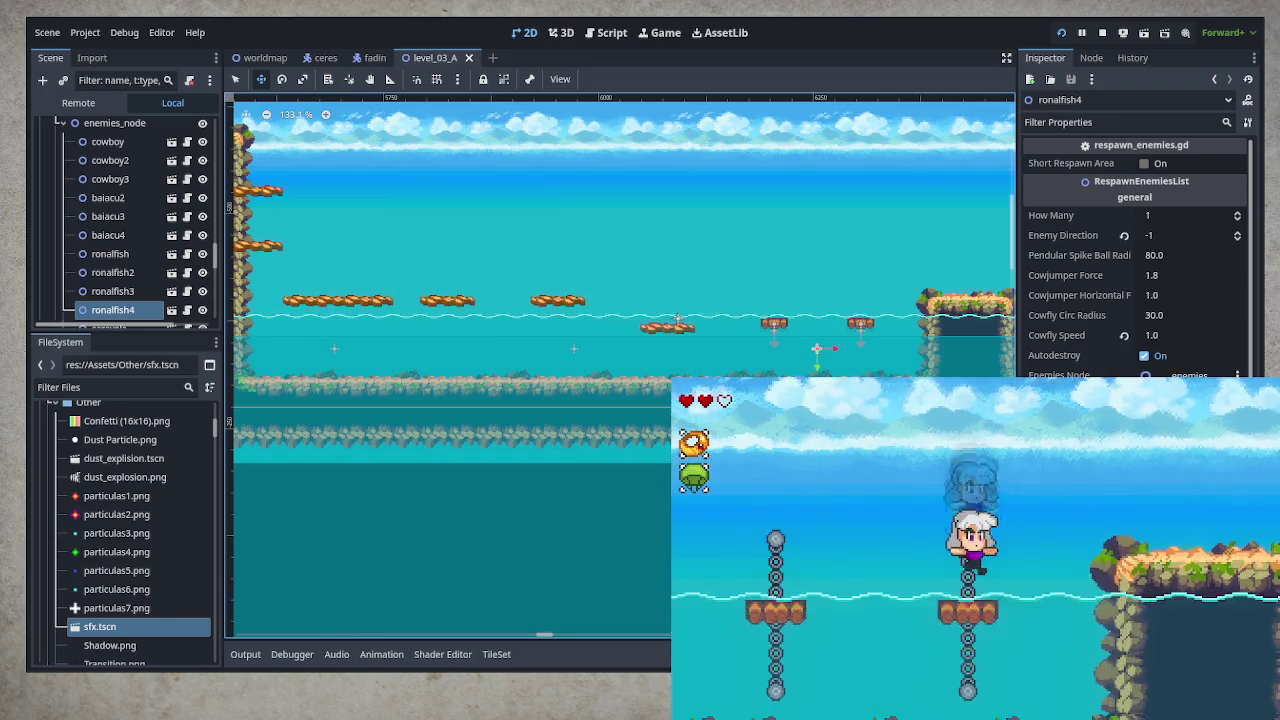
key("Right")
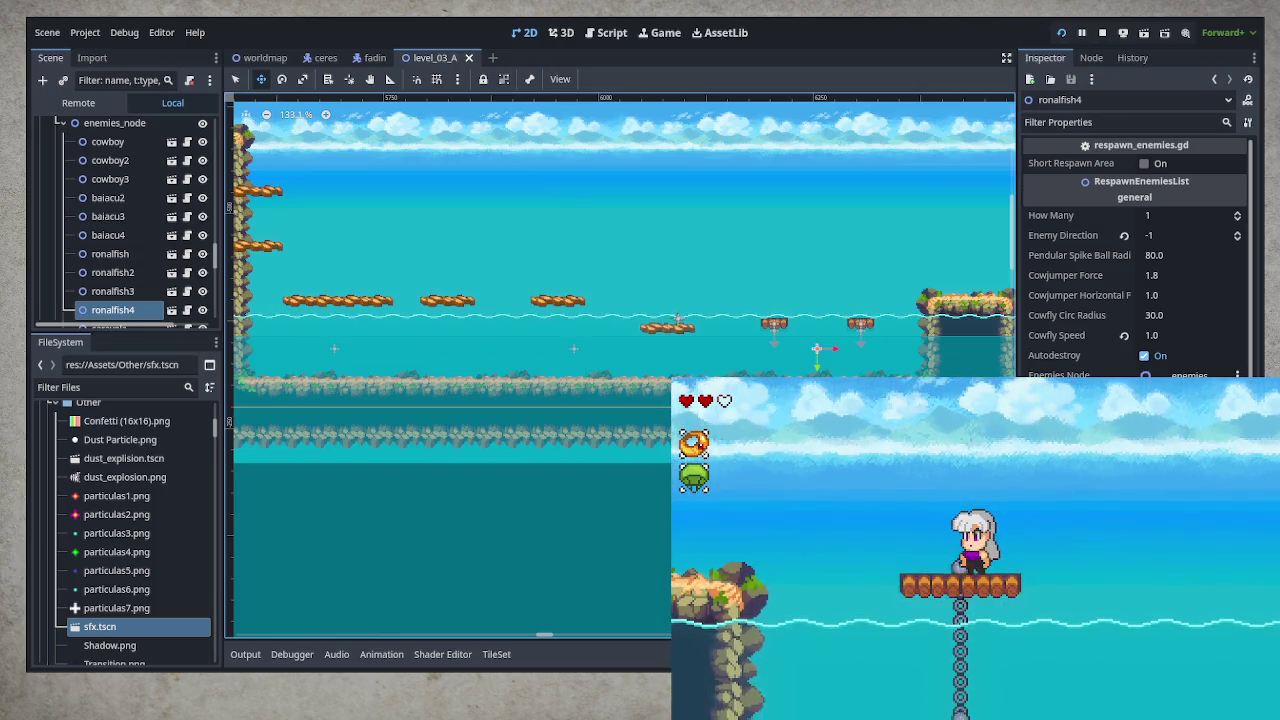
key("space")
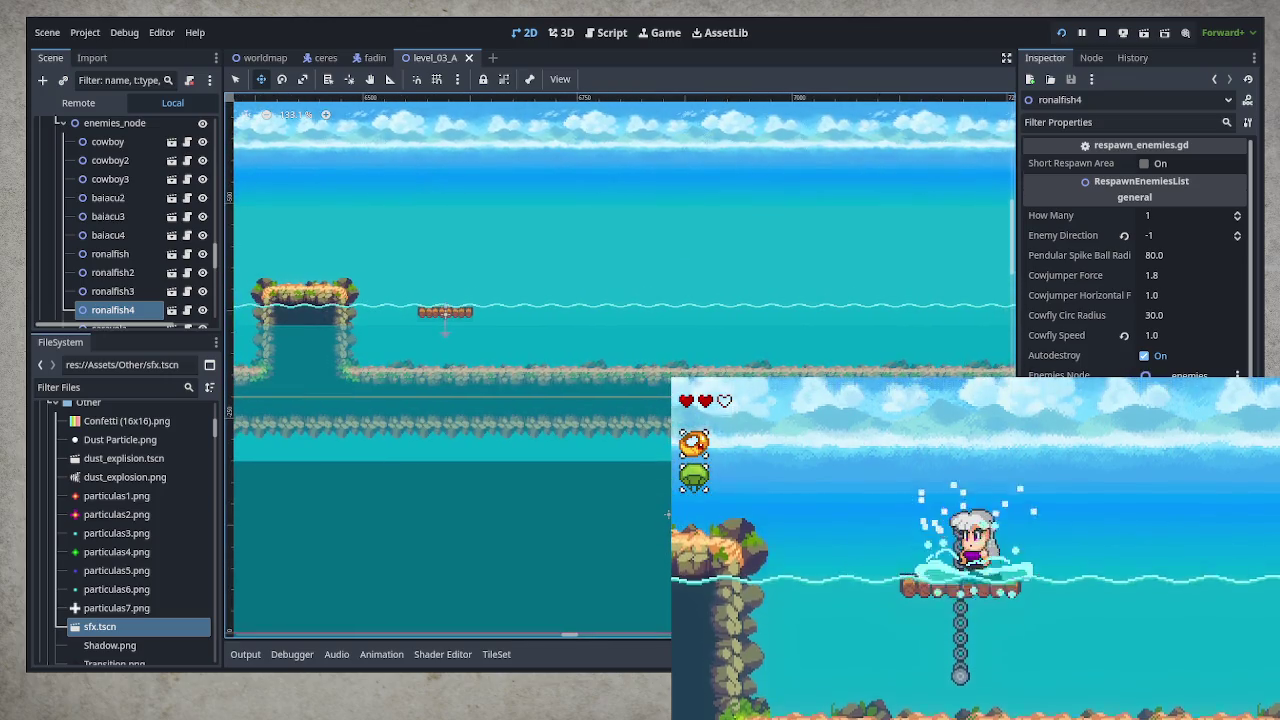
Duplicate ronalfish4 into ronalfish5 and drag it right past the rock island
left_click_drag(414, 380, 940, 364)
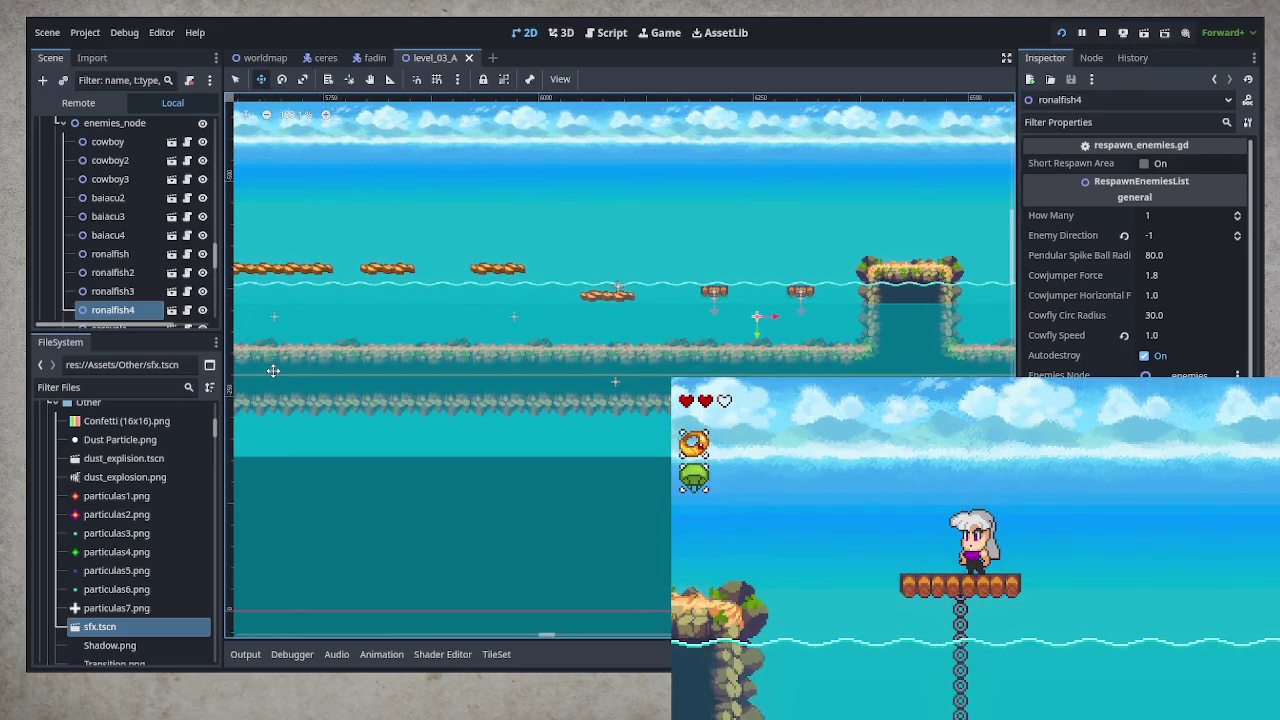
left_click_drag(856, 344, 682, 360)
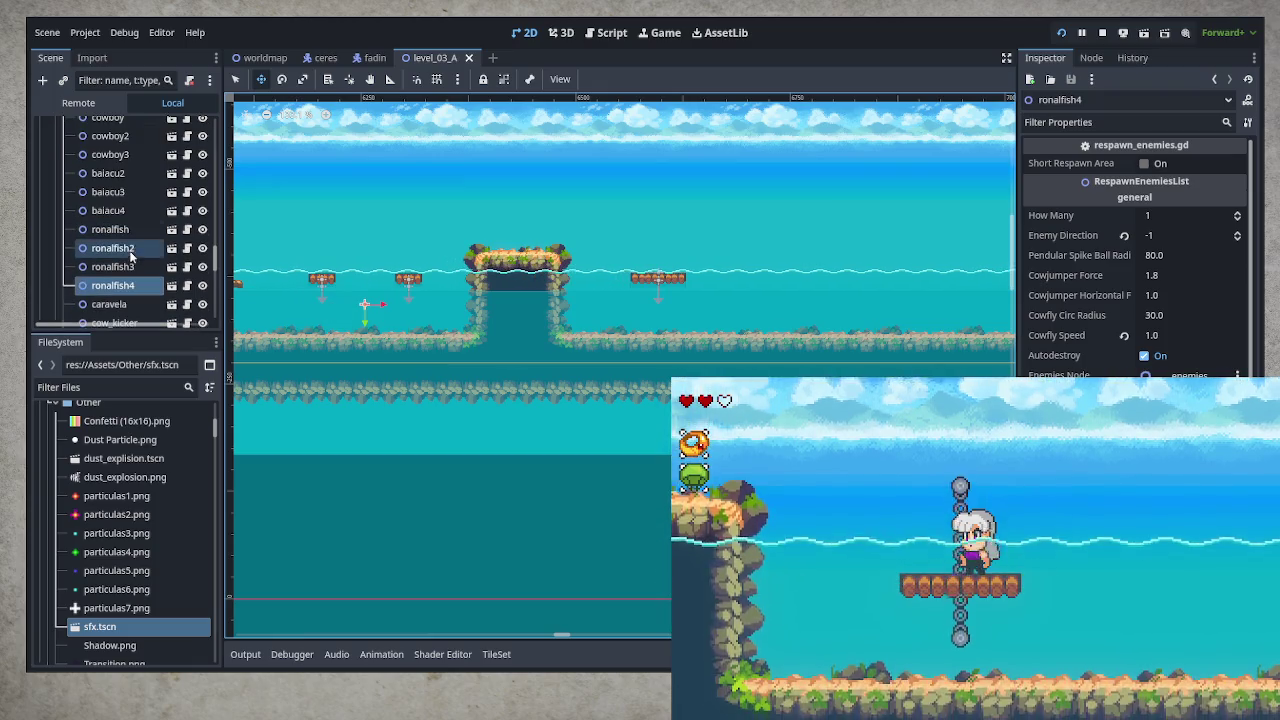
key("ctrl+d")
left_click_drag(613, 379, 660, 376)
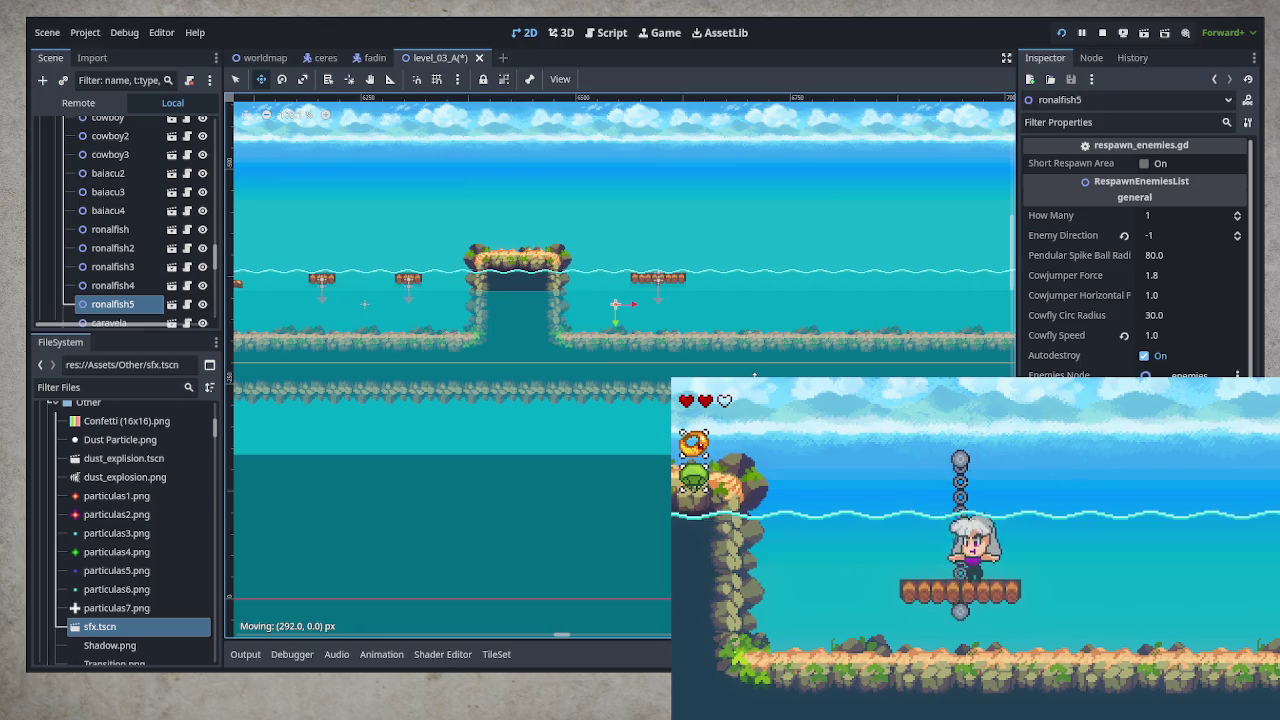
left_click_drag(750, 376, 751, 376)
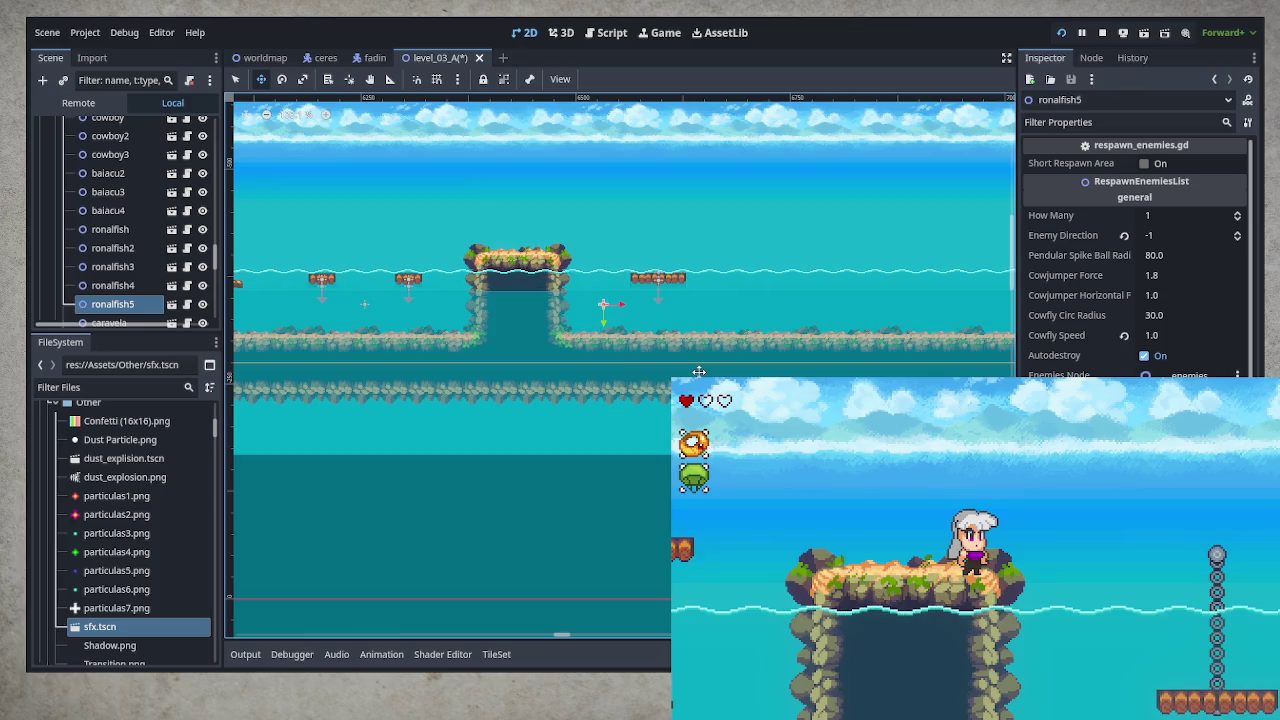
Duplicate ronalfish5 into ronalfish6, move it farther right, and save the scene
key("ctrl+d")
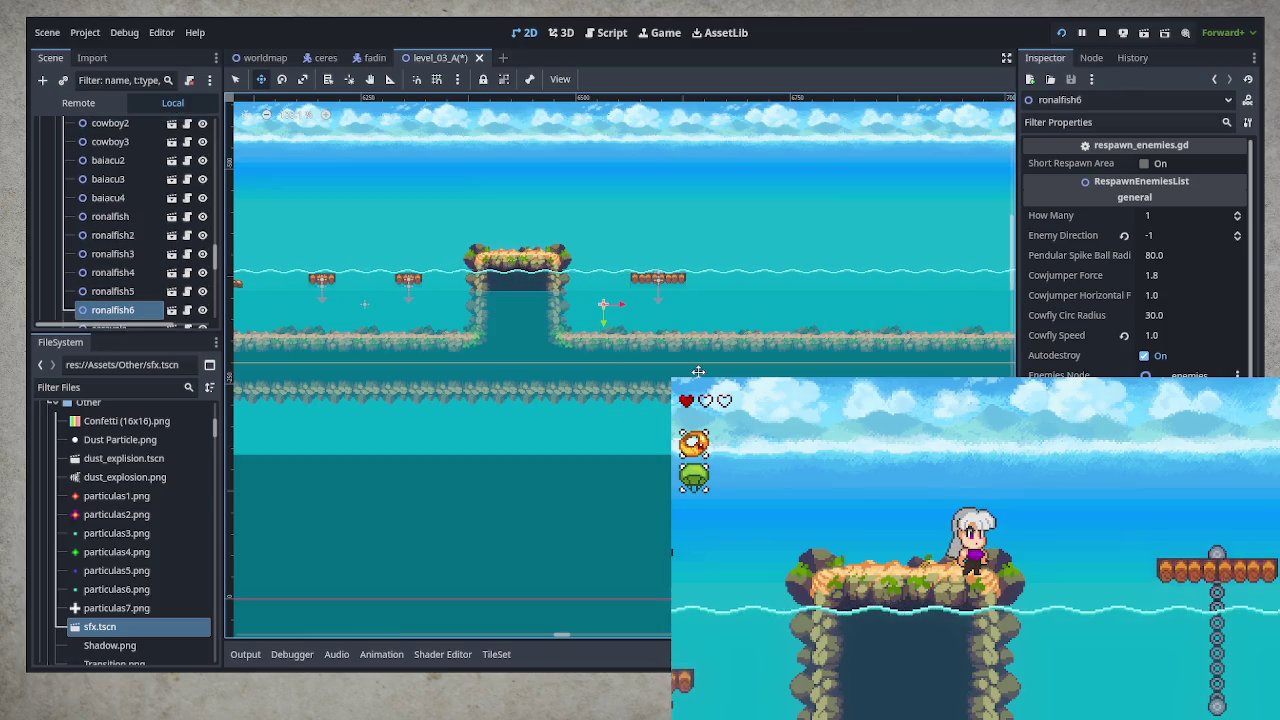
left_click_drag(665, 342, 797, 345)
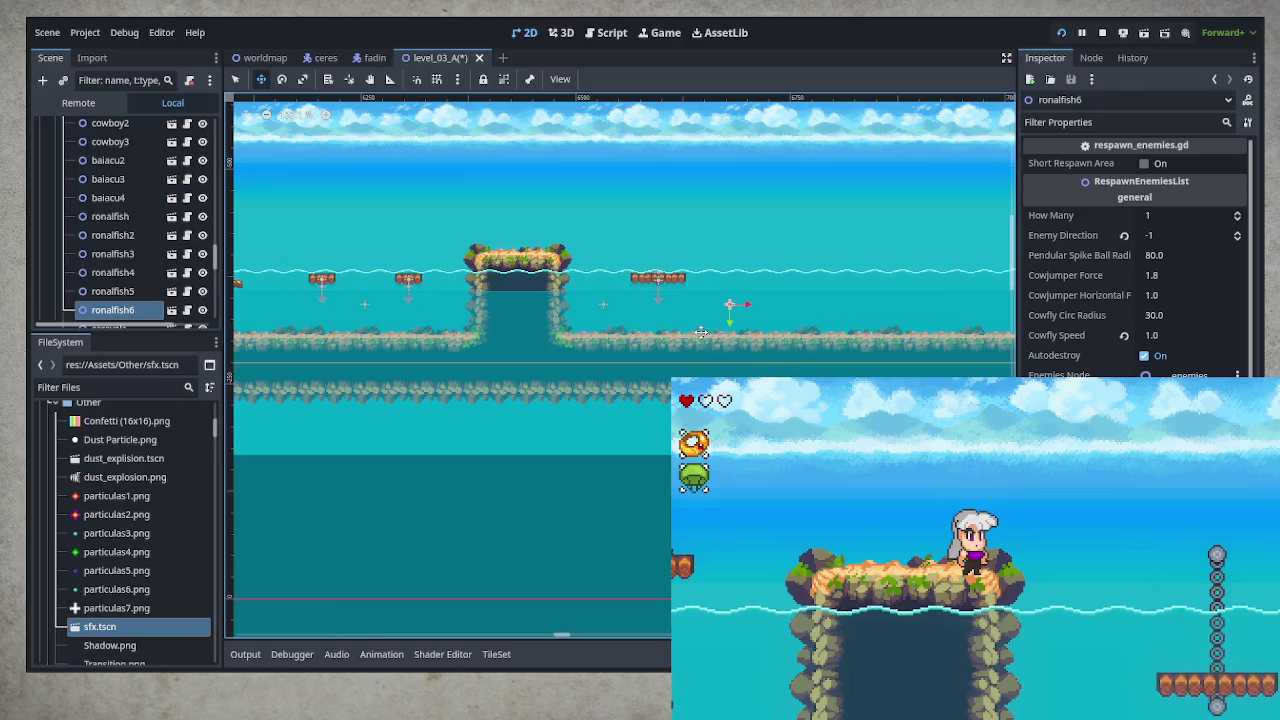
scroll(704, 333, "down", 2)
key("ctrl+s")
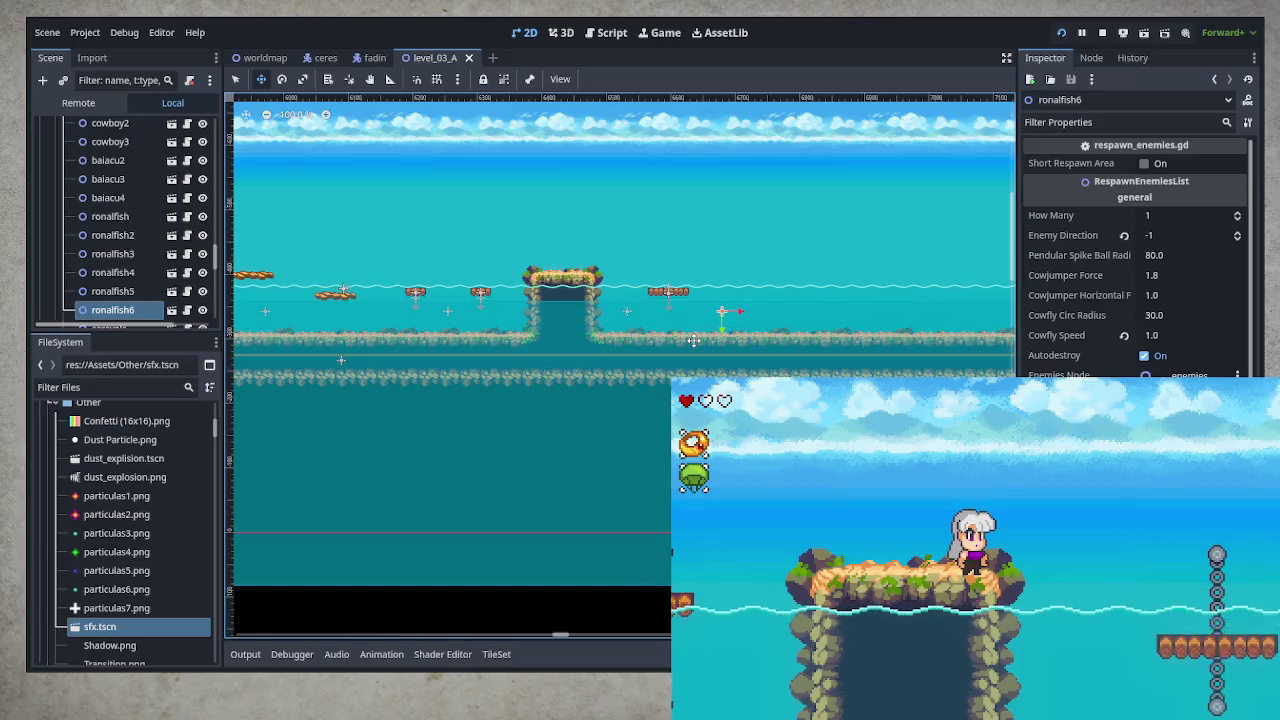
Zoom out and pan the 2D view to recentre the level
scroll(681, 337, "down", 4)
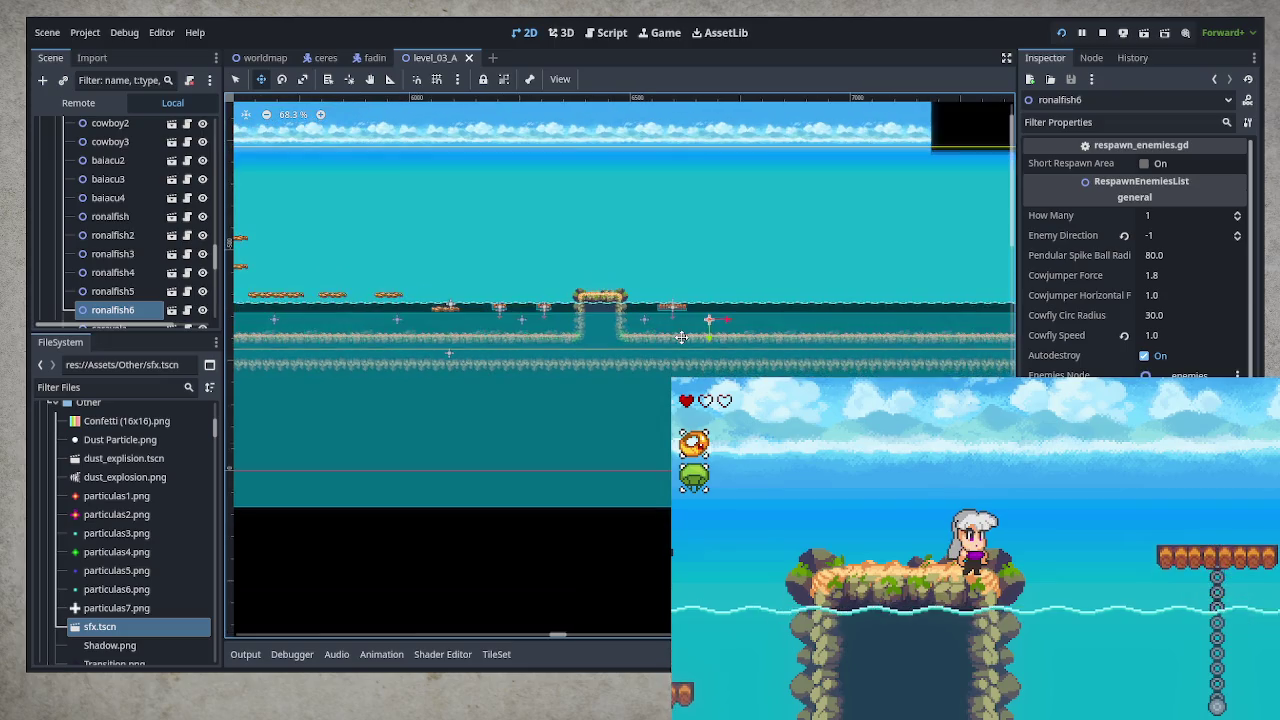
scroll(734, 359, "left", 6)
scroll(734, 359, "up", 1)
left_click_drag(734, 359, 592, 349)
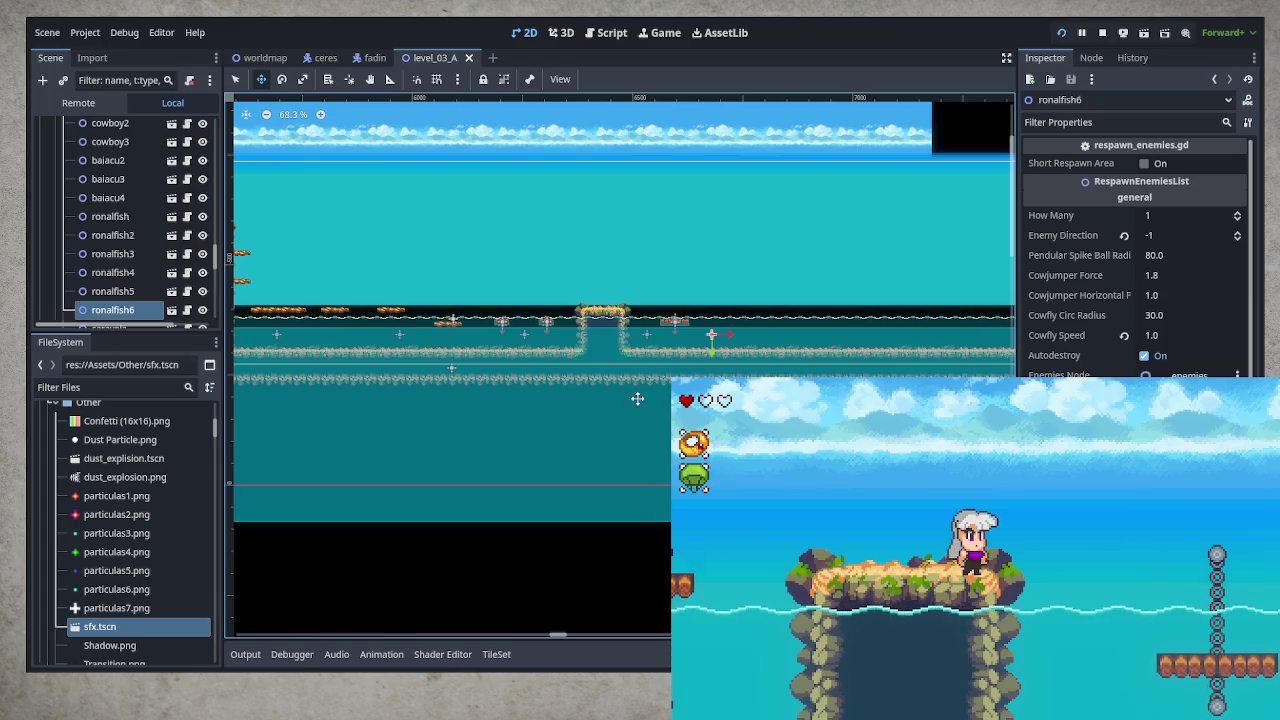
scroll(150, 220, "up", 10)
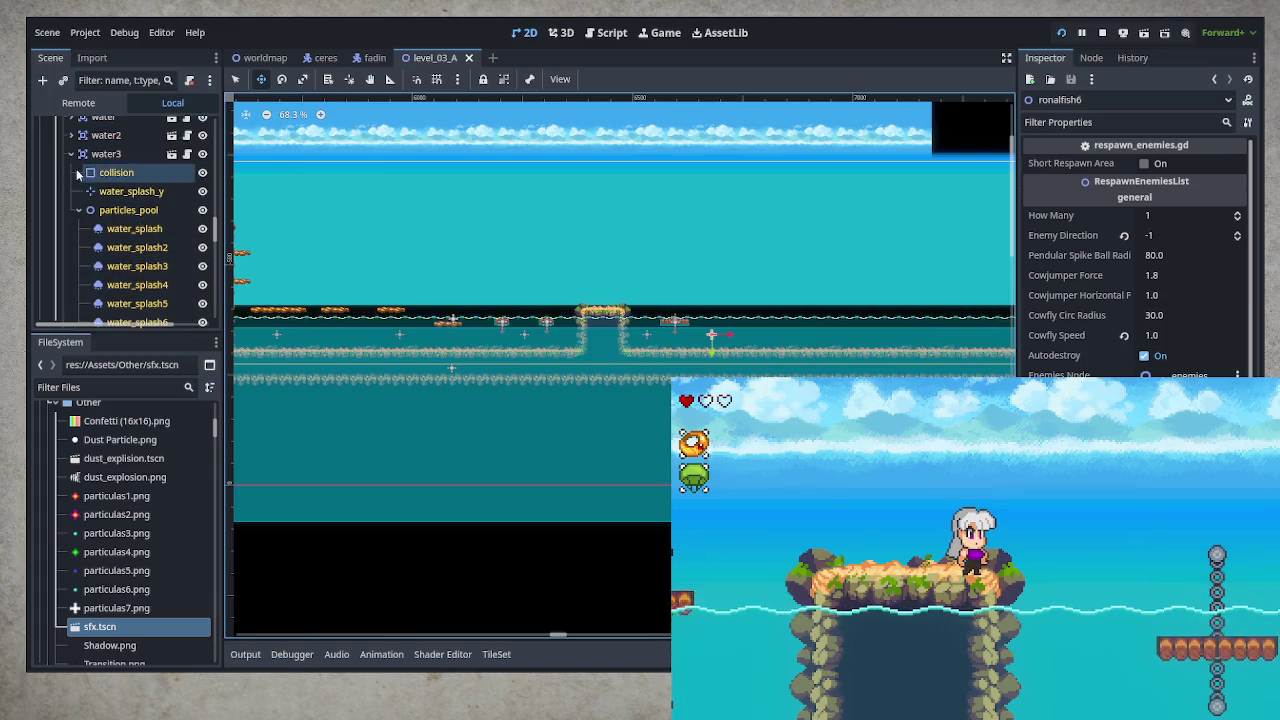
Collapse the water3 and animatedBody nodes and select the main_ground tile layer
left_click(70, 154)
scroll(80, 180, "up", 4)
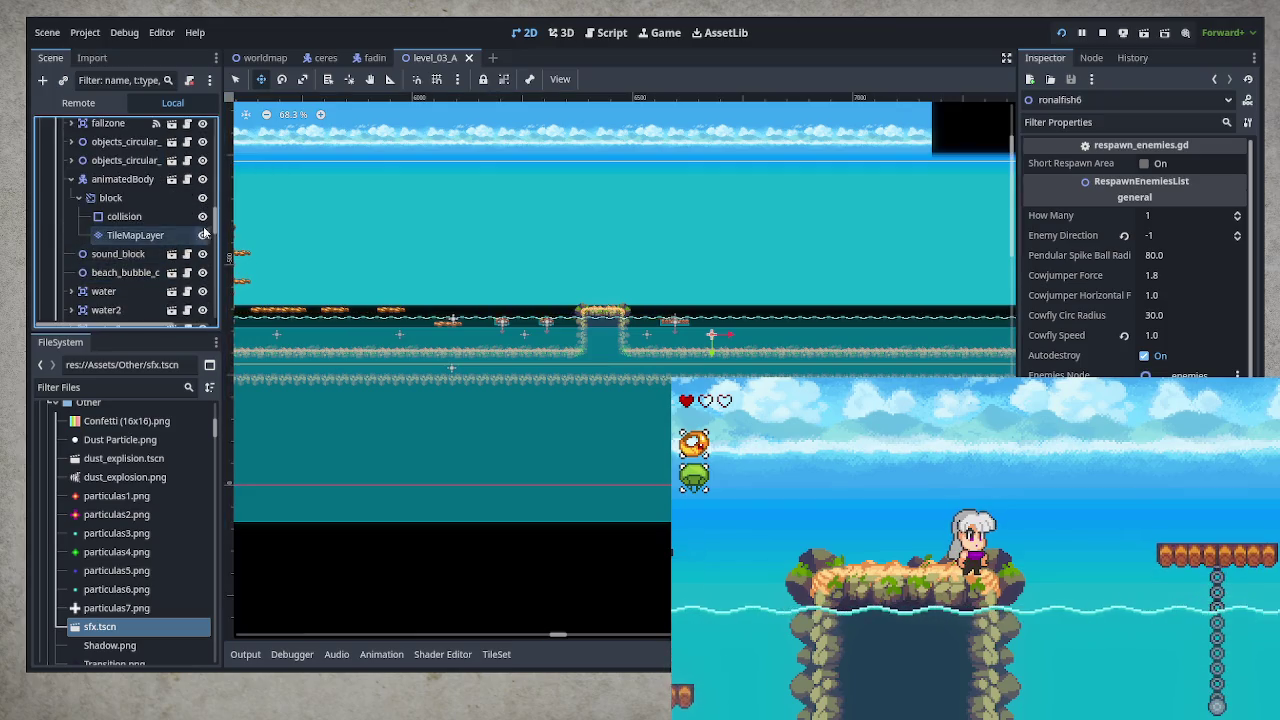
left_click(70, 179)
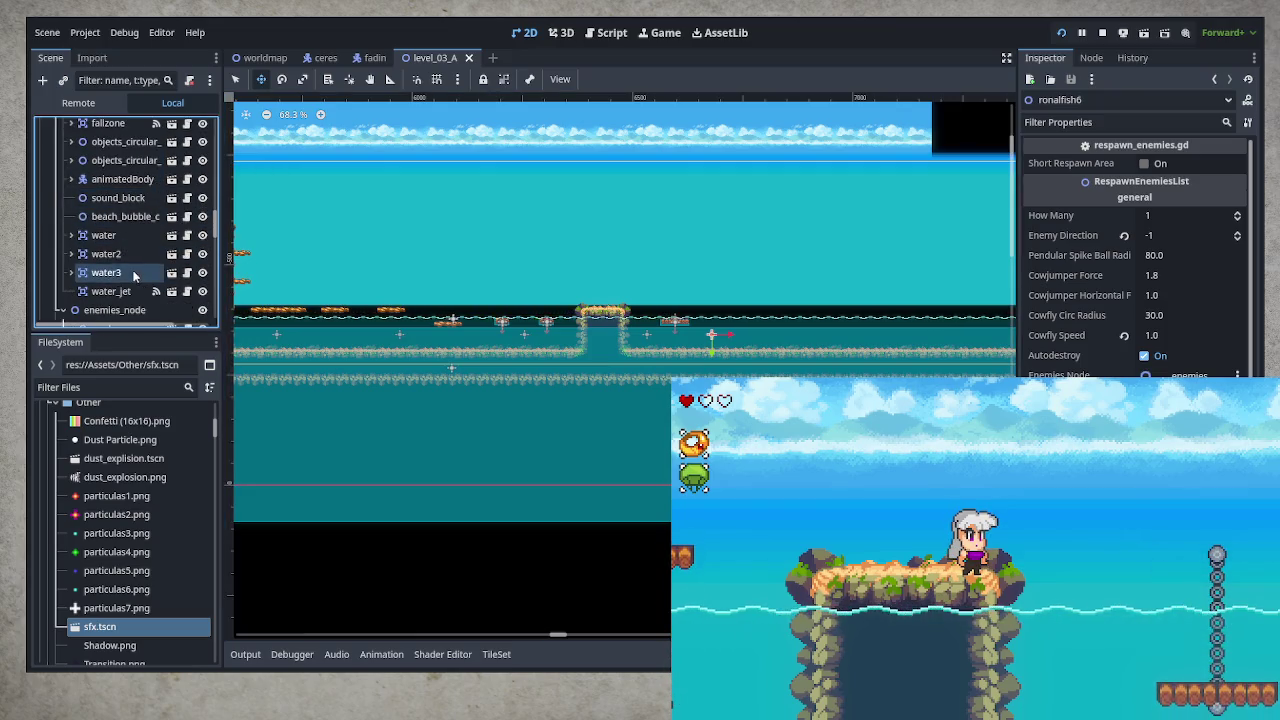
scroll(129, 270, "up", 5)
scroll(129, 268, "up", 3)
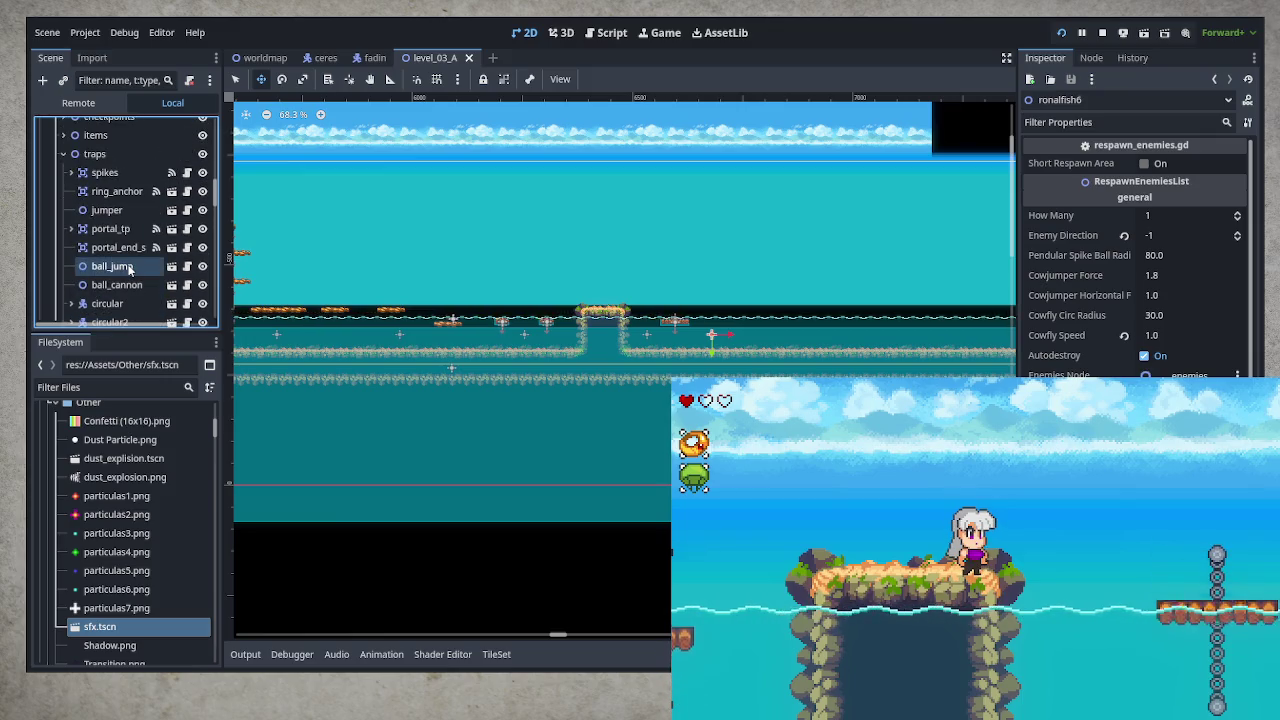
scroll(129, 268, "up", 2)
scroll(129, 268, "up", 2)
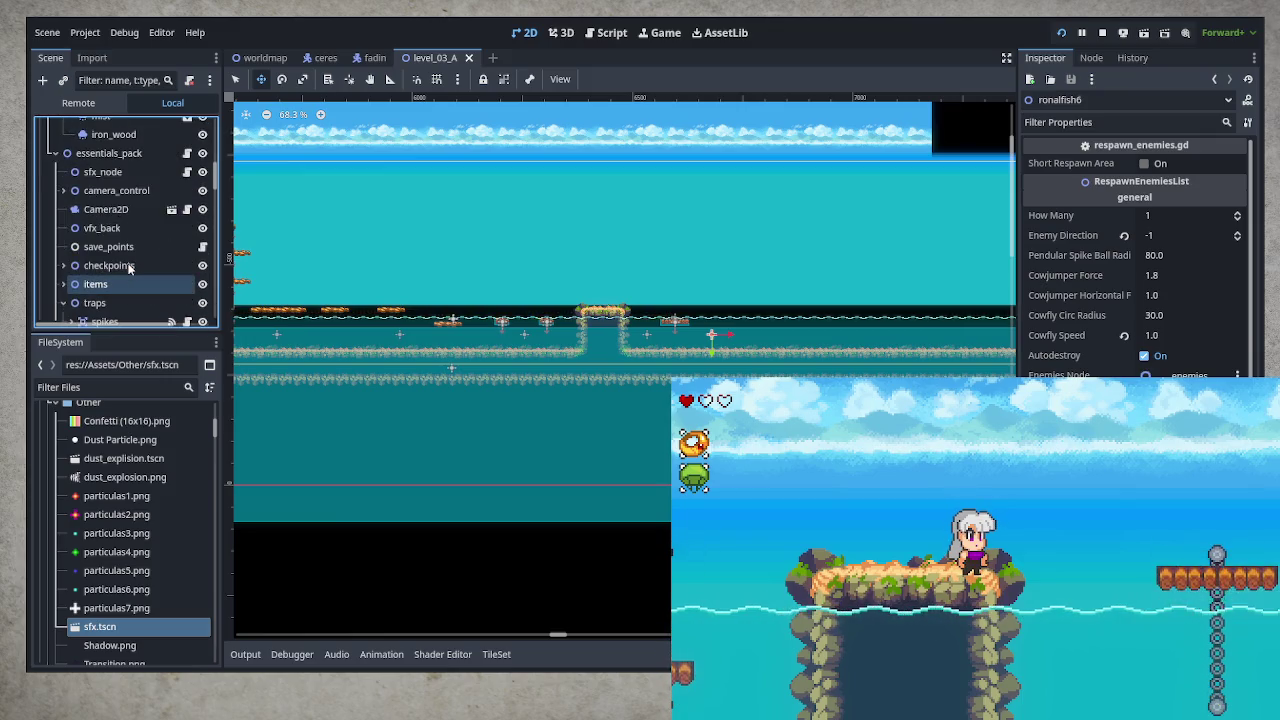
scroll(129, 268, "up", 3)
scroll(129, 268, "up", 2)
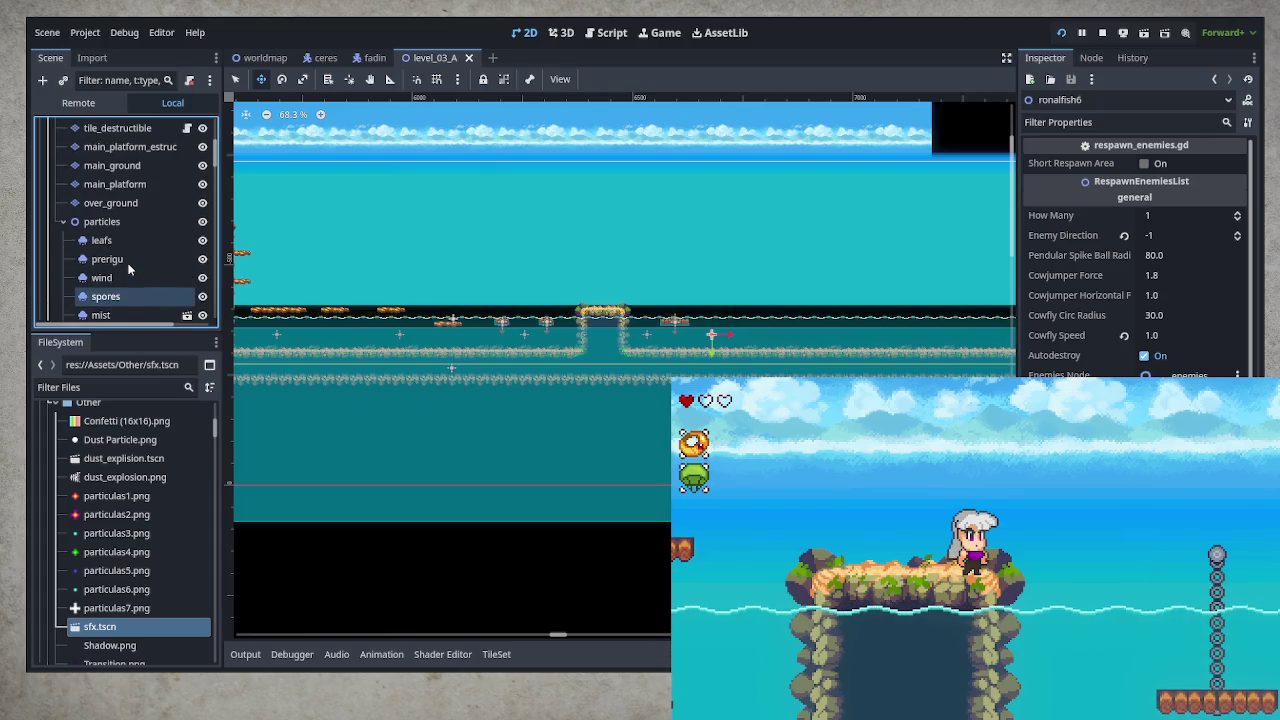
scroll(129, 268, "up", 2)
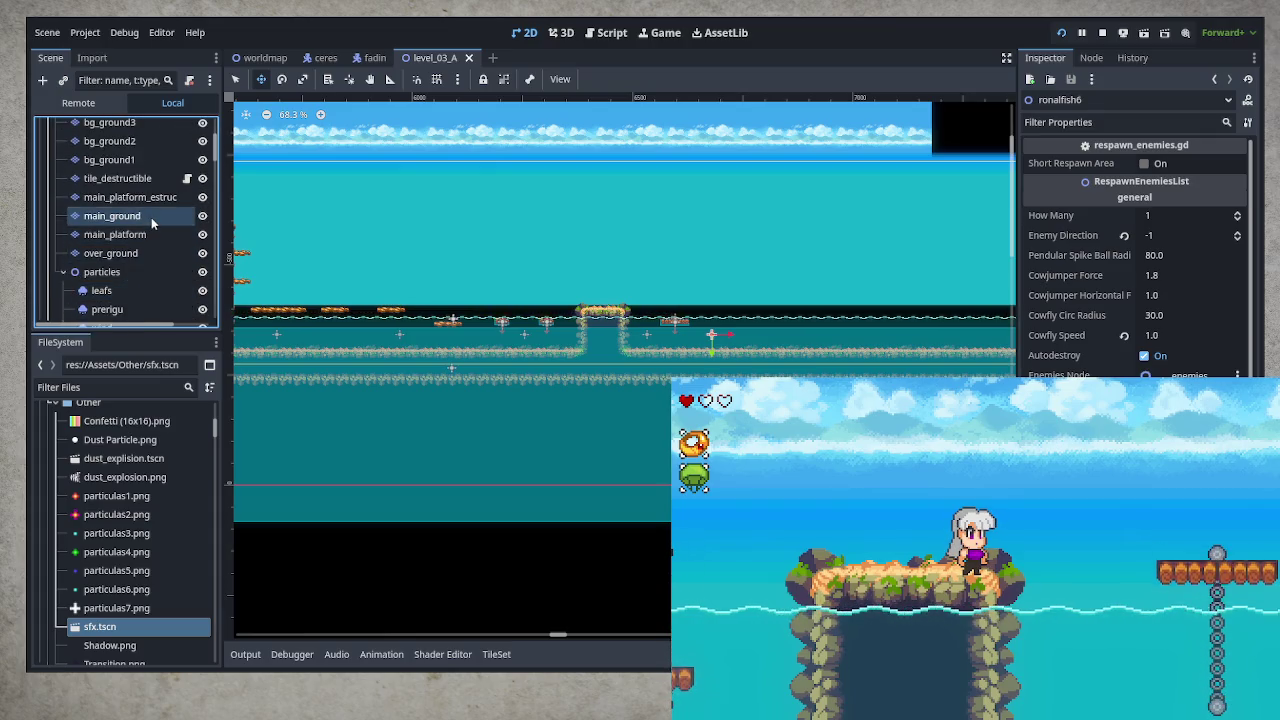
left_click(151, 217)
Paint a rectangle of sand_rocks terrain joining the platforms, then save the level
left_click(323, 572)
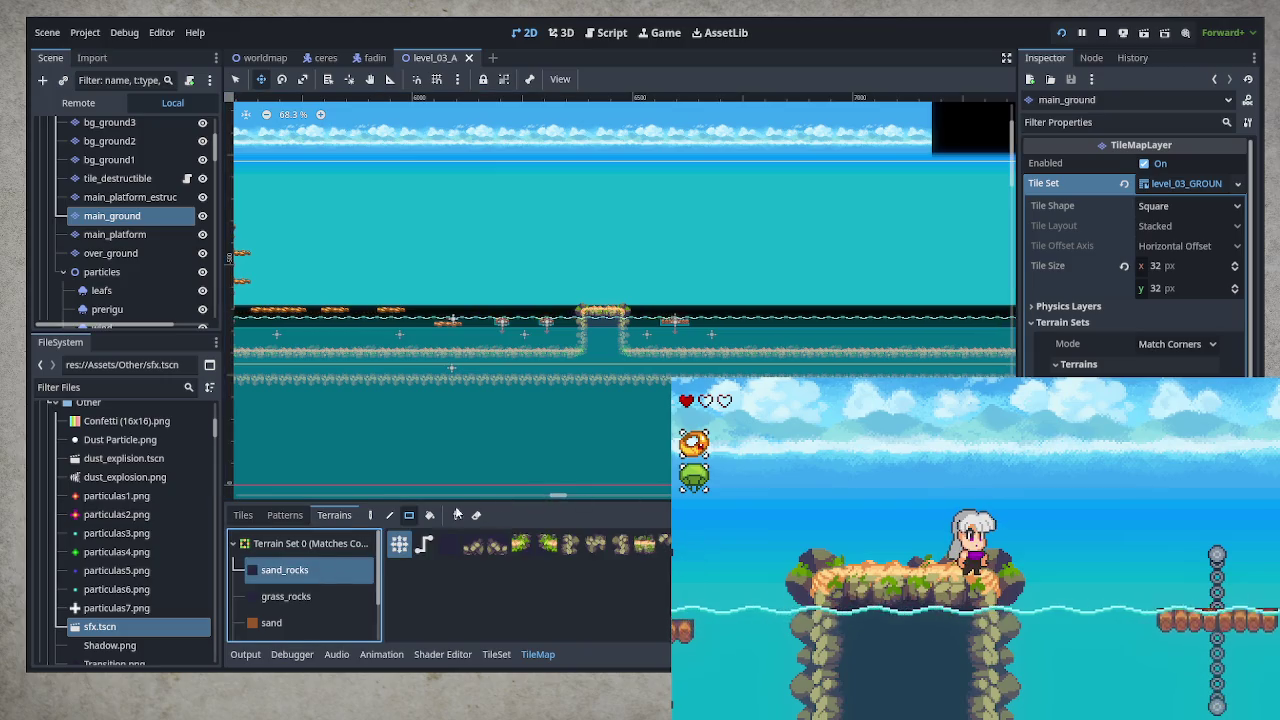
left_click(235, 82)
scroll(753, 345, "up", 5)
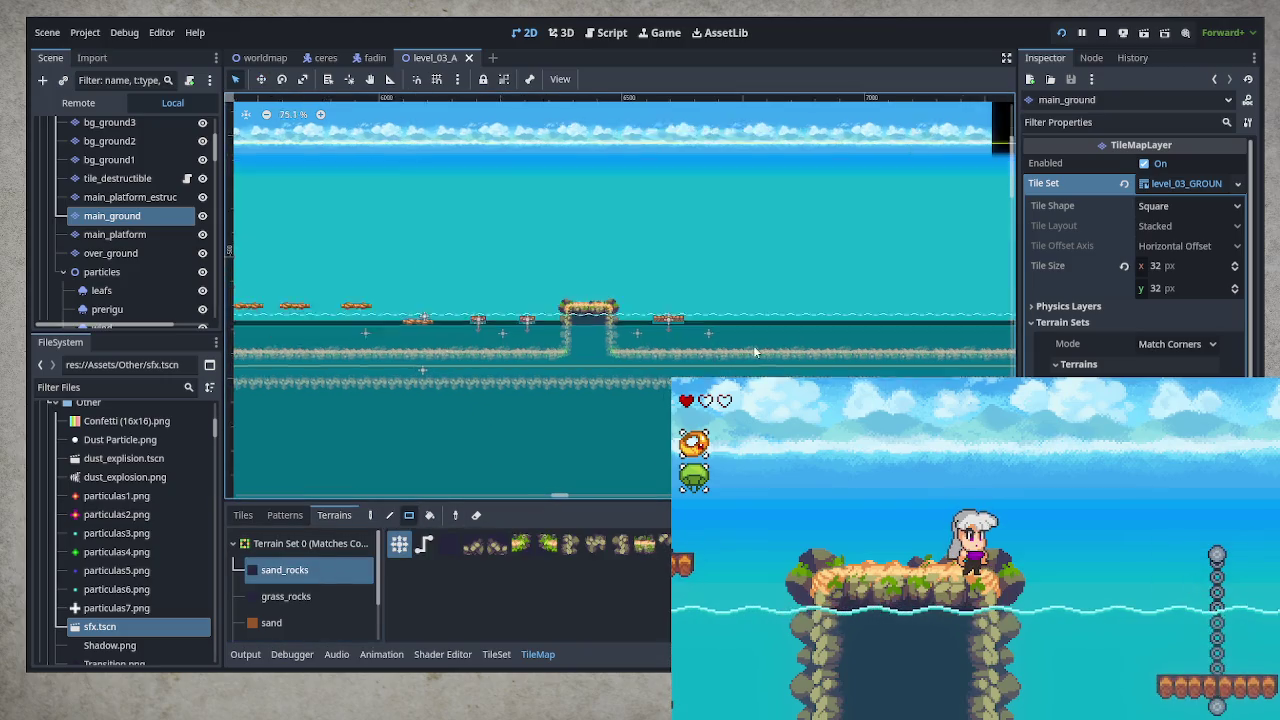
mouse_move(732, 347)
left_mouse_down()
mouse_move(804, 310)
mouse_move(970, 266)
mouse_move(968, 287)
left_mouse_up()
scroll(823, 371, "right", 1)
scroll(823, 371, "right", 1)
scroll(823, 371, "up", 1)
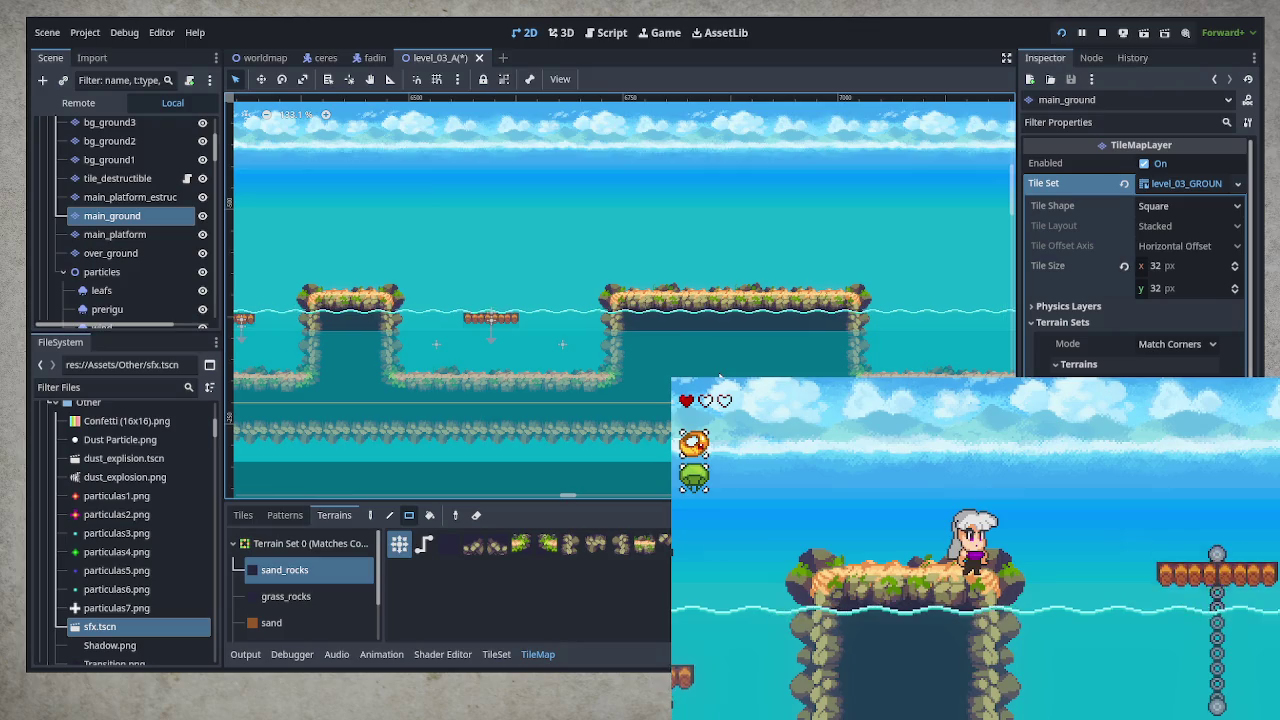
key("ctrl+s")
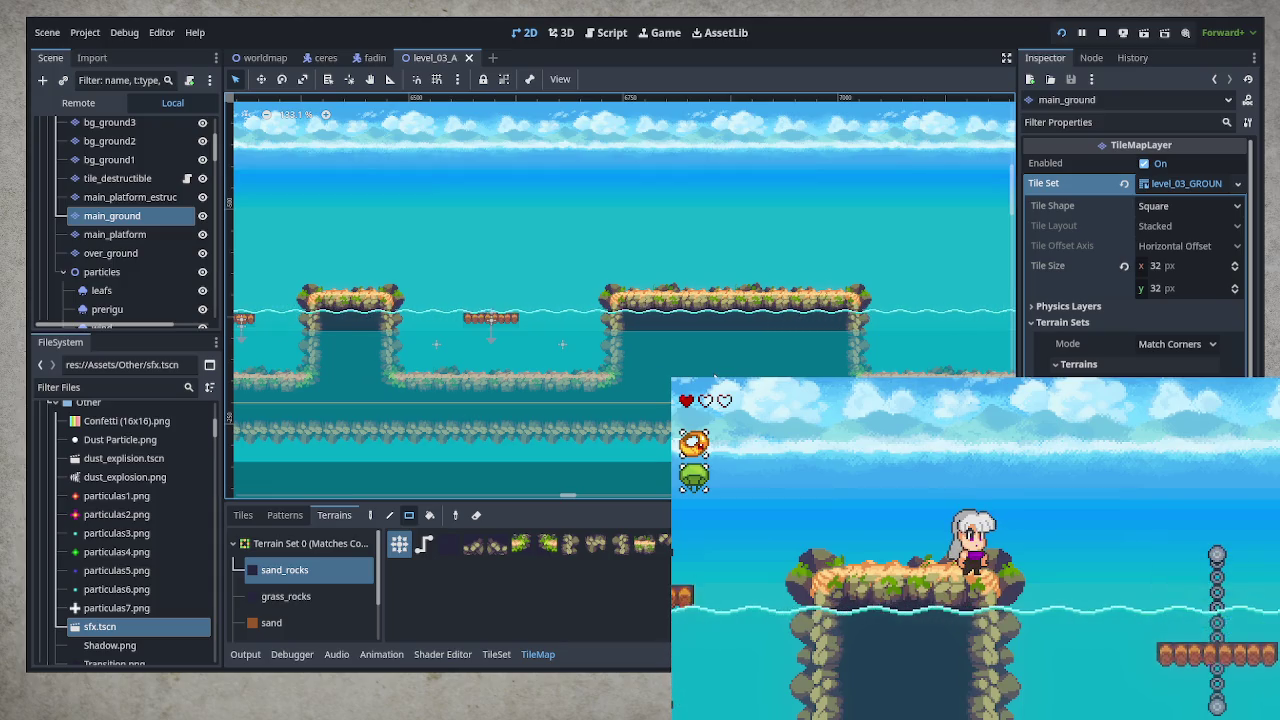
mouse_move(791, 366)
left_mouse_down()
mouse_move(741, 291)
mouse_move(676, 313)
left_mouse_up()
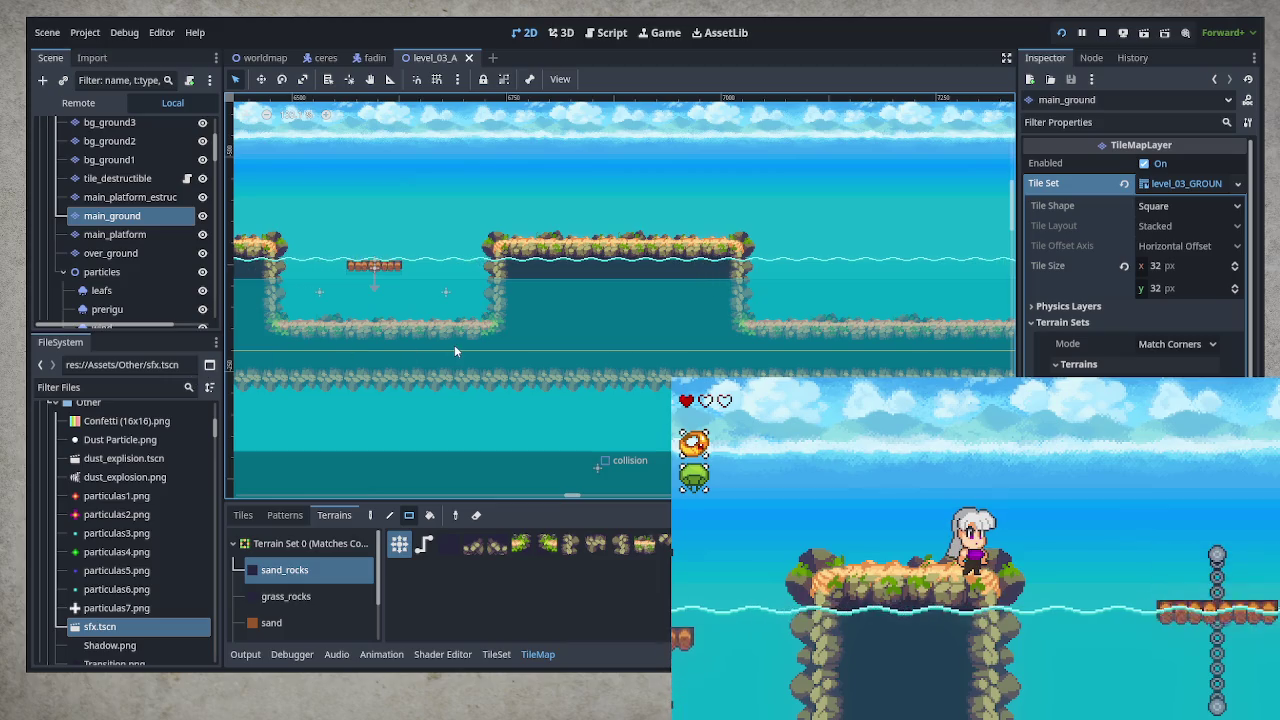
Leave terrain painting and inspect the ronalfish6 and cow_kicker3 enemies
left_click(446, 292)
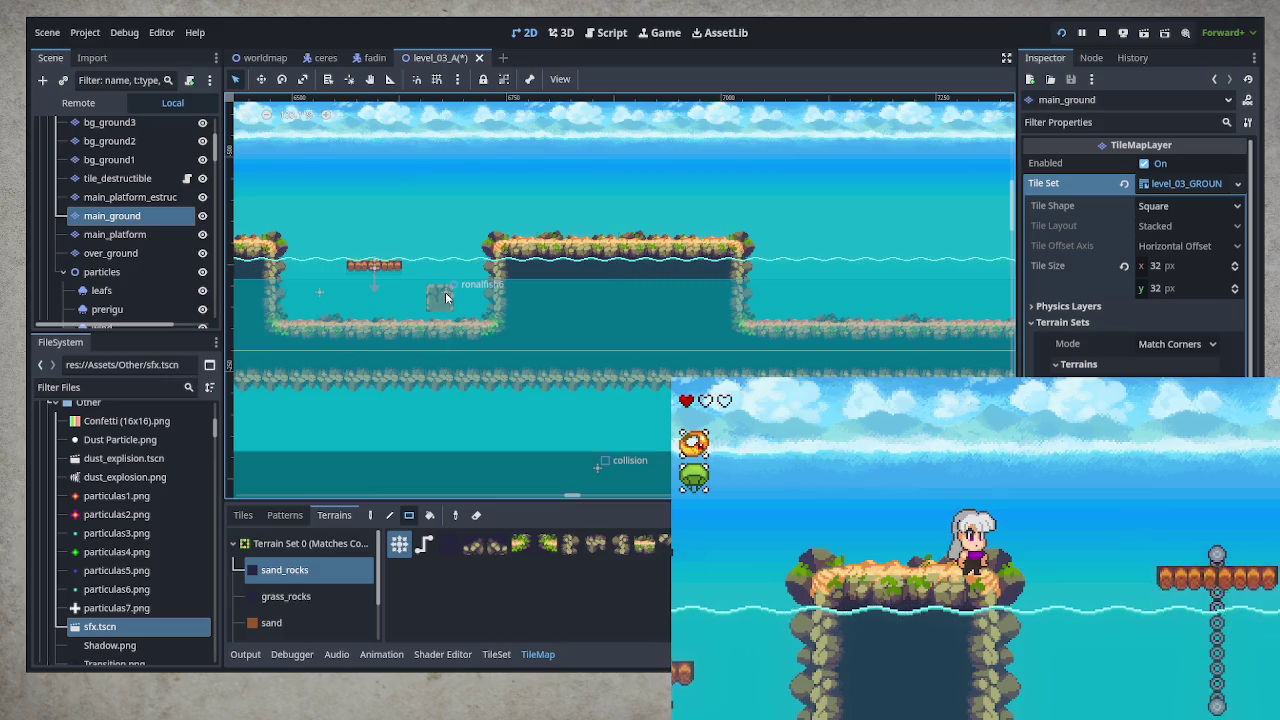
left_click(128, 273)
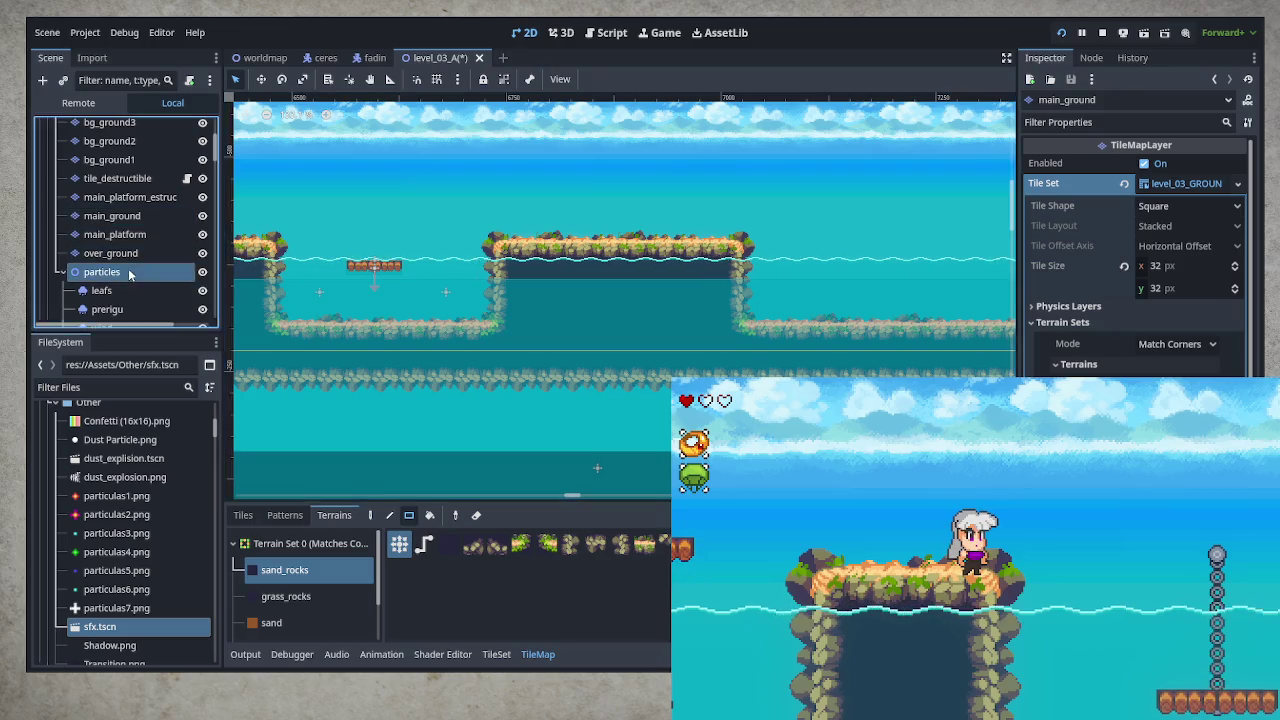
left_click(446, 291)
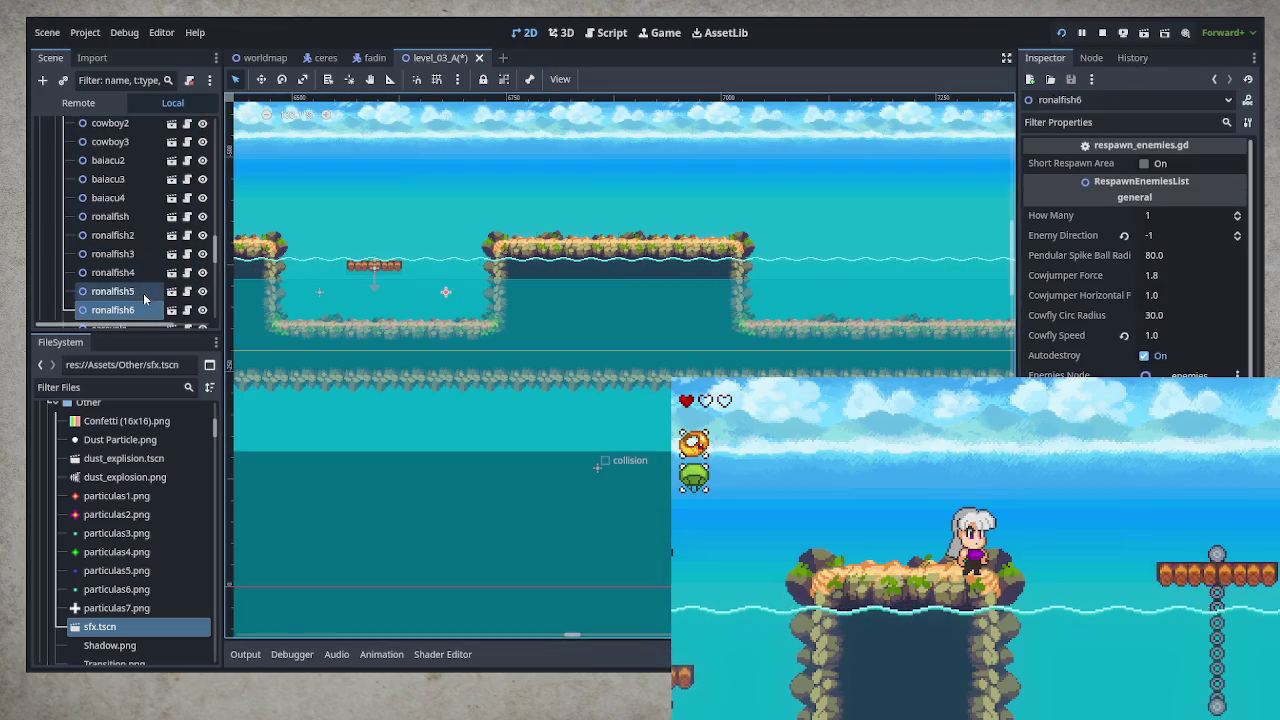
scroll(155, 293, "up", 3)
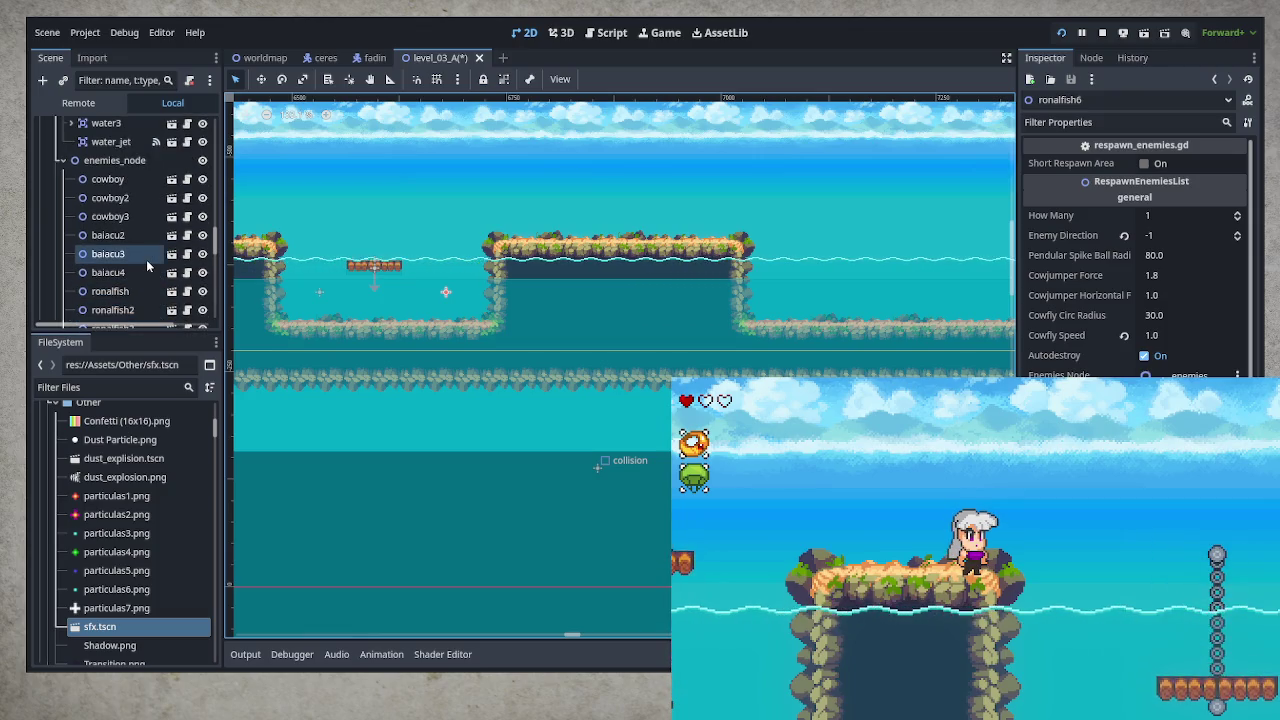
scroll(146, 259, "down", 2)
scroll(147, 263, "down", 4)
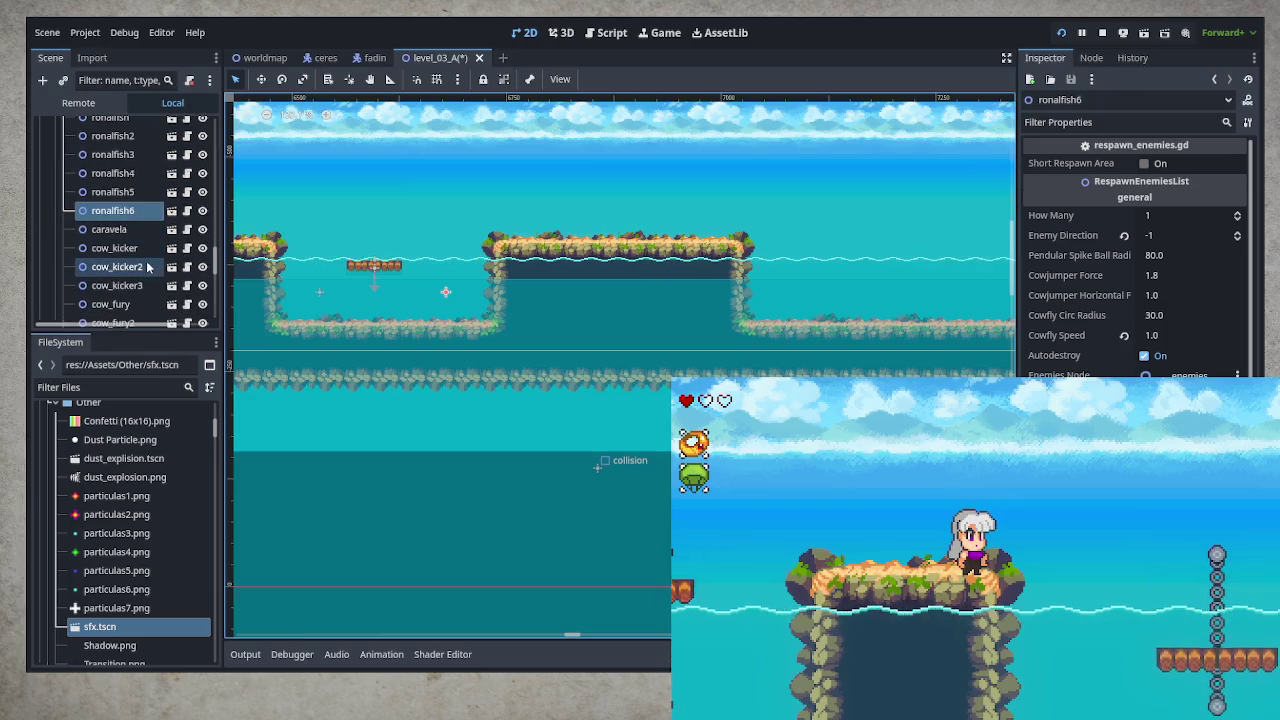
scroll(146, 262, "down", 1)
left_click(143, 259)
Compare the cow_kicker2 and cow_kicker3 enemies, panning to an earlier part of the level
scroll(353, 343, "down", 1)
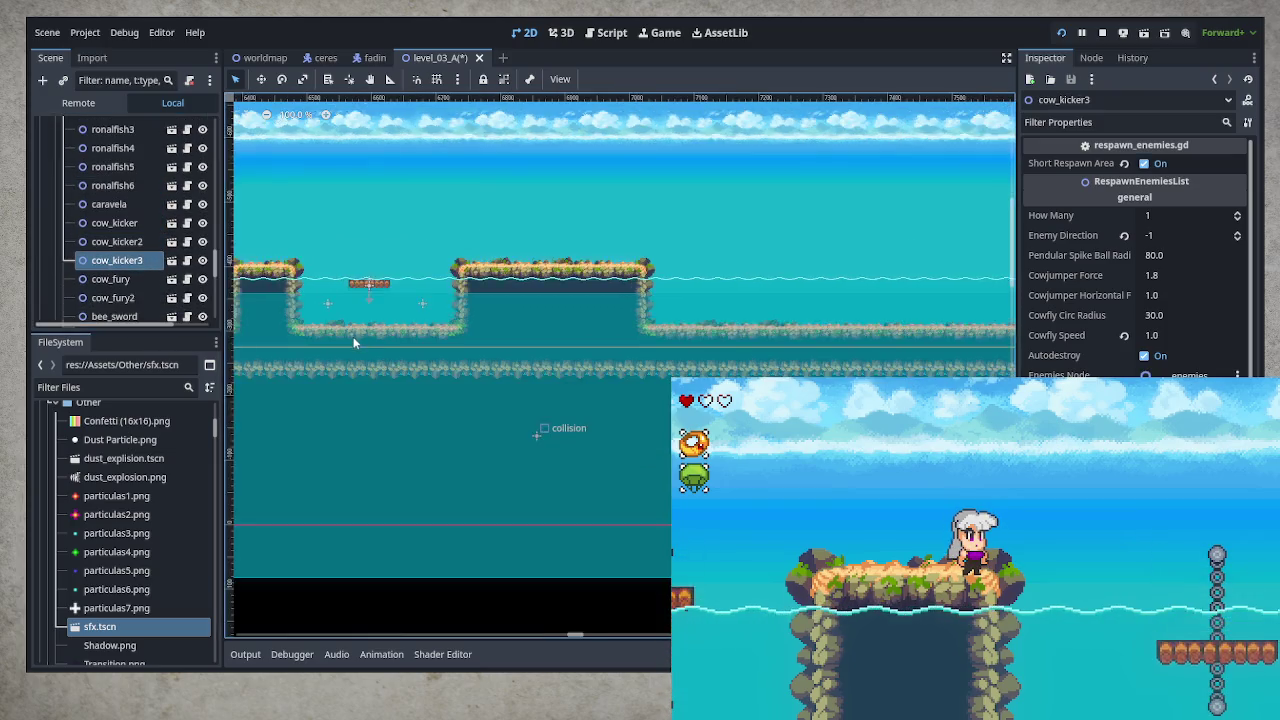
scroll(353, 343, "down", 4)
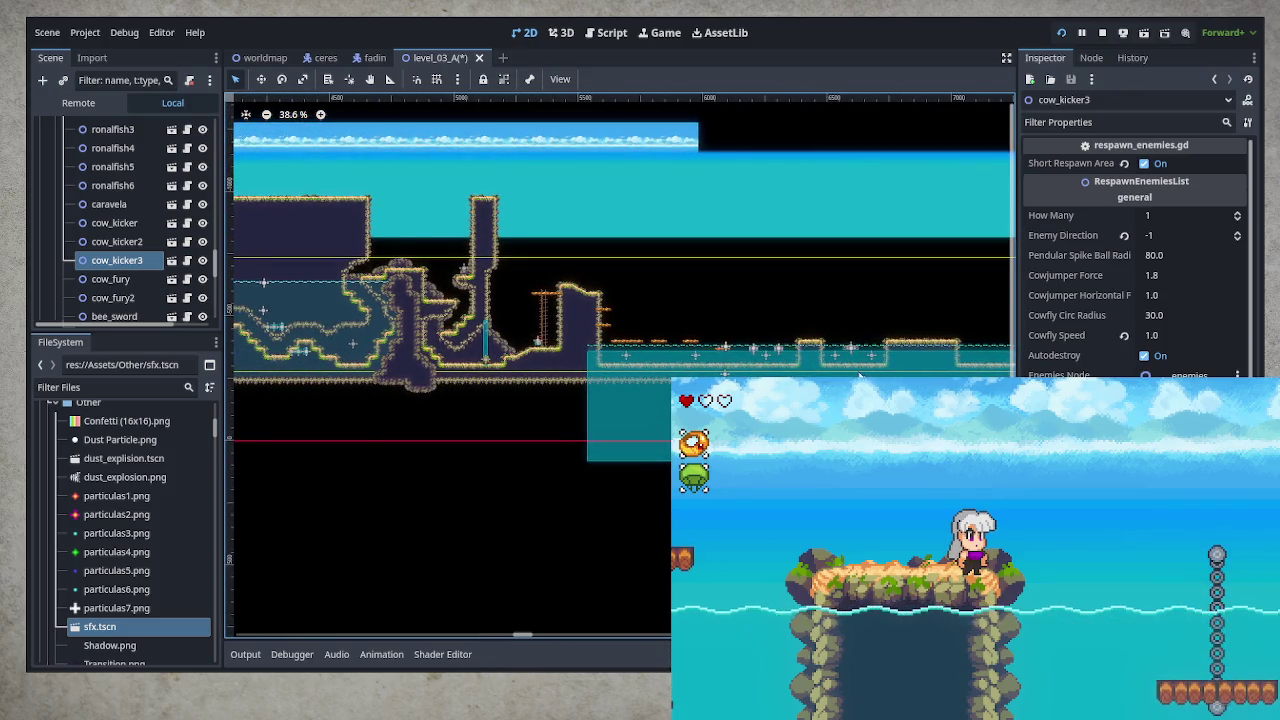
left_click(135, 246)
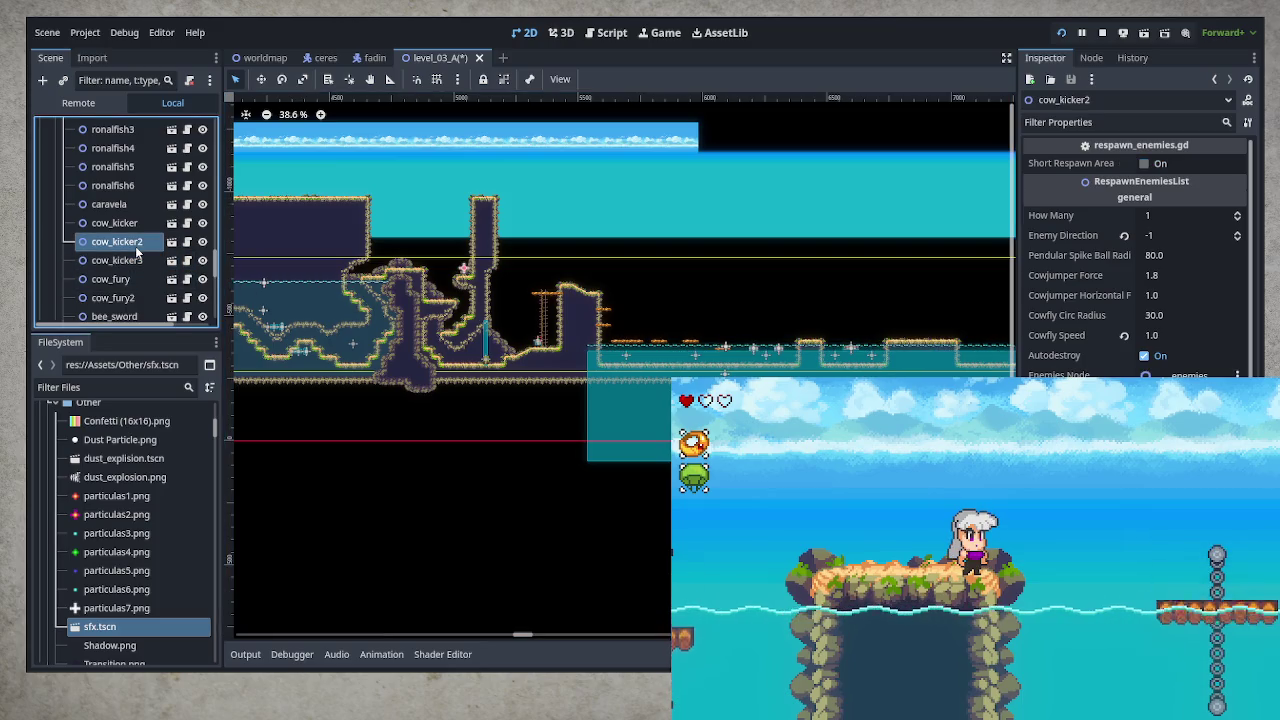
left_click(137, 264)
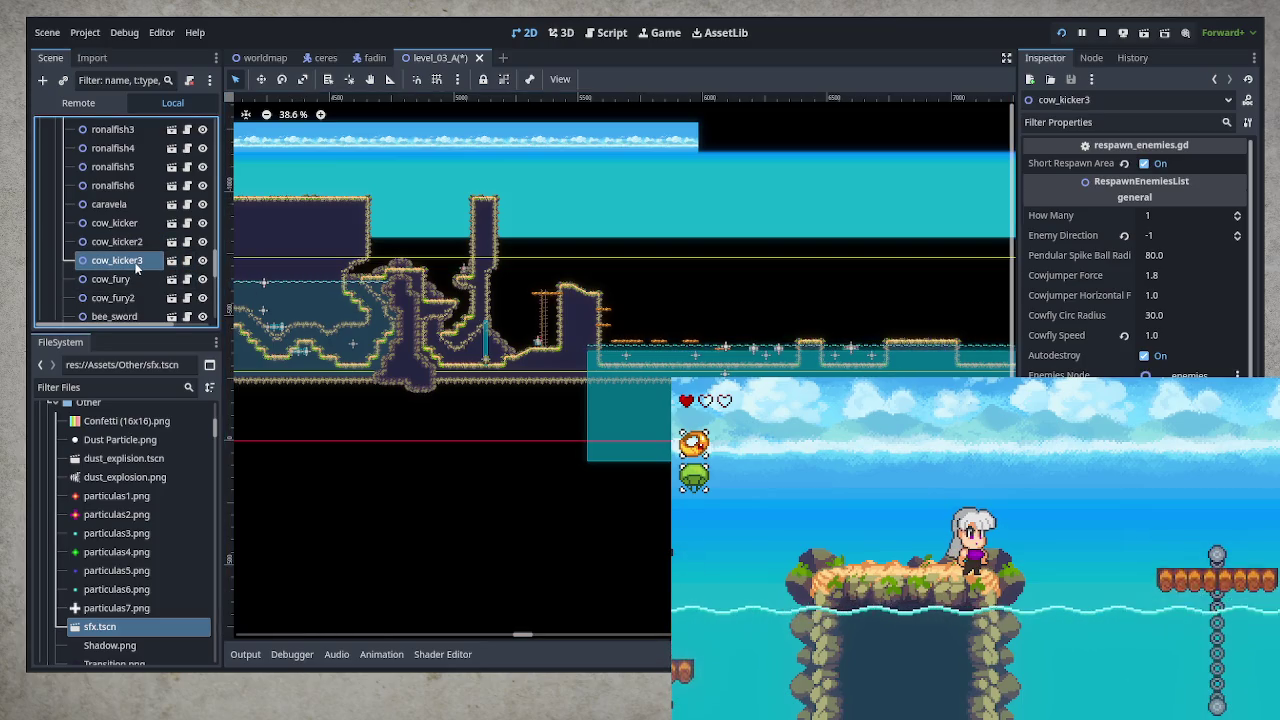
scroll(449, 417, "down", 2)
mouse_move(449, 417)
left_mouse_down()
mouse_move(974, 362)
mouse_move(544, 387)
left_mouse_up()
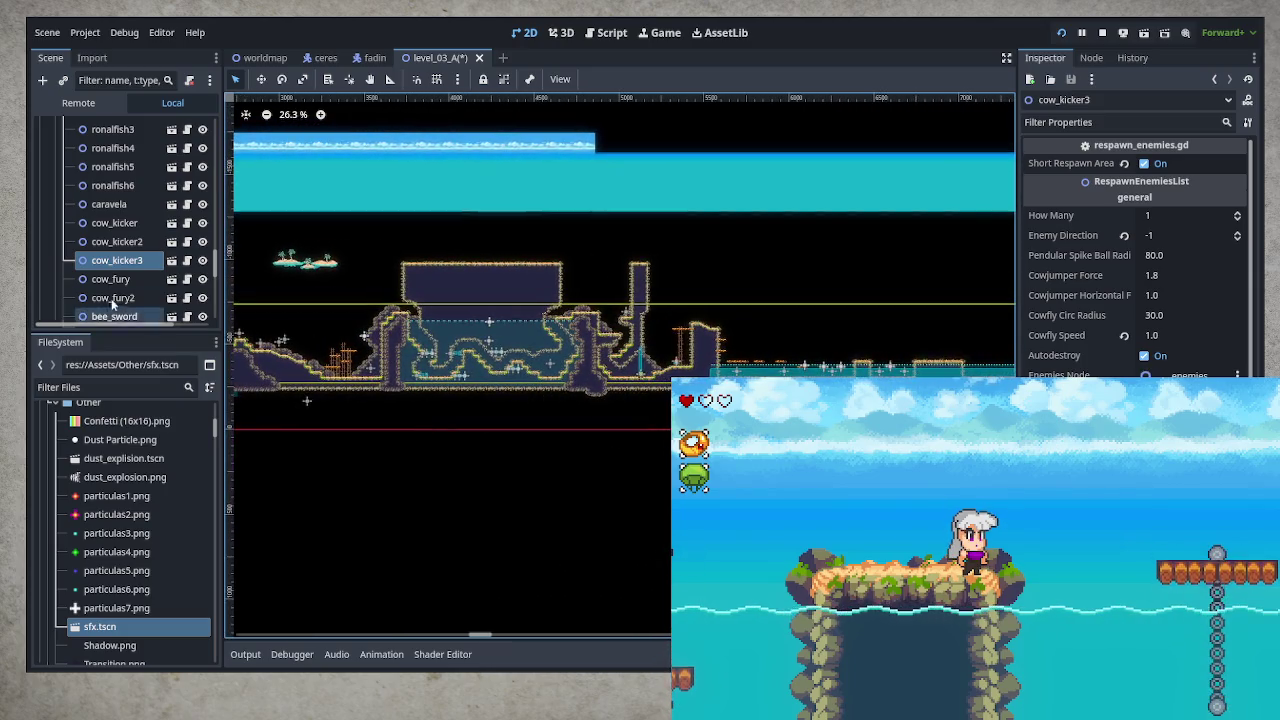
Frame cow_kicker2 in the viewport and zoom in to about 235%
left_click(123, 242)
key("shift+f")
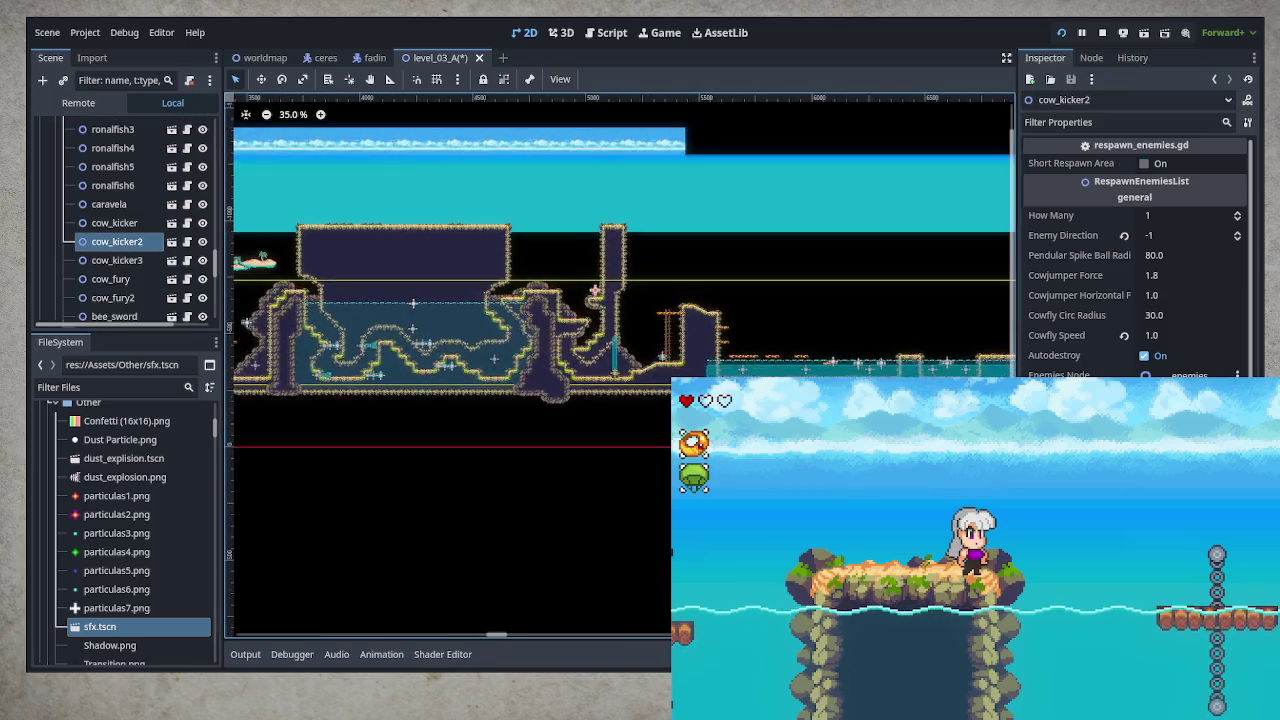
scroll(420, 290, "up", 1)
scroll(420, 290, "up", 2)
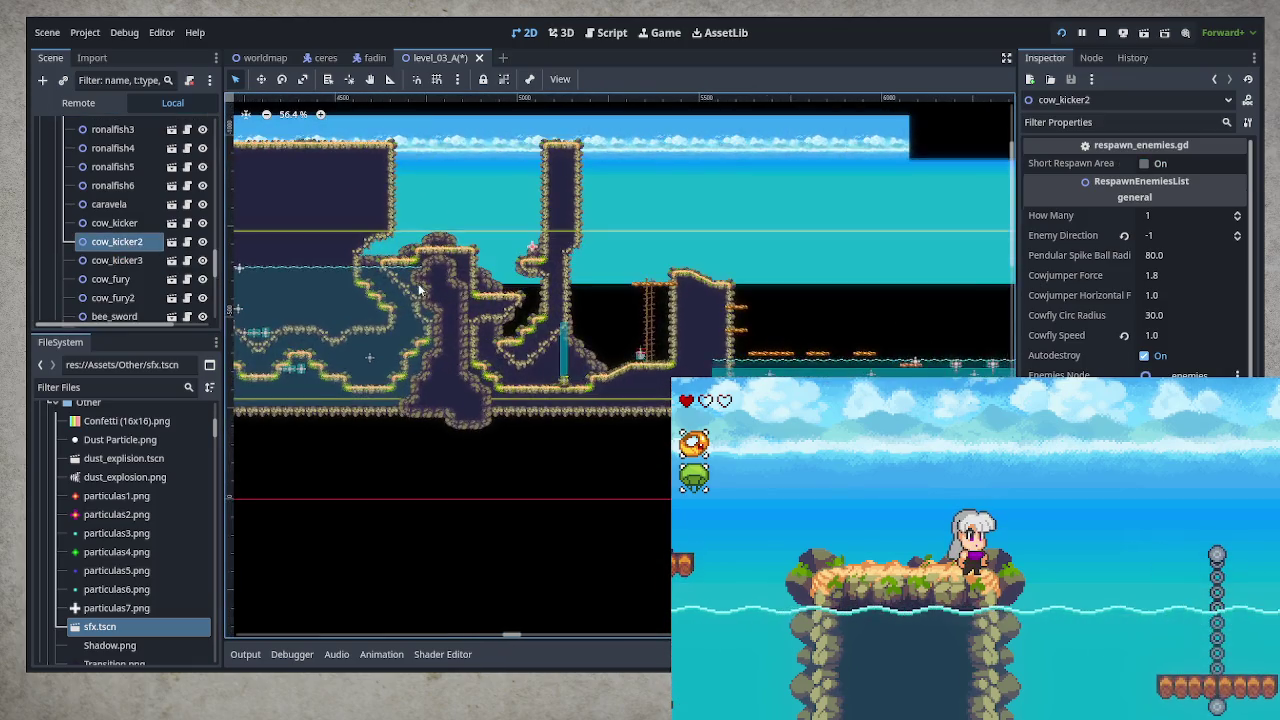
scroll(420, 290, "up", 3)
scroll(520, 270, "up", 3)
scroll(634, 270, "up", 2)
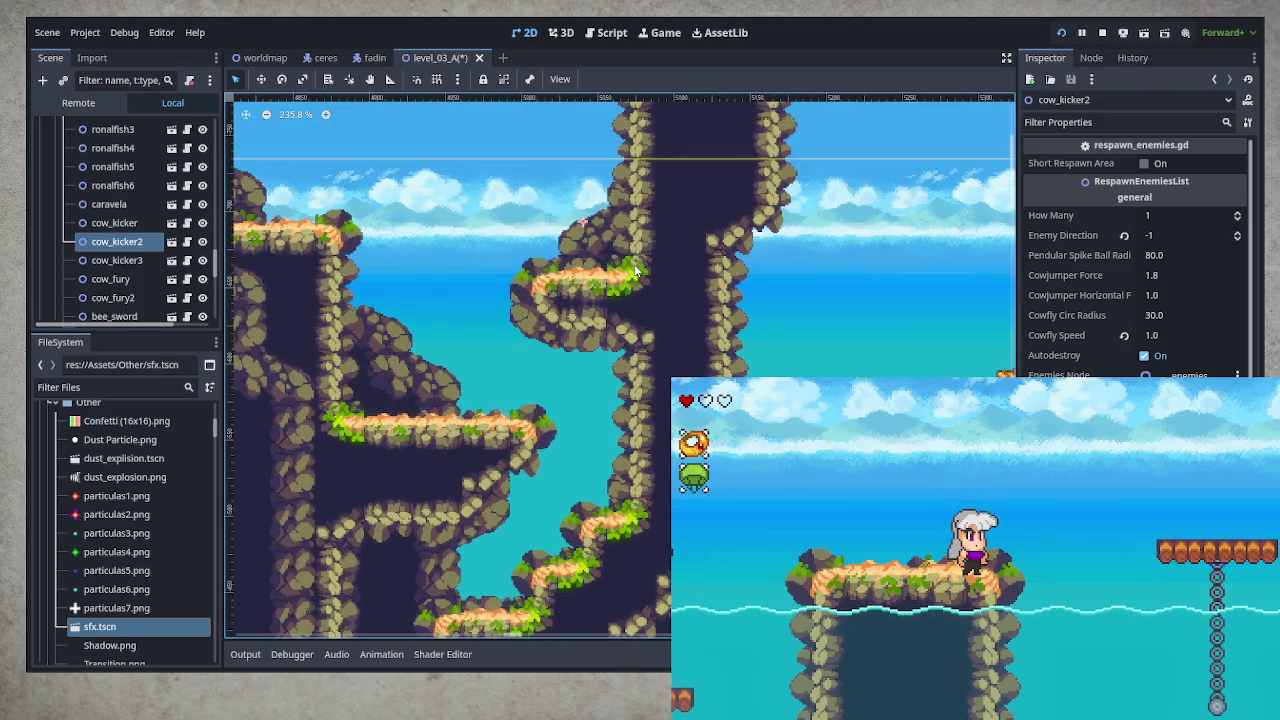
Nudge cow_kicker2 a few pixels on its ledge and save level_03_A
left_click(262, 80)
left_click_drag(624, 285, 638, 289)
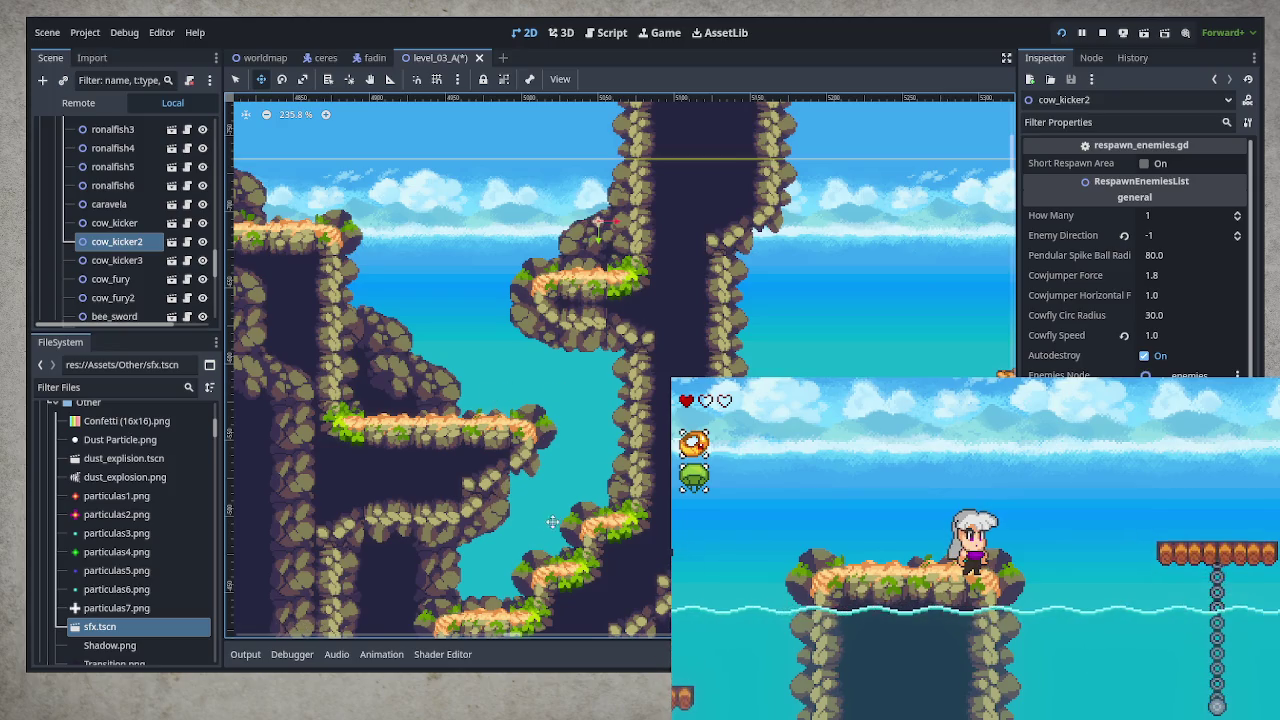
key("ctrl+s")
Scroll through the Scene tree and select the main_ground tile layer
scroll(655, 381, "down", 2)
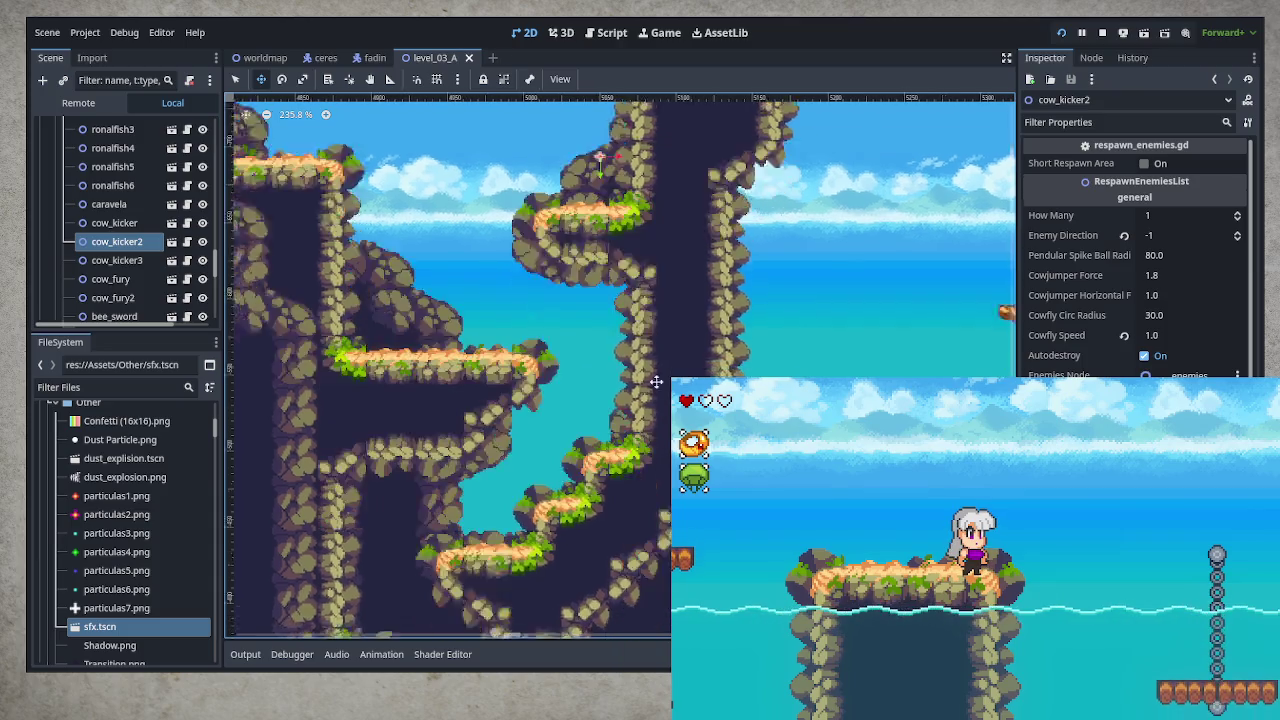
scroll(655, 381, "down", 2)
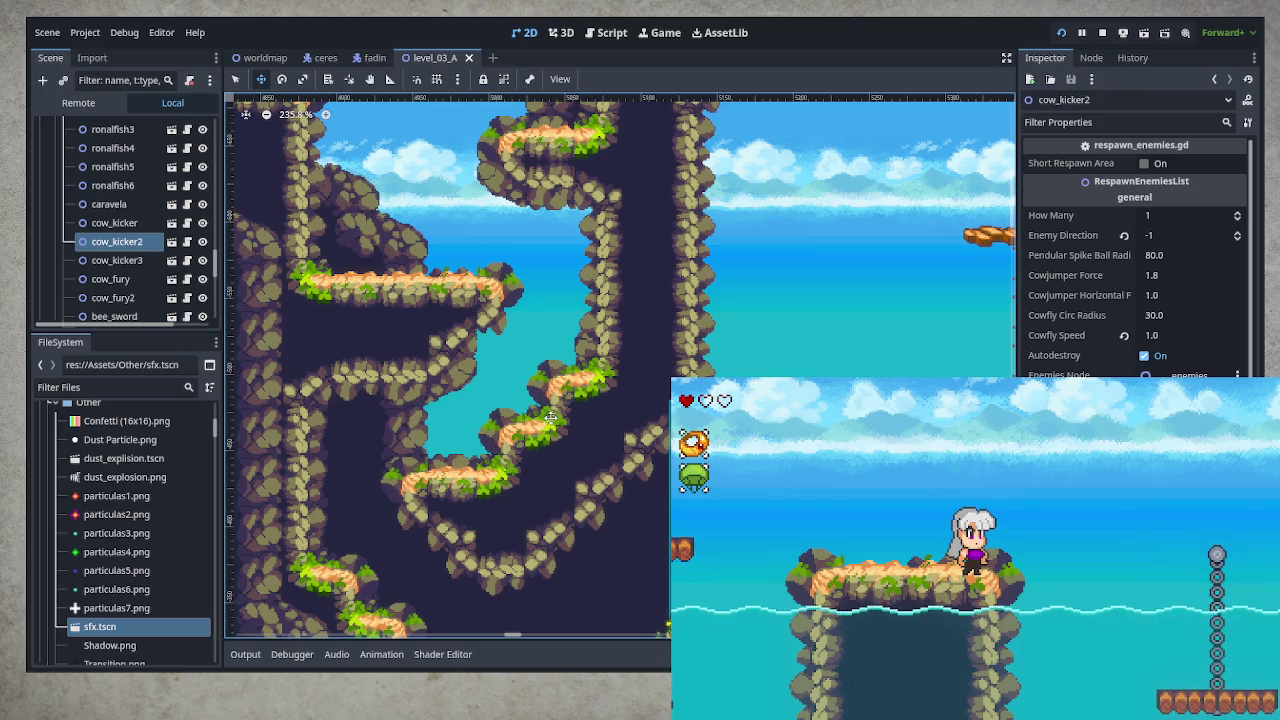
scroll(585, 428, "up", 2)
scroll(585, 428, "up", 1)
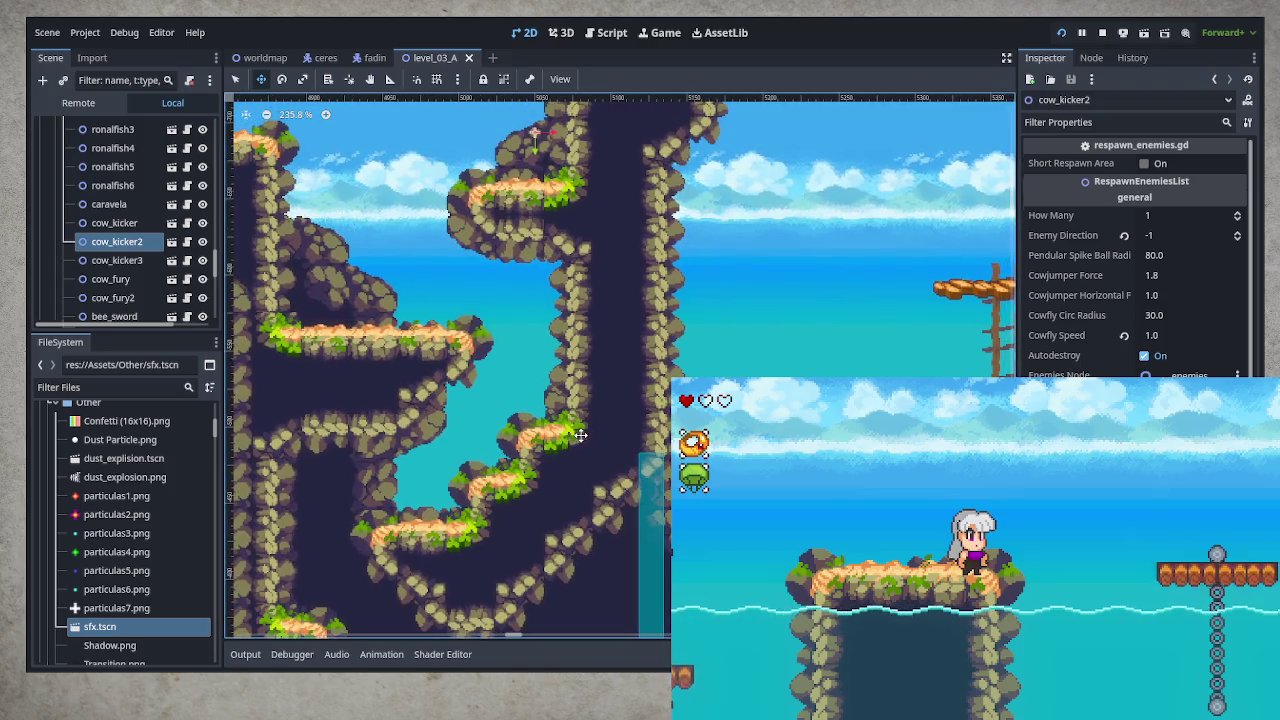
scroll(122, 262, "up", 10)
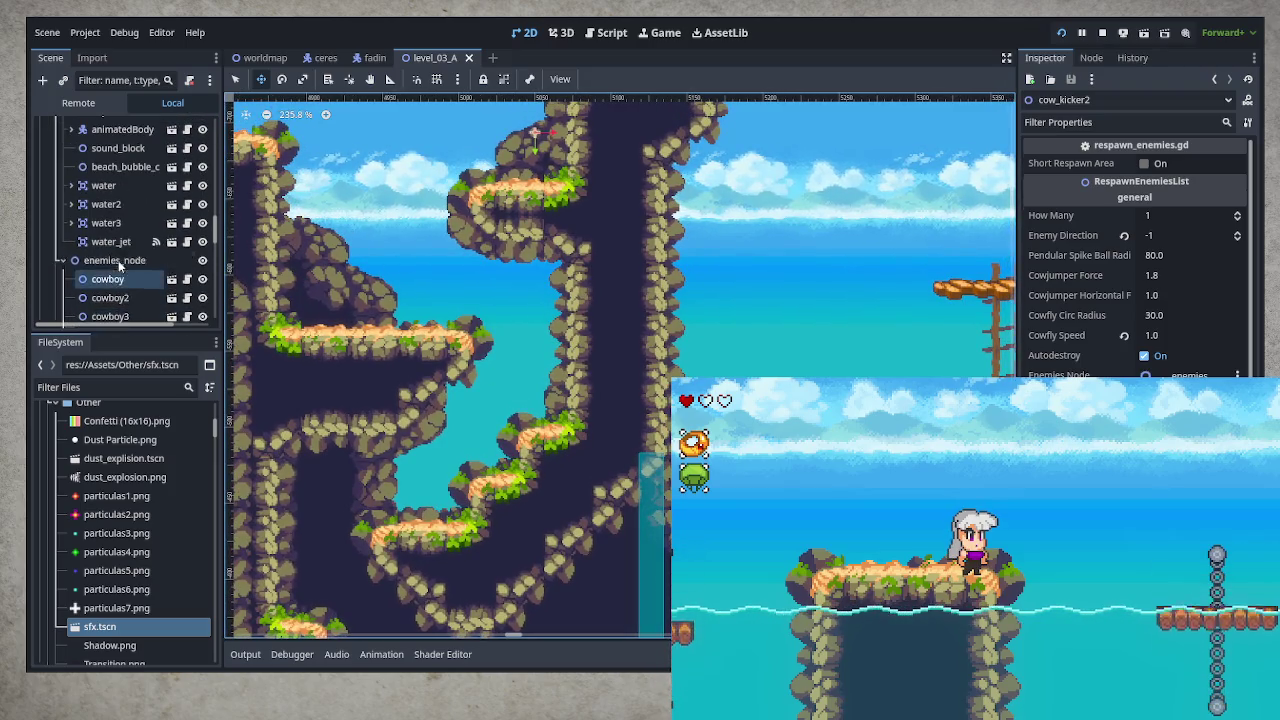
scroll(122, 262, "up", 8)
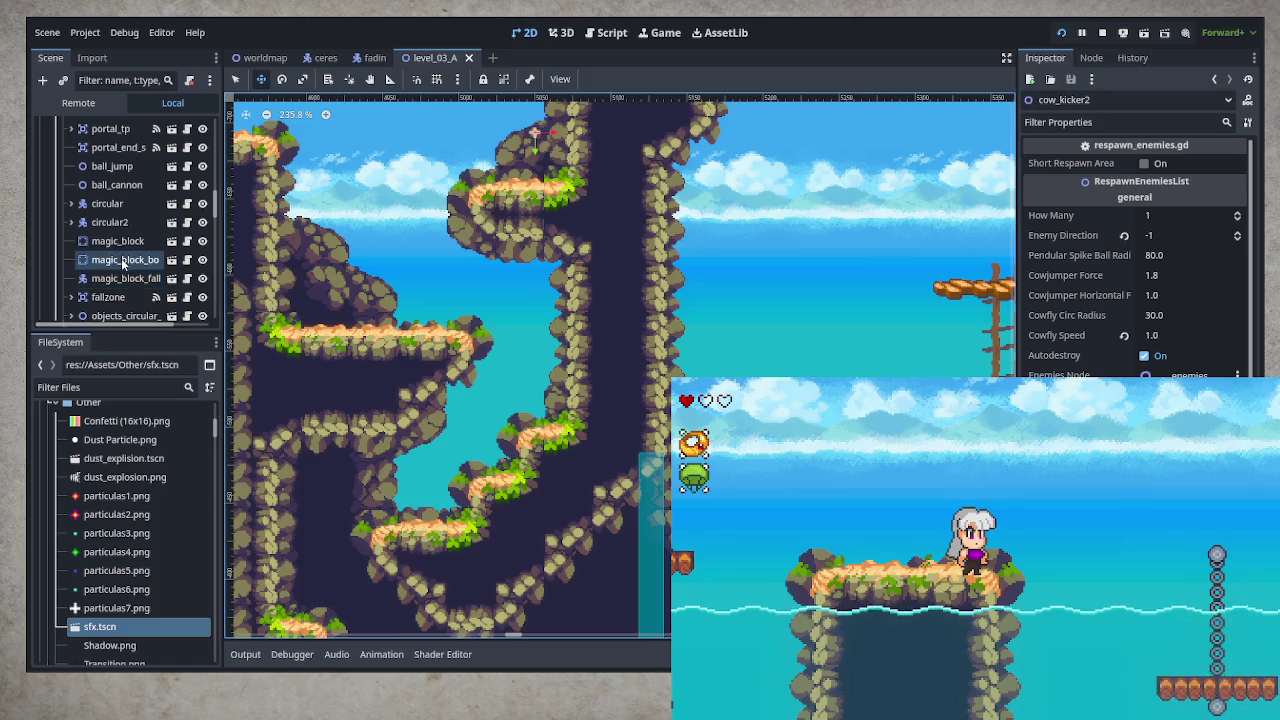
scroll(123, 263, "up", 4)
scroll(125, 255, "down", 5)
scroll(125, 255, "down", 10)
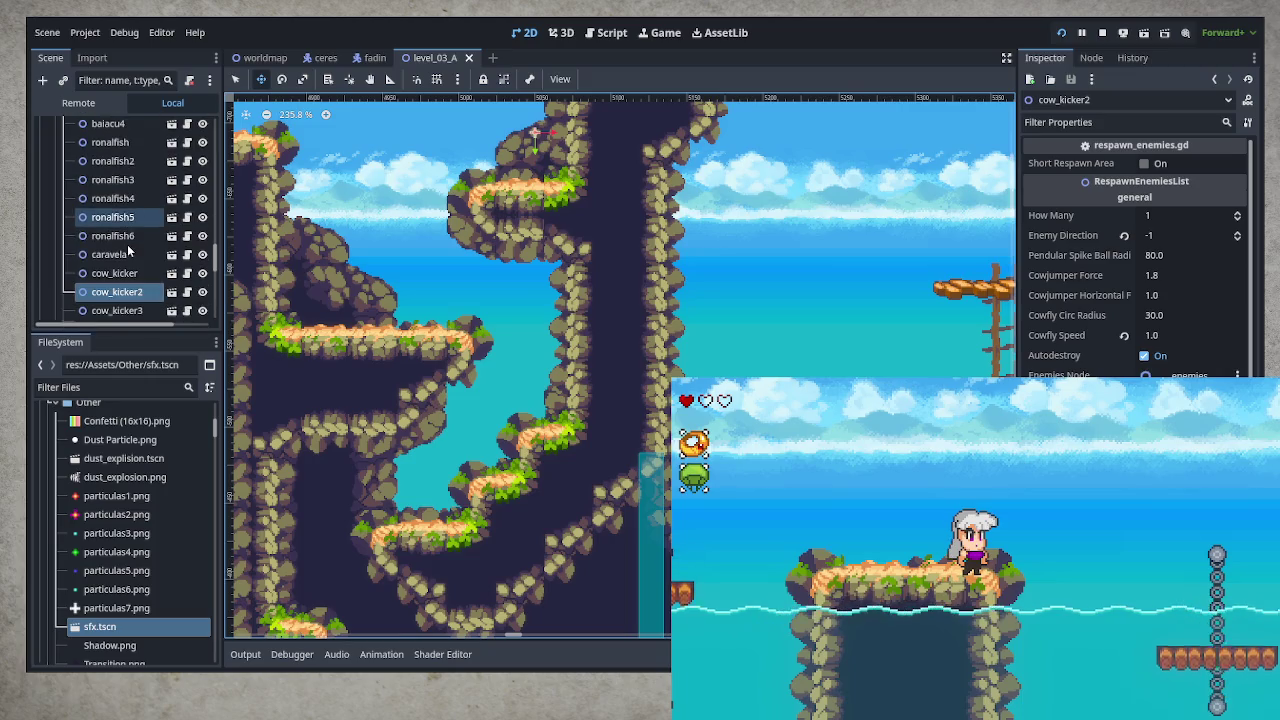
scroll(128, 252, "down", 5)
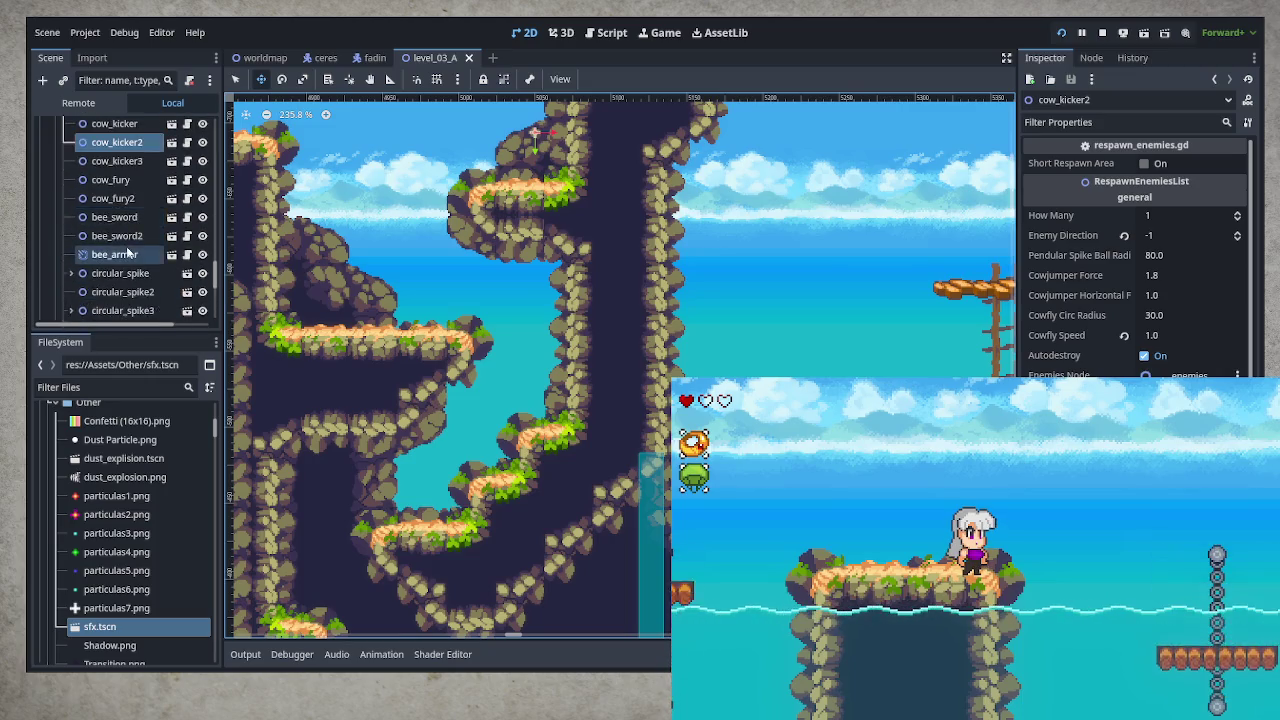
scroll(128, 252, "down", 1)
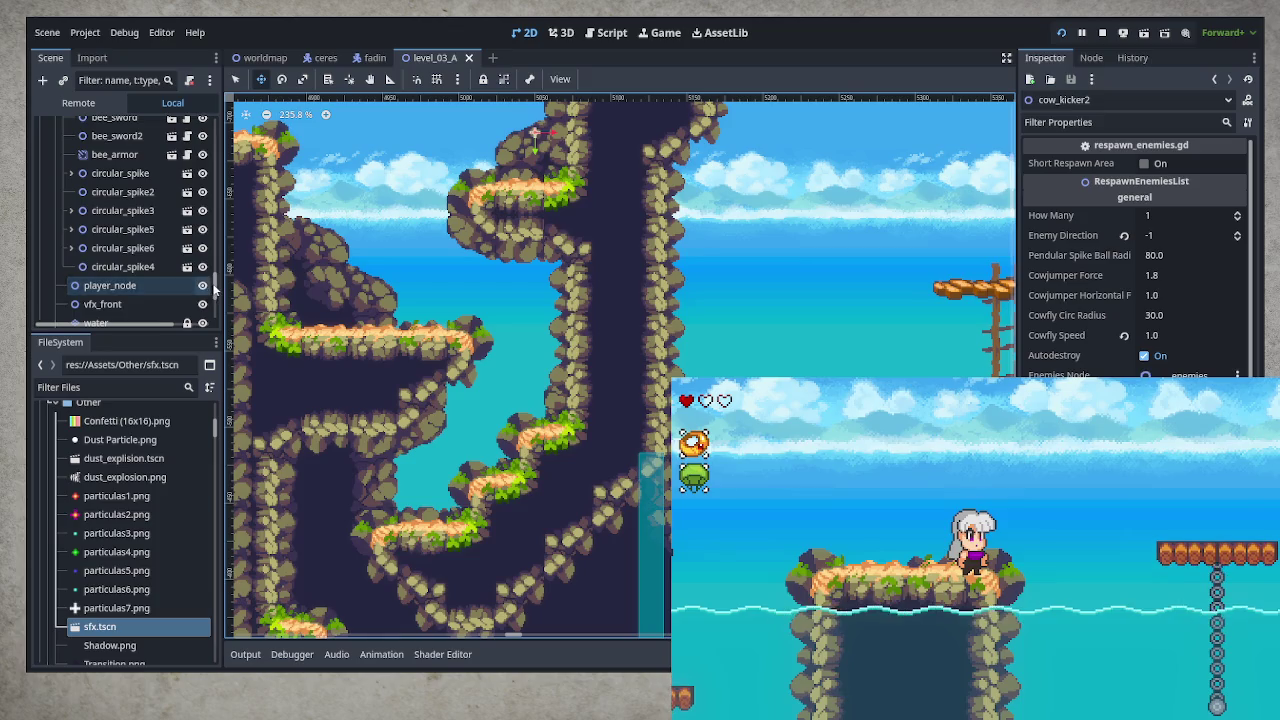
scroll(130, 250, "up", 6)
scroll(184, 203, "up", 8)
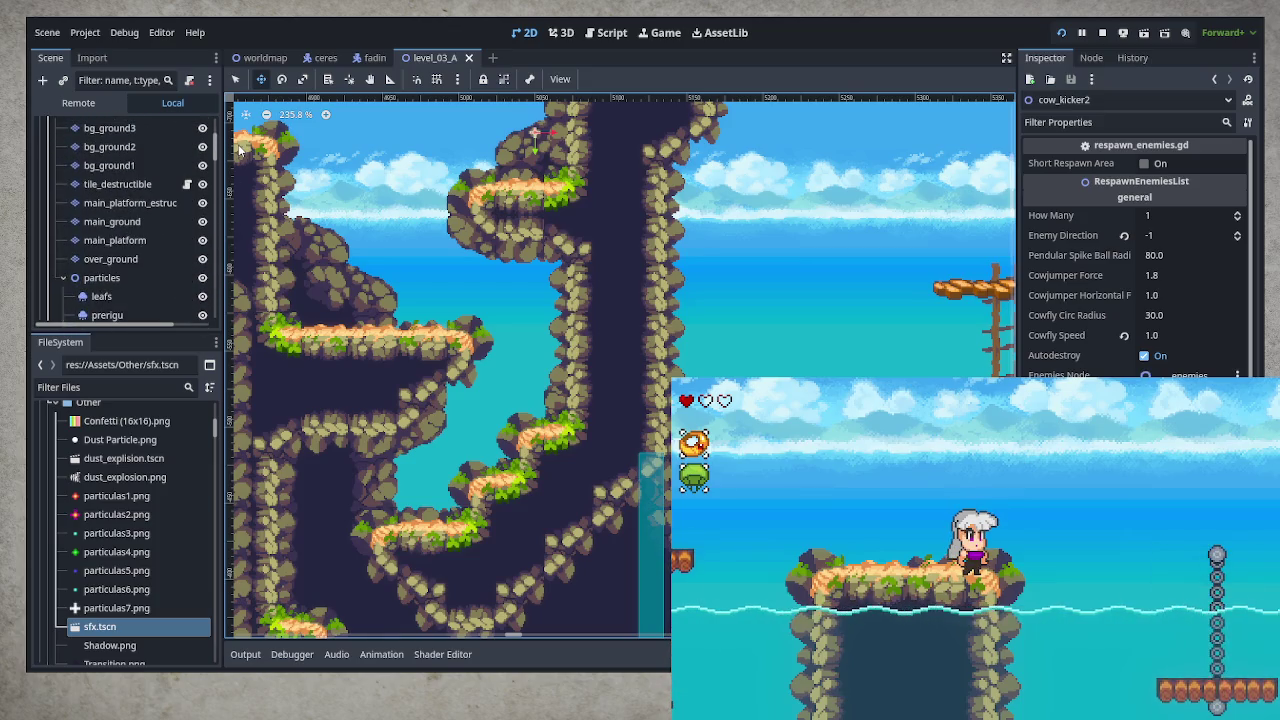
left_click(130, 221)
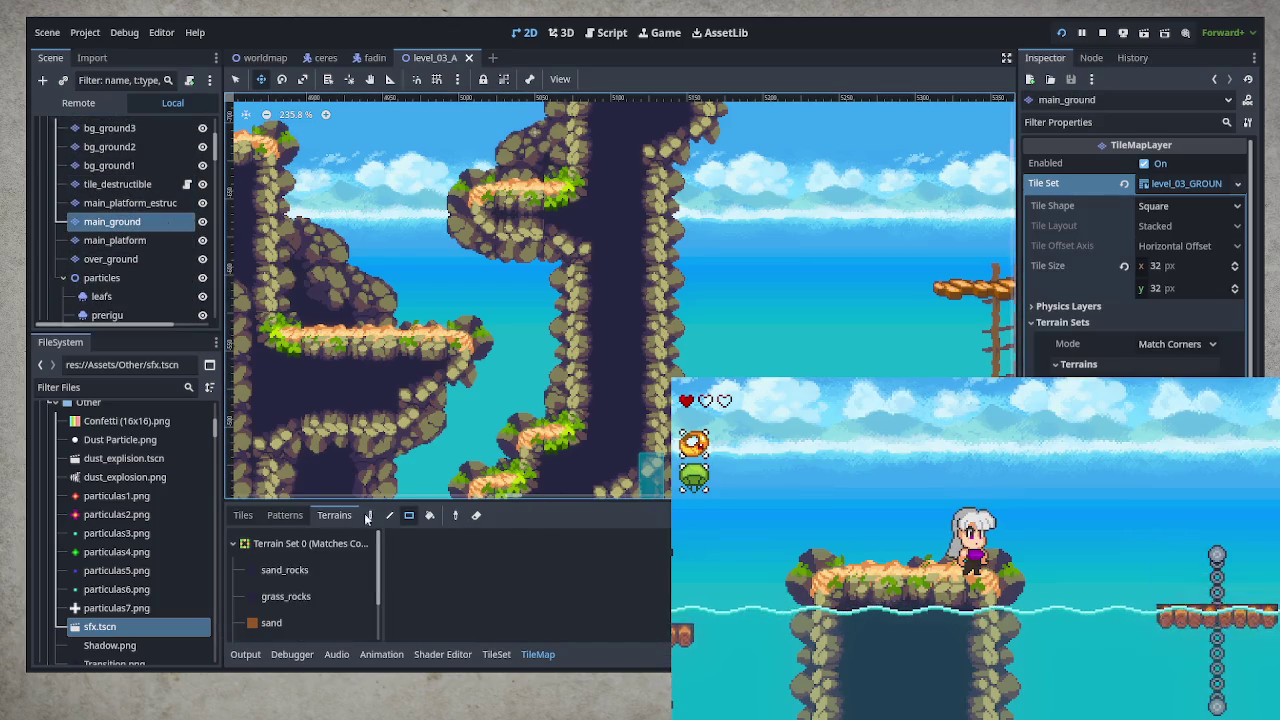
Choose the sand_rocks terrain, view the lower cave ledges, undo an accidental layer move and save
left_click(305, 570)
left_click_drag(591, 449, 594, 335)
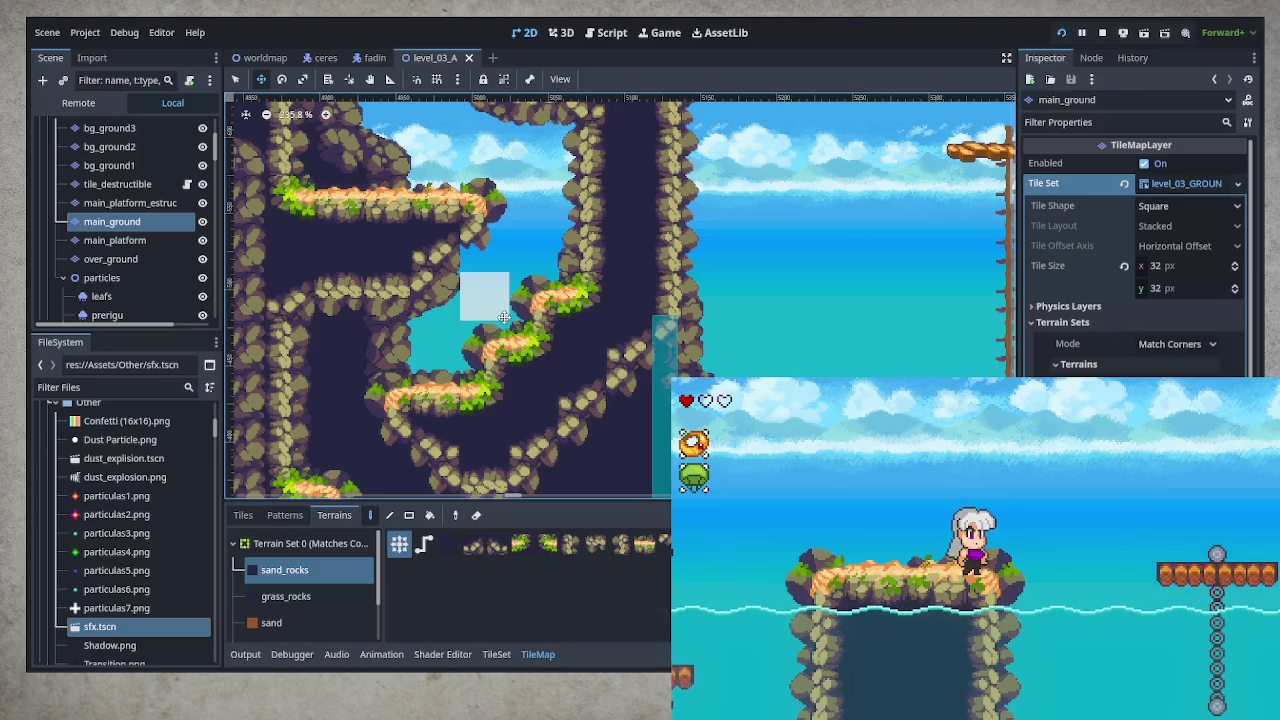
left_click_drag(504, 317, 508, 302)
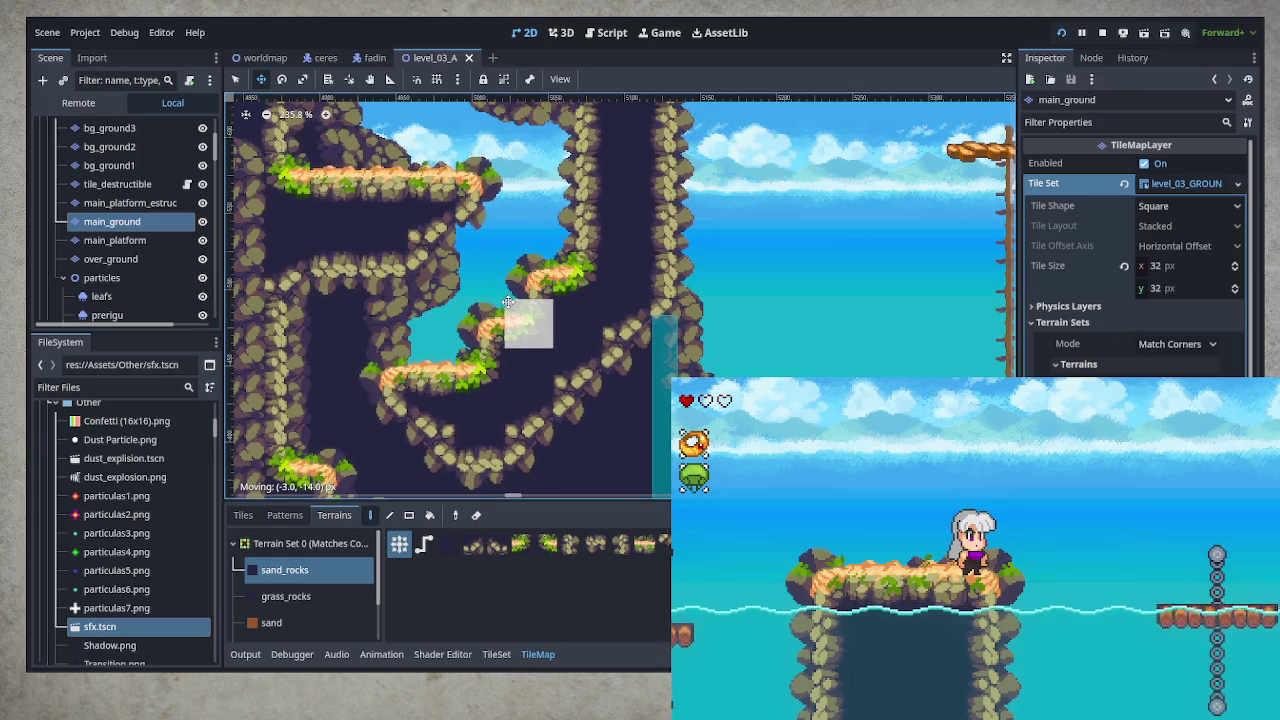
key("ctrl+z")
key("ctrl+s")
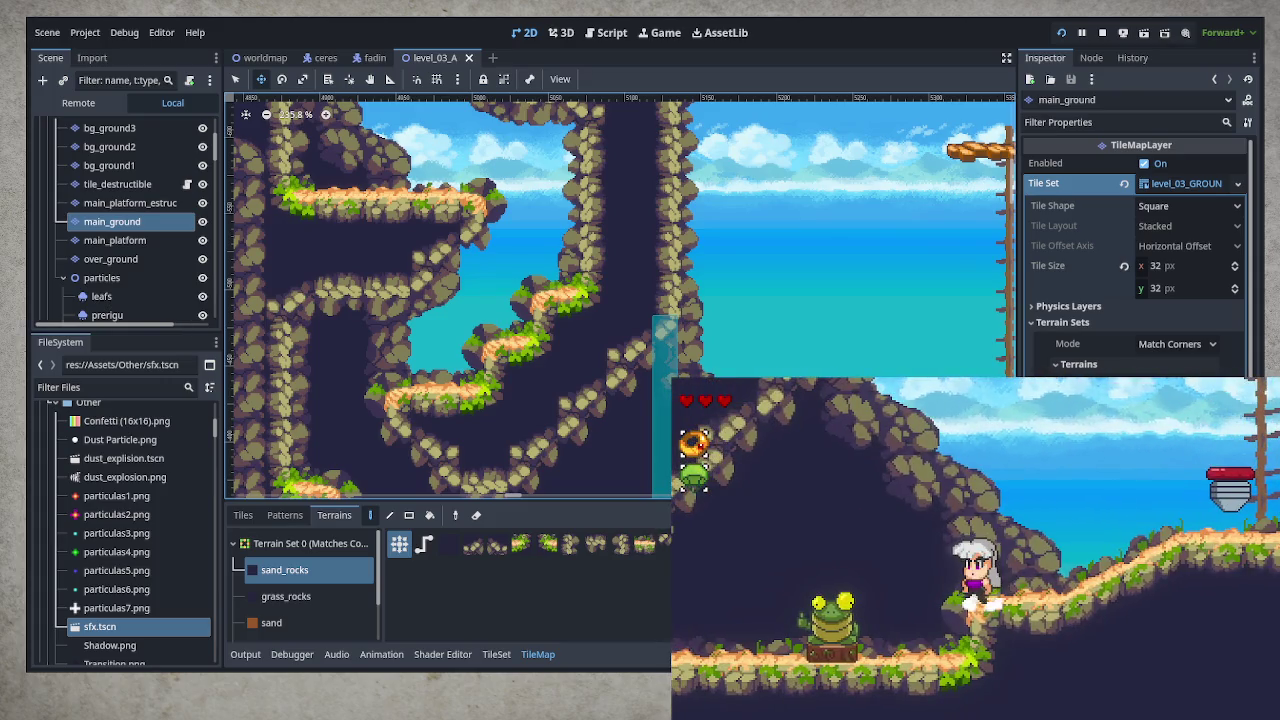
Paint sand_rocks to fill the ledge gap, form a diagonal grassy ledge and add a rock column
left_click(503, 332)
left_click(236, 79)
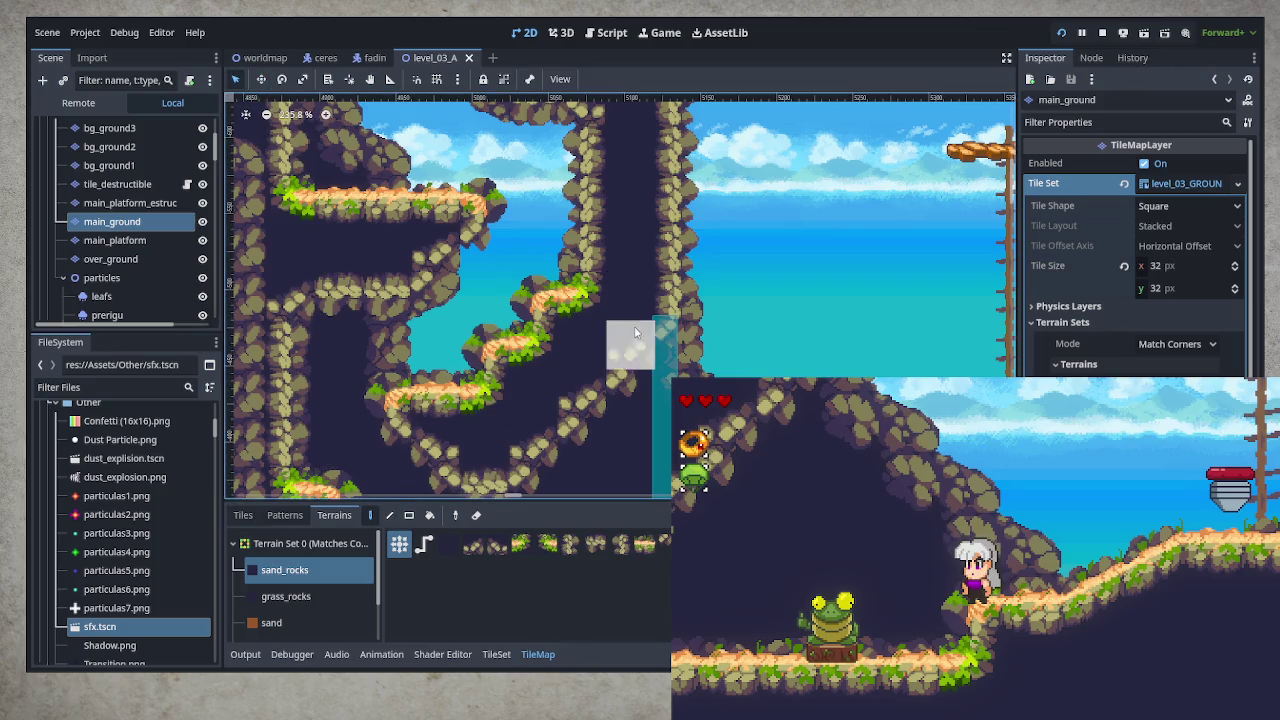
mouse_move(530, 332)
left_mouse_down()
mouse_move(433, 288)
mouse_move(390, 290)
left_mouse_up()
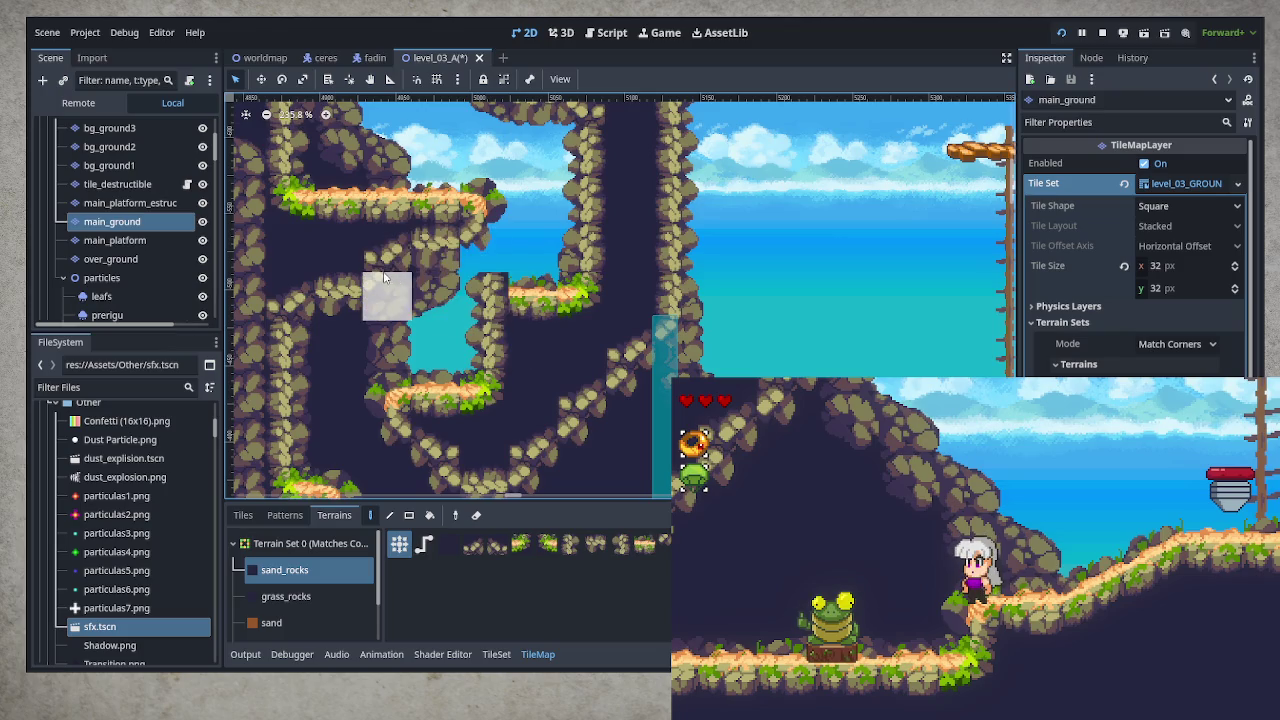
mouse_move(530, 297)
left_mouse_down()
mouse_move(486, 286)
mouse_move(488, 345)
mouse_move(437, 345)
left_mouse_up()
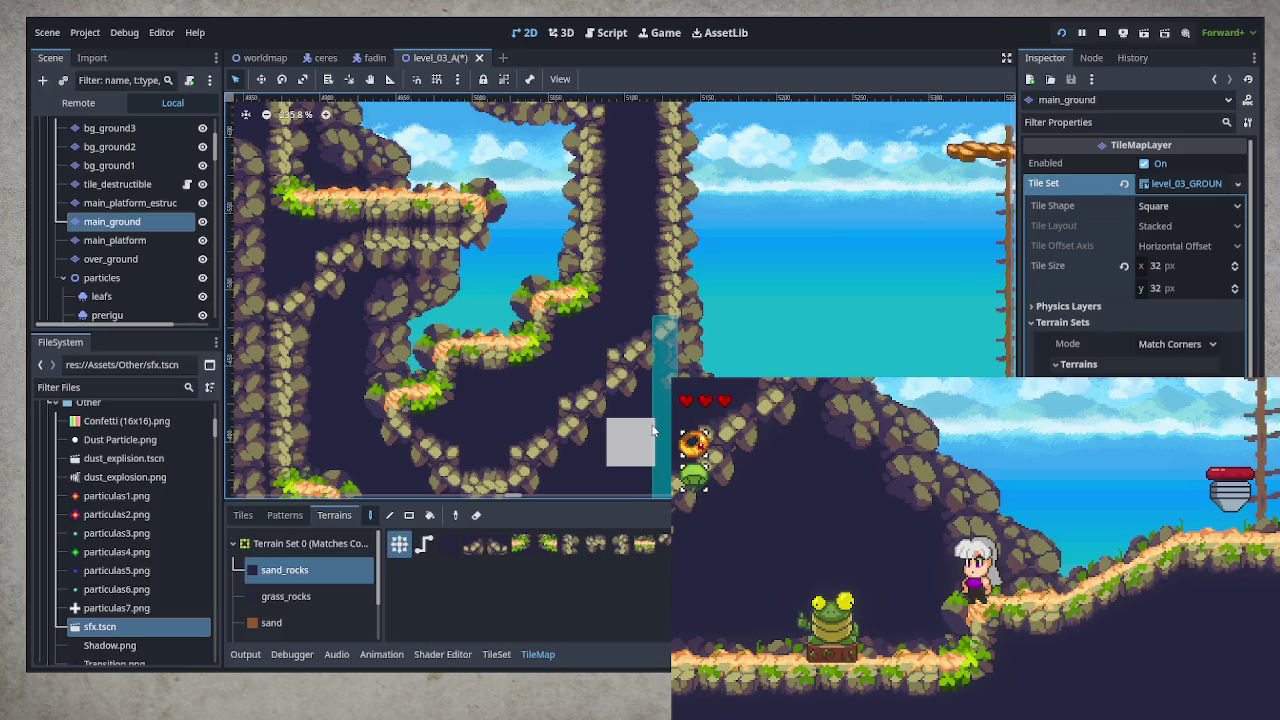
left_click(530, 345)
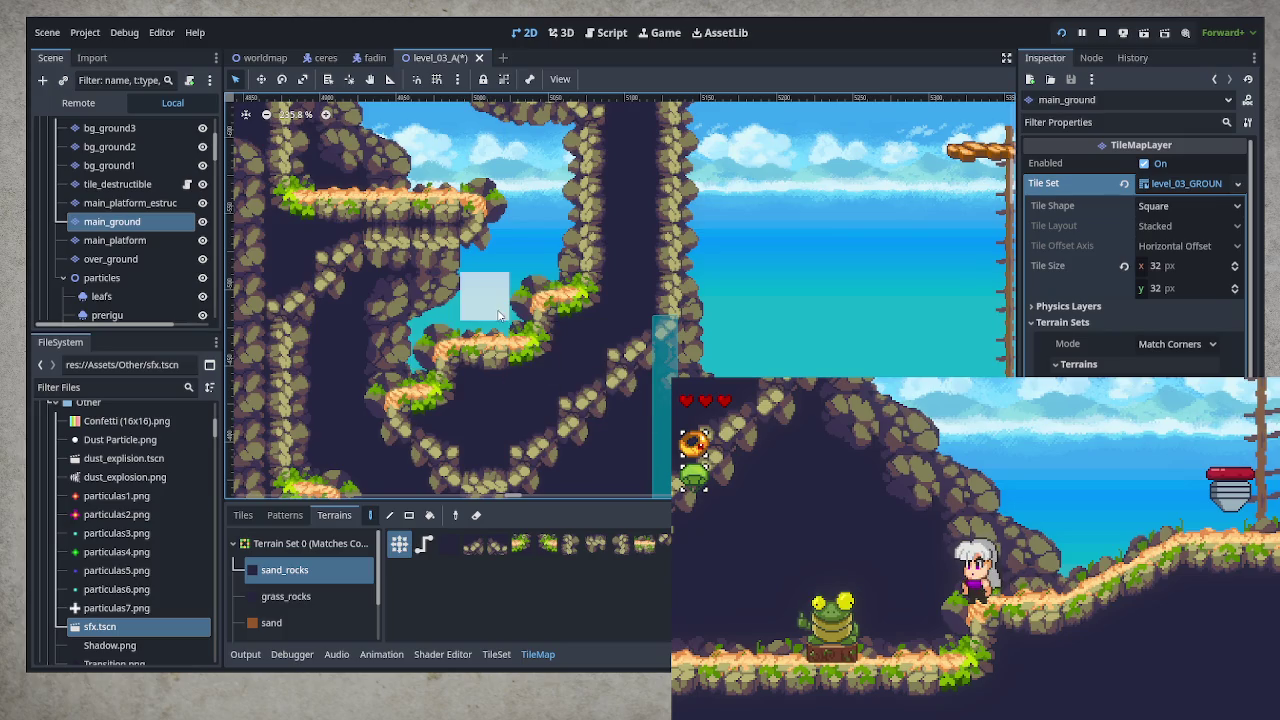
left_click(490, 295)
left_click(507, 308)
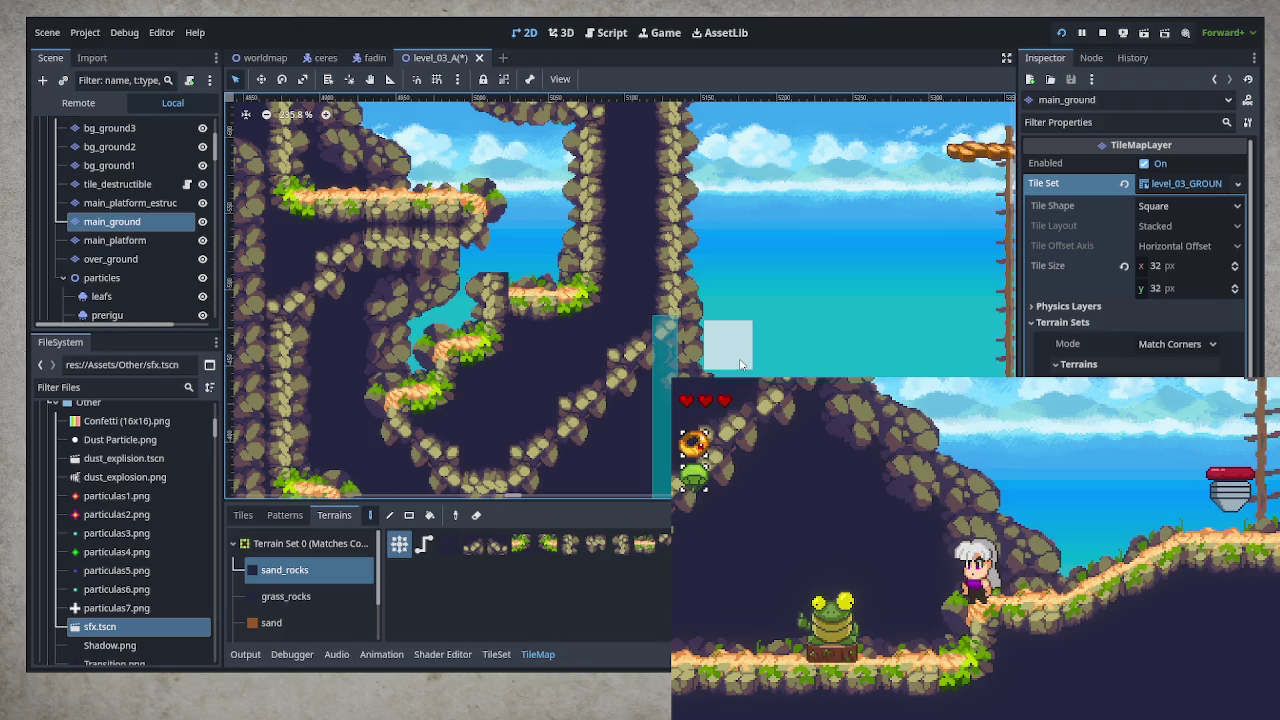
left_click(244, 515)
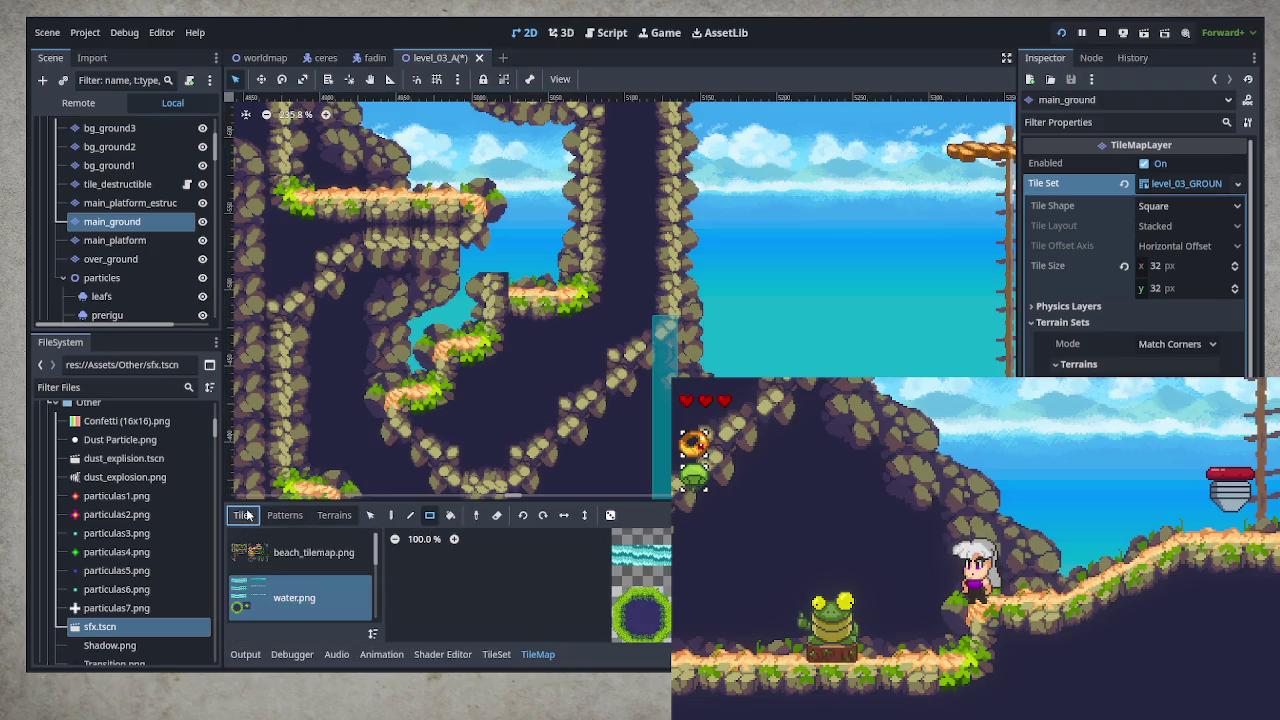
Paint beach_tilemap.png slope tiles in the cave and test running and jumping through it
left_click(325, 552)
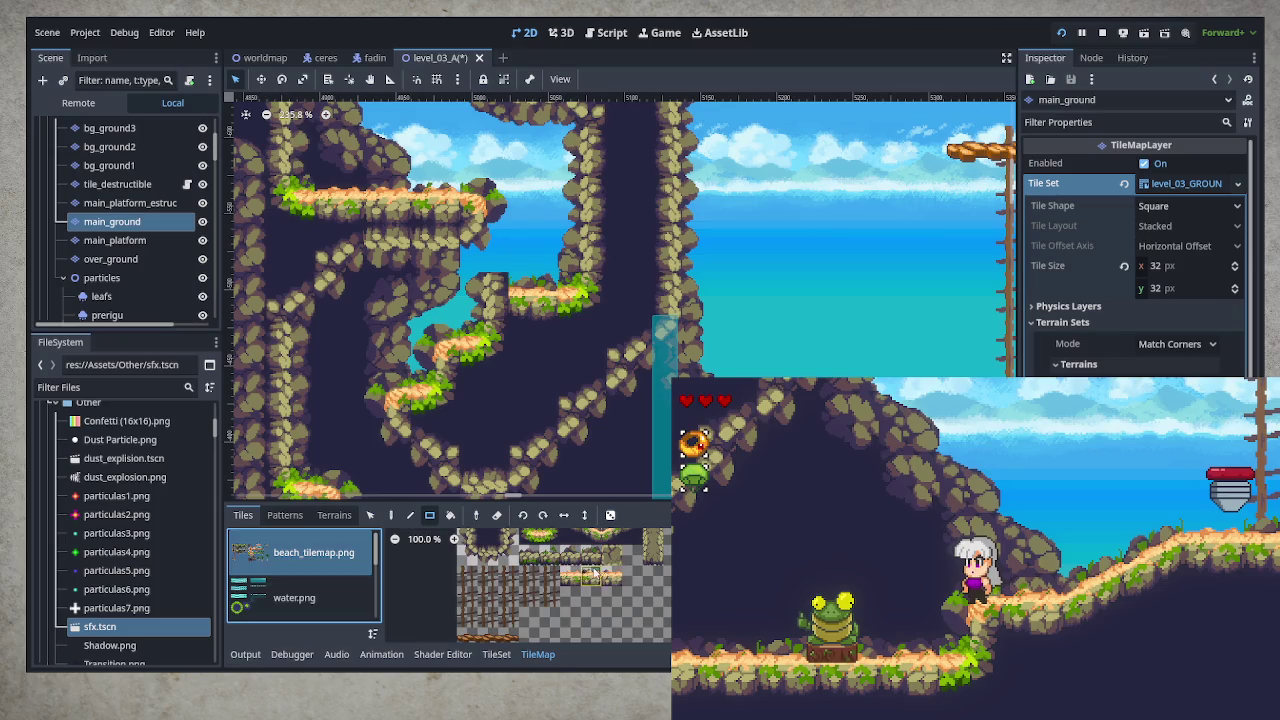
left_click(632, 565)
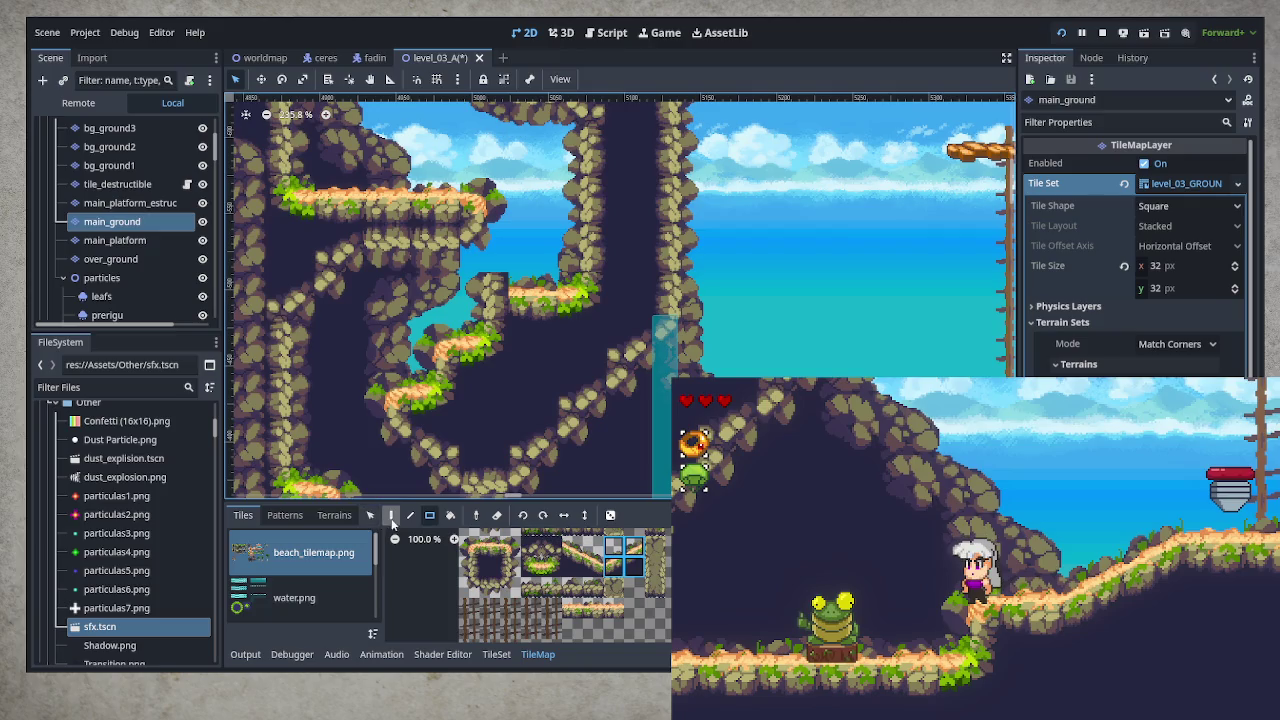
left_click(509, 321)
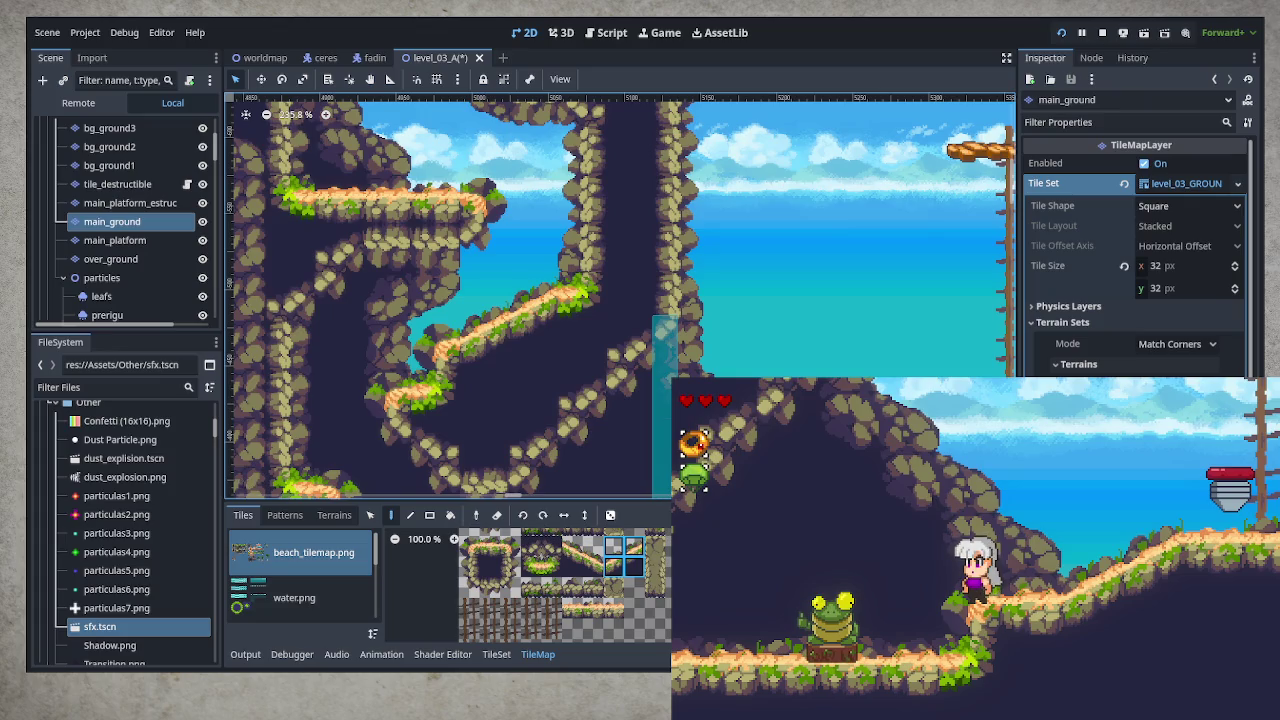
key("Right")
key("space")
key("Left")
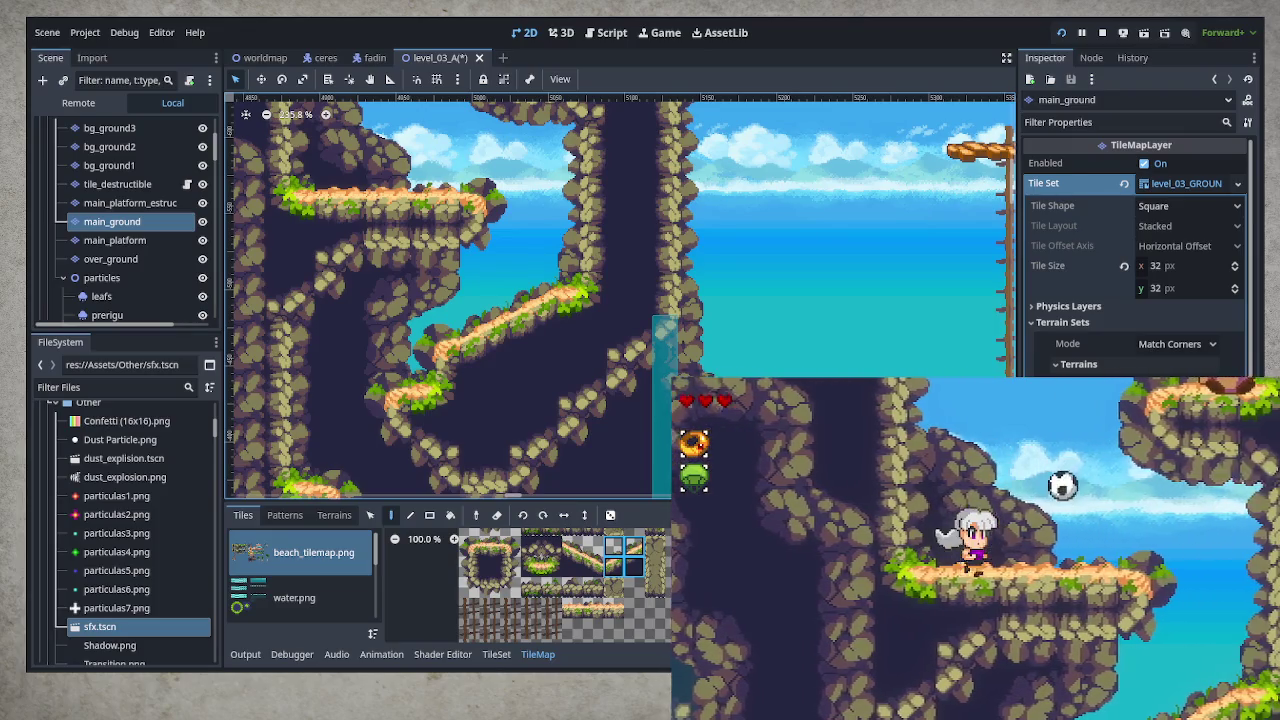
key("Left")
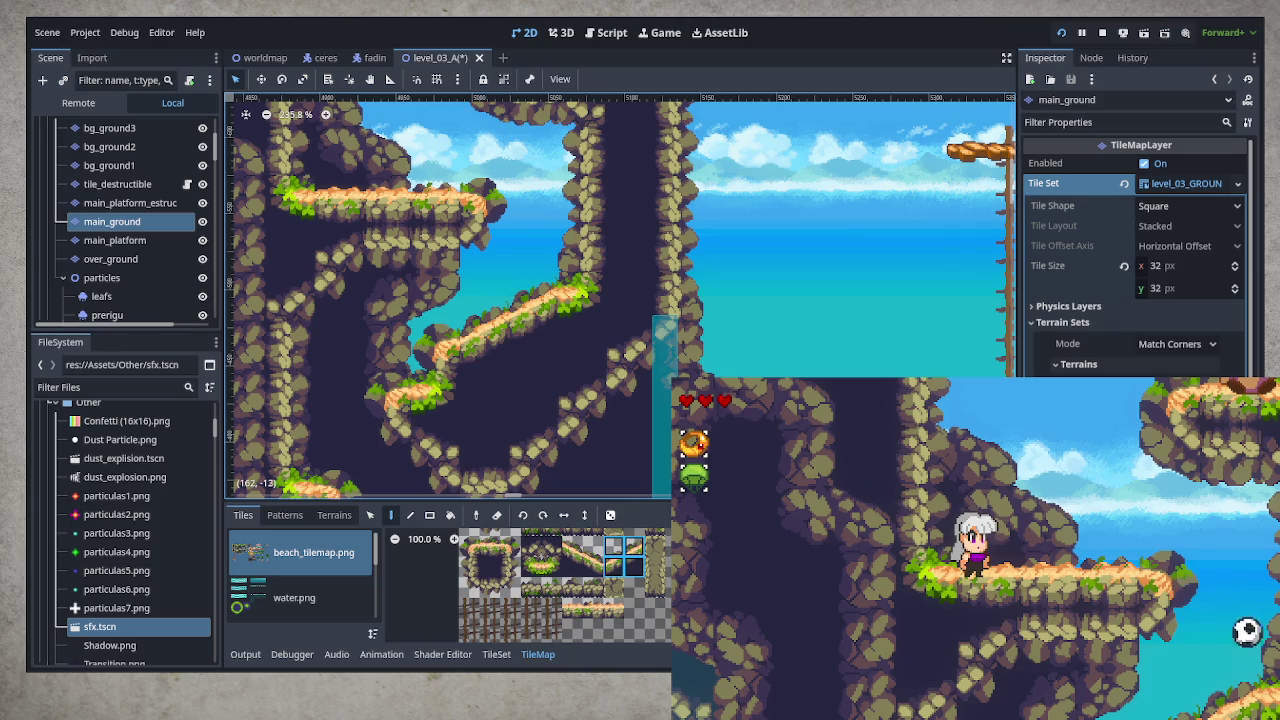
Bring the upper cliff into view and pick a single rock tile from the atlas
left_click_drag(646, 276, 608, 384)
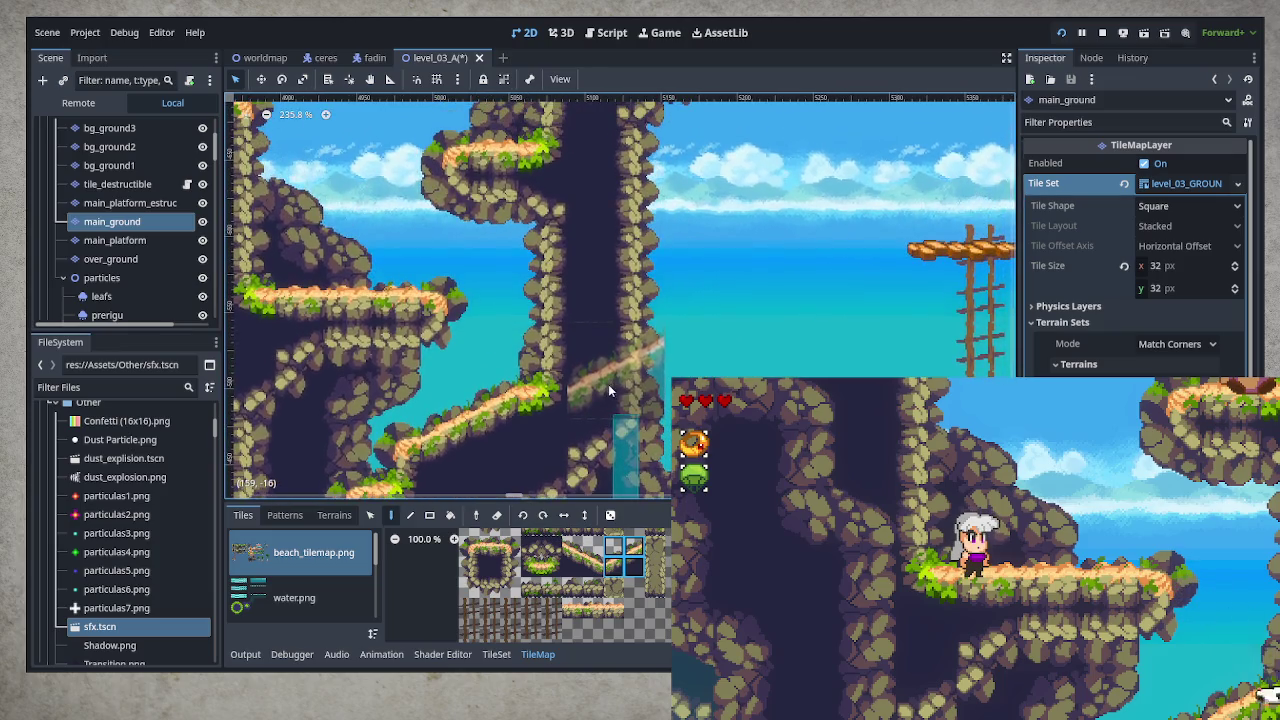
left_click(470, 546)
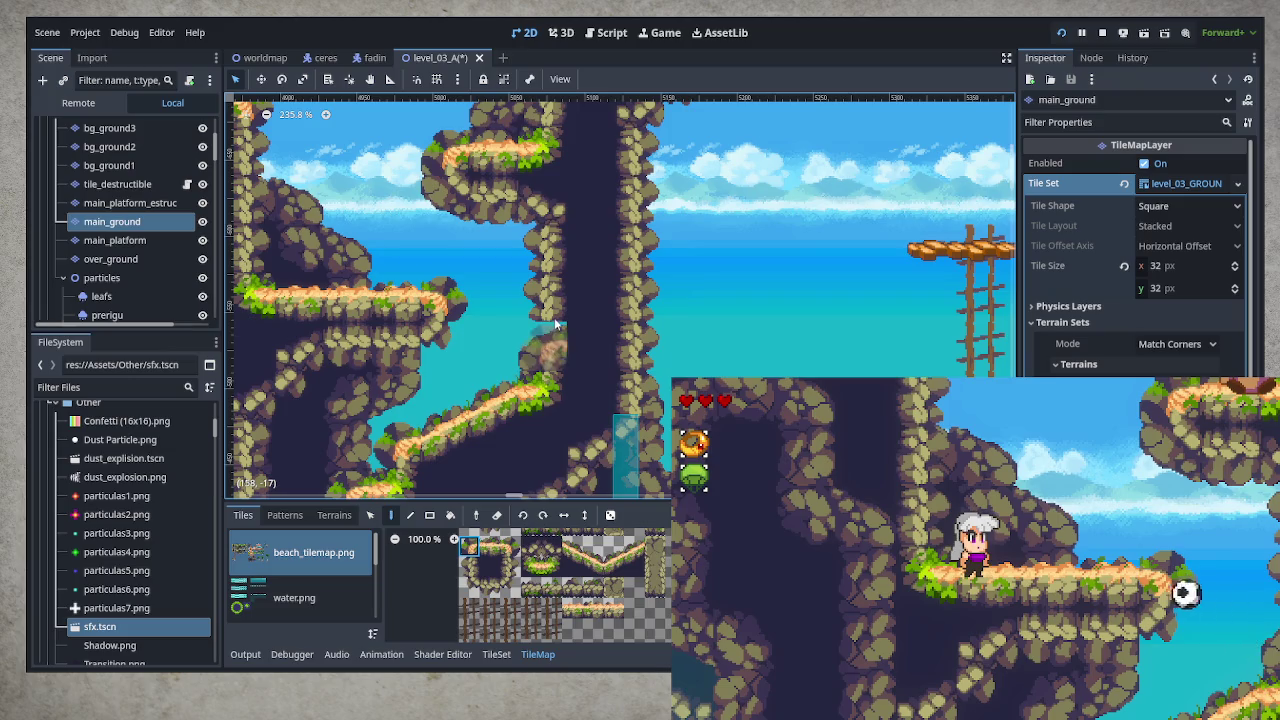
left_click(337, 515)
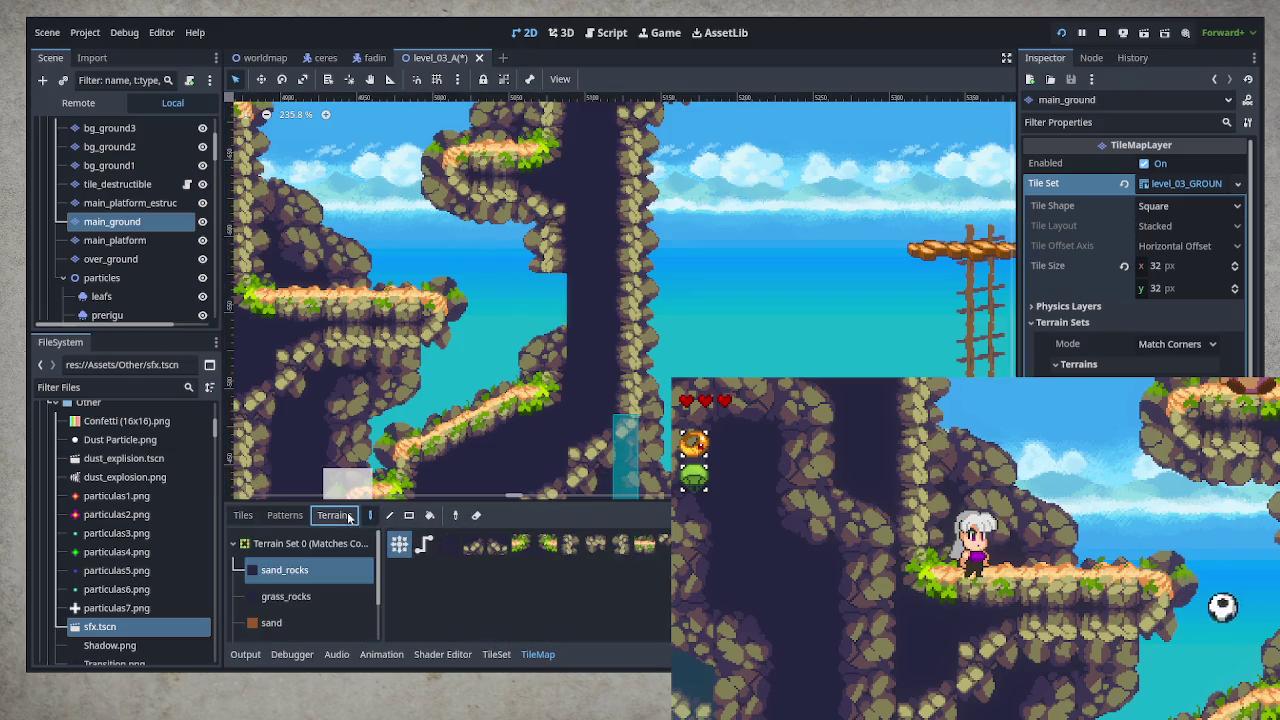
Paint sand_rocks terrain up through the rock column near the waterfall, then view more of it
left_click(539, 353)
mouse_move(539, 353)
left_mouse_down()
mouse_move(543, 290)
mouse_move(590, 345)
mouse_move(561, 270)
left_mouse_up()
left_click(561, 270)
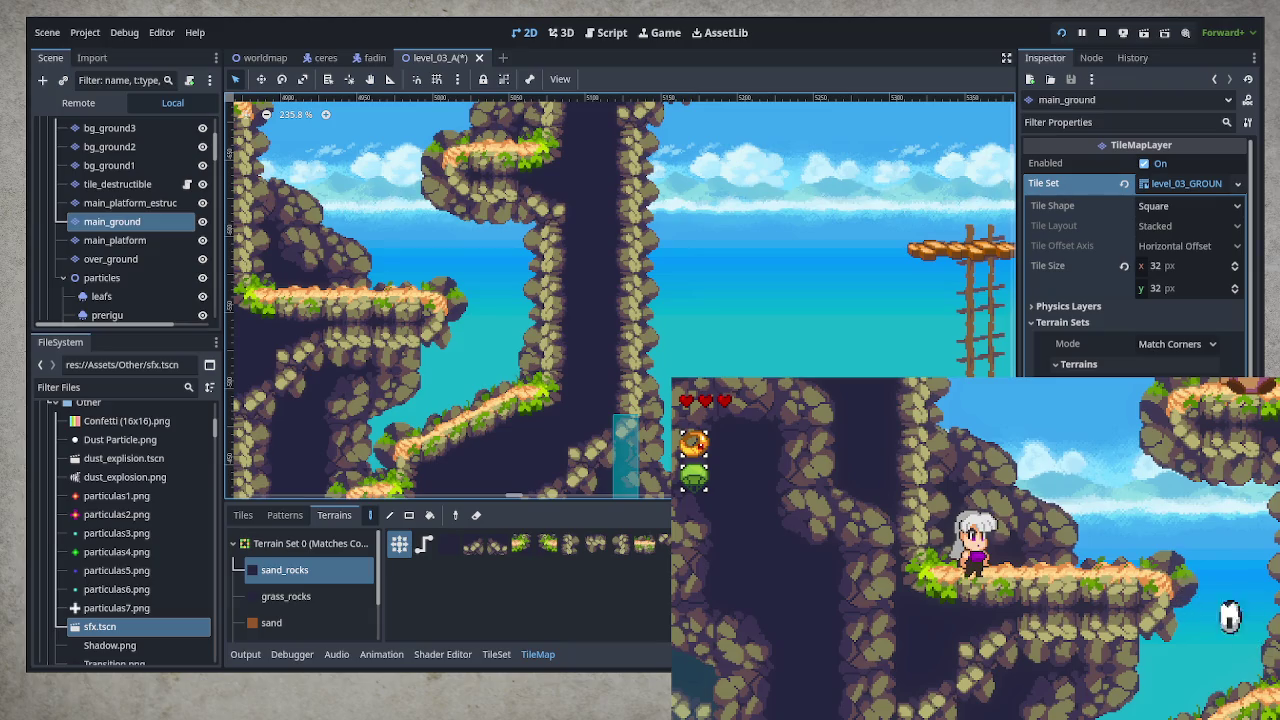
left_click(540, 345)
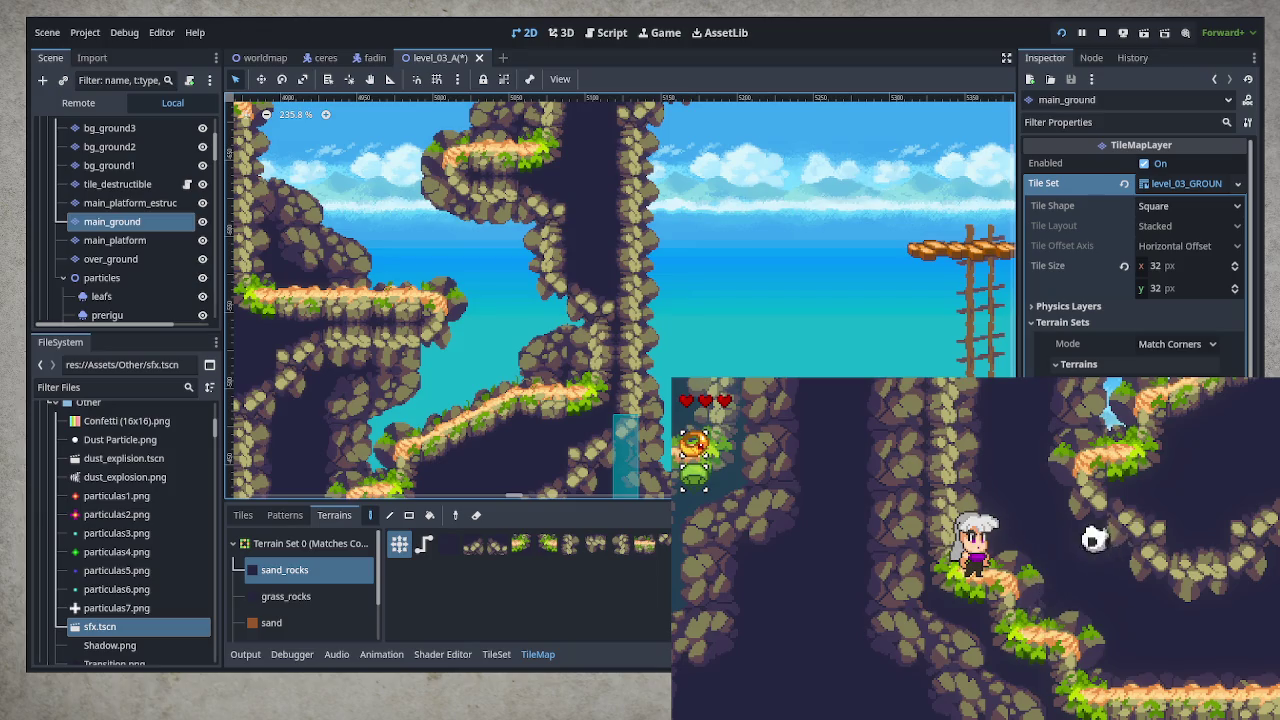
left_click_drag(600, 440, 777, 171)
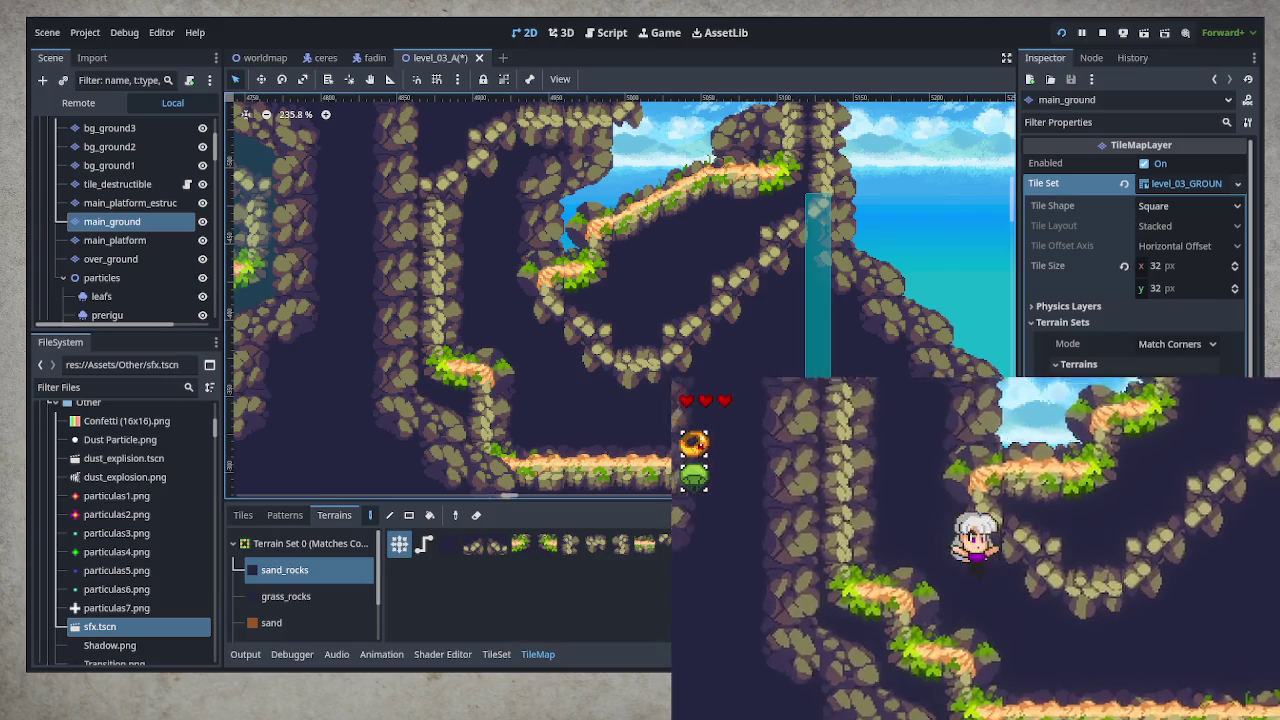
key("F8")
Save the level, paint terrain tiles near the sky area and ladder, and select bg_ground2
key("ctrl+s")
scroll(727, 355, "down", 3)
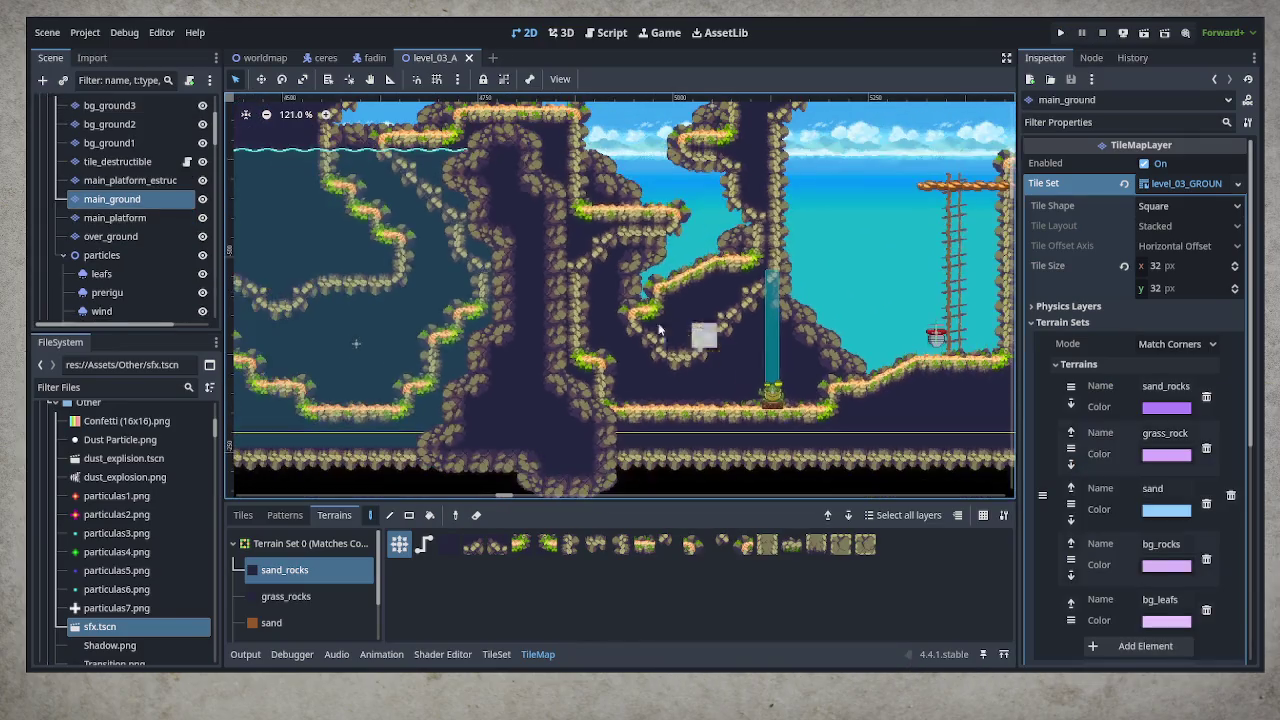
mouse_move(789, 251)
left_mouse_down()
mouse_move(600, 346)
mouse_move(603, 230)
left_mouse_up()
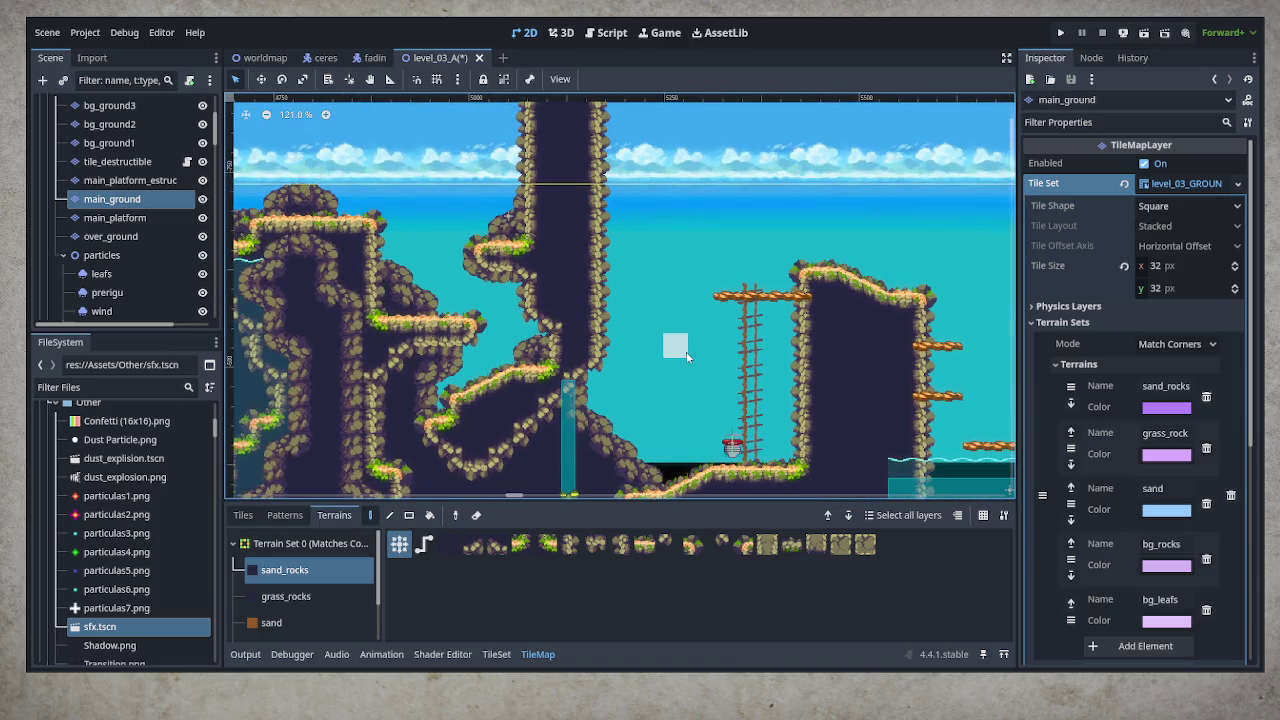
left_click_drag(687, 354, 698, 308)
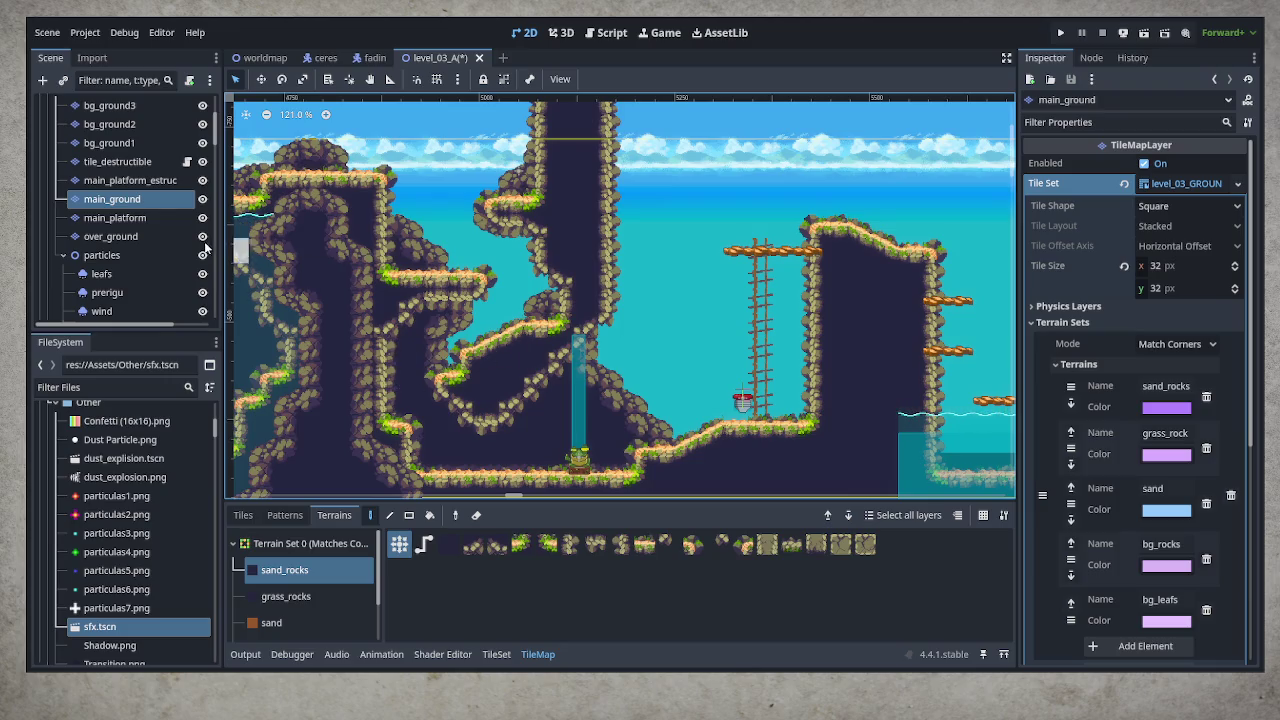
scroll(152, 252, "up", 2)
left_click(110, 180)
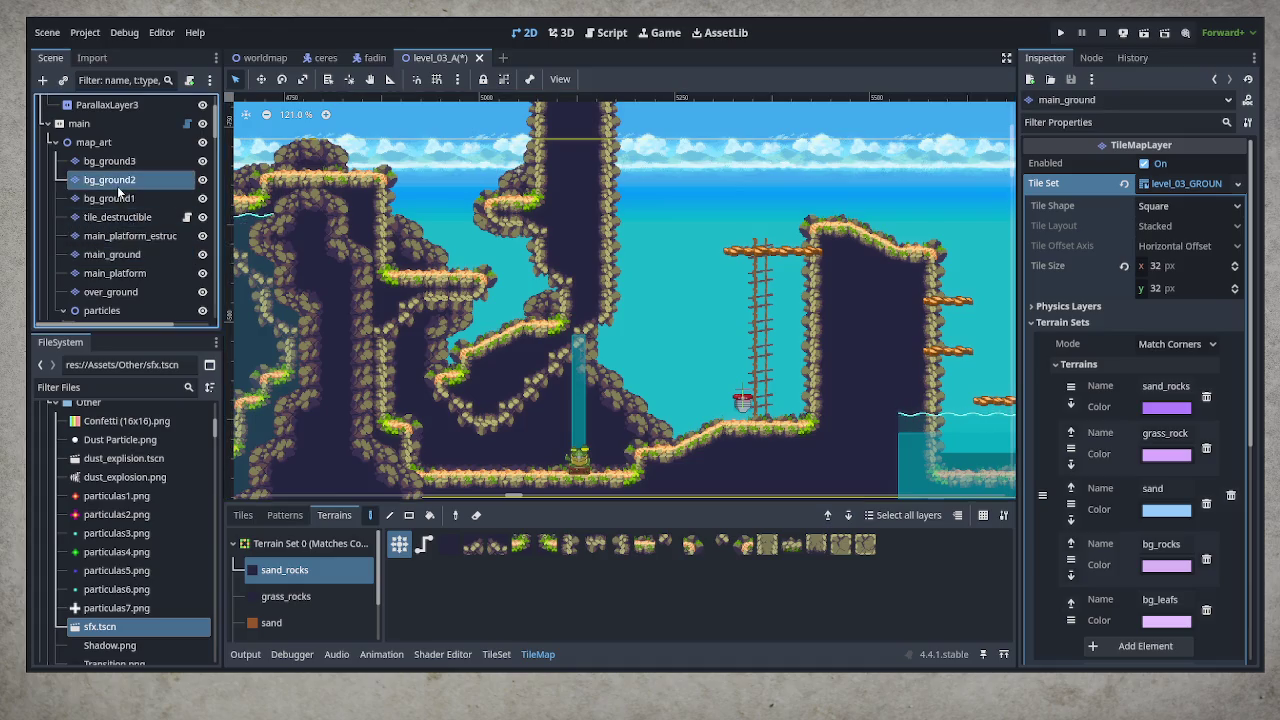
Fill the sky gaps between the ledges with bg_rocks terrain using paint and Rectangle fills
scroll(326, 598, "down", 1)
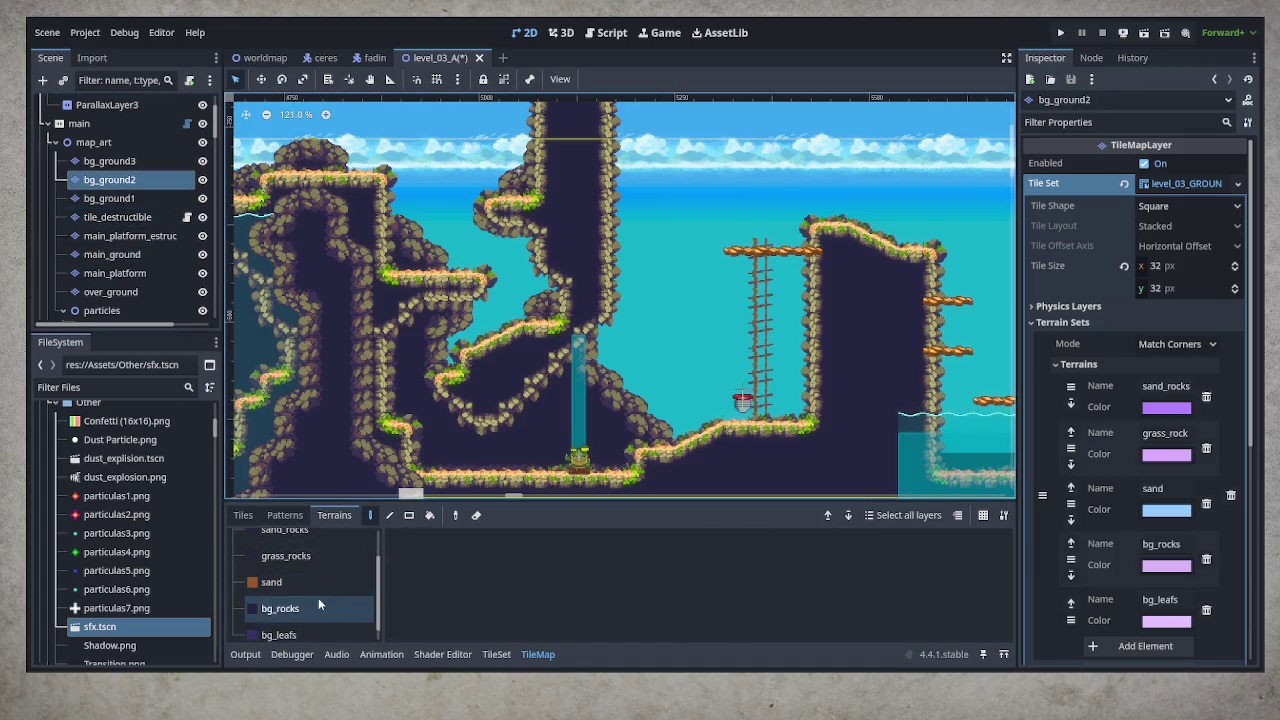
left_click(318, 606)
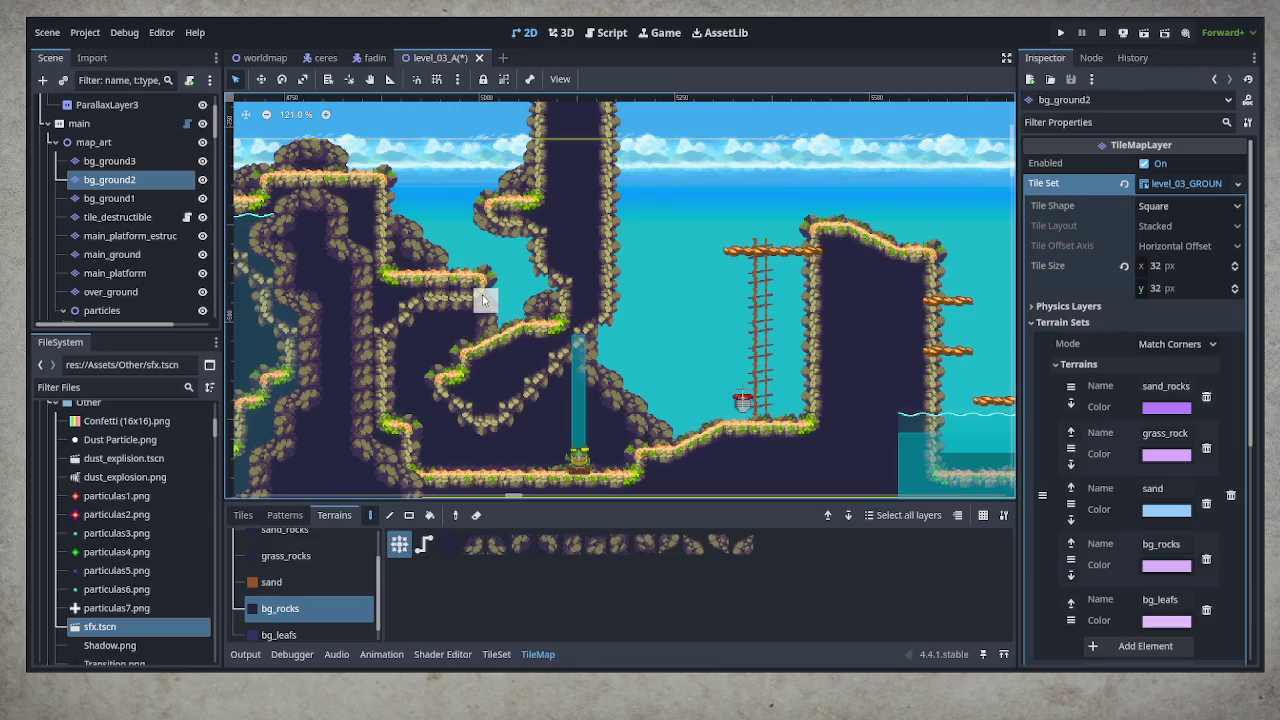
left_click_drag(477, 292, 565, 294)
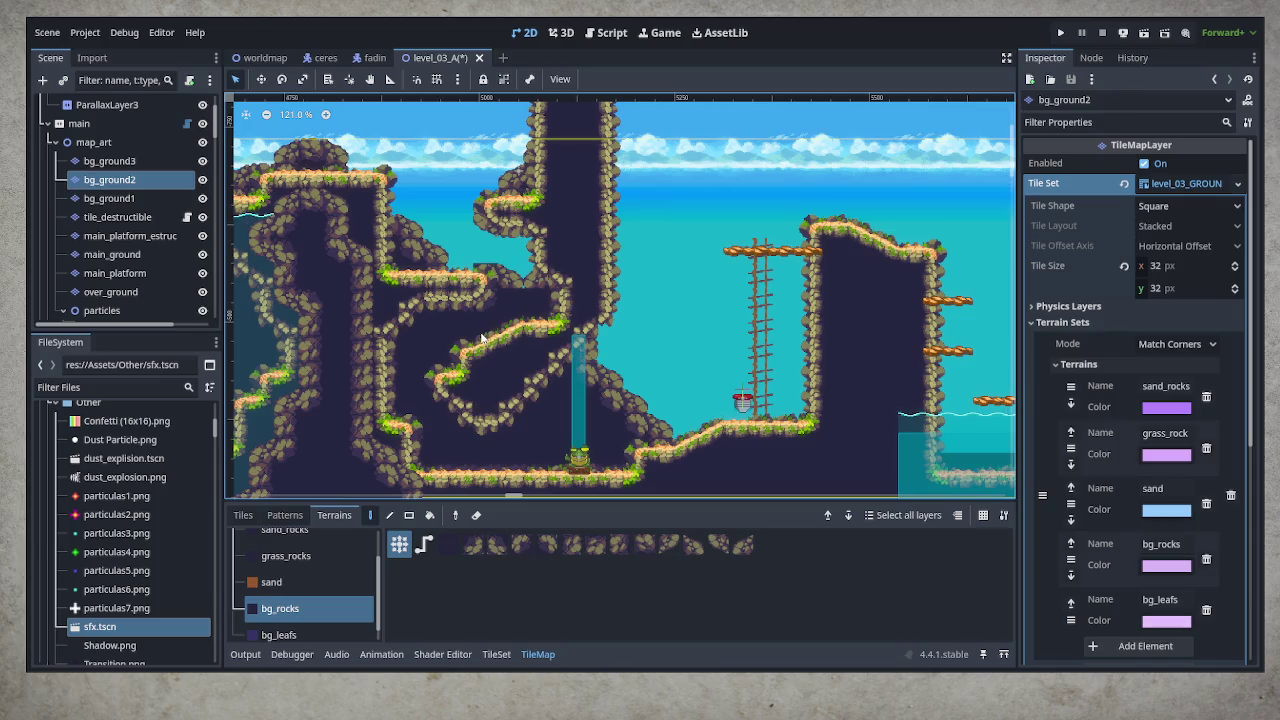
left_click(409, 515)
left_click_drag(431, 272, 566, 360)
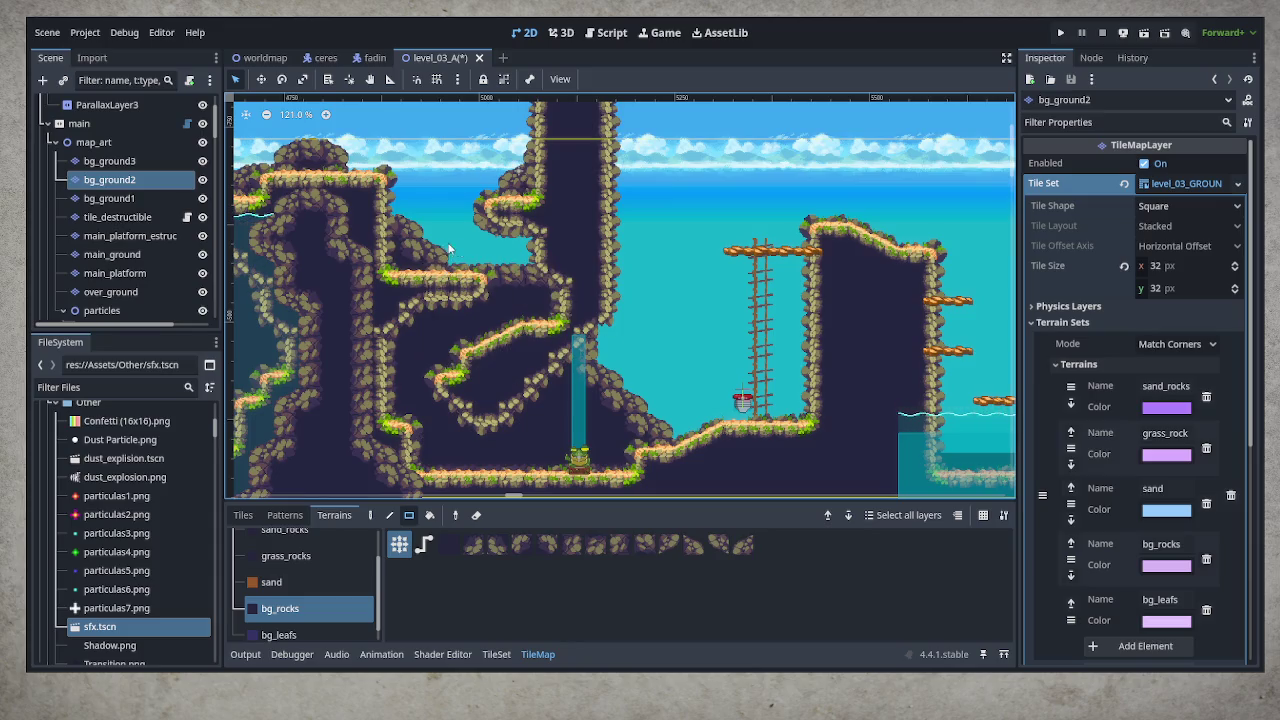
left_click_drag(450, 250, 556, 282)
left_click_drag(434, 236, 490, 260)
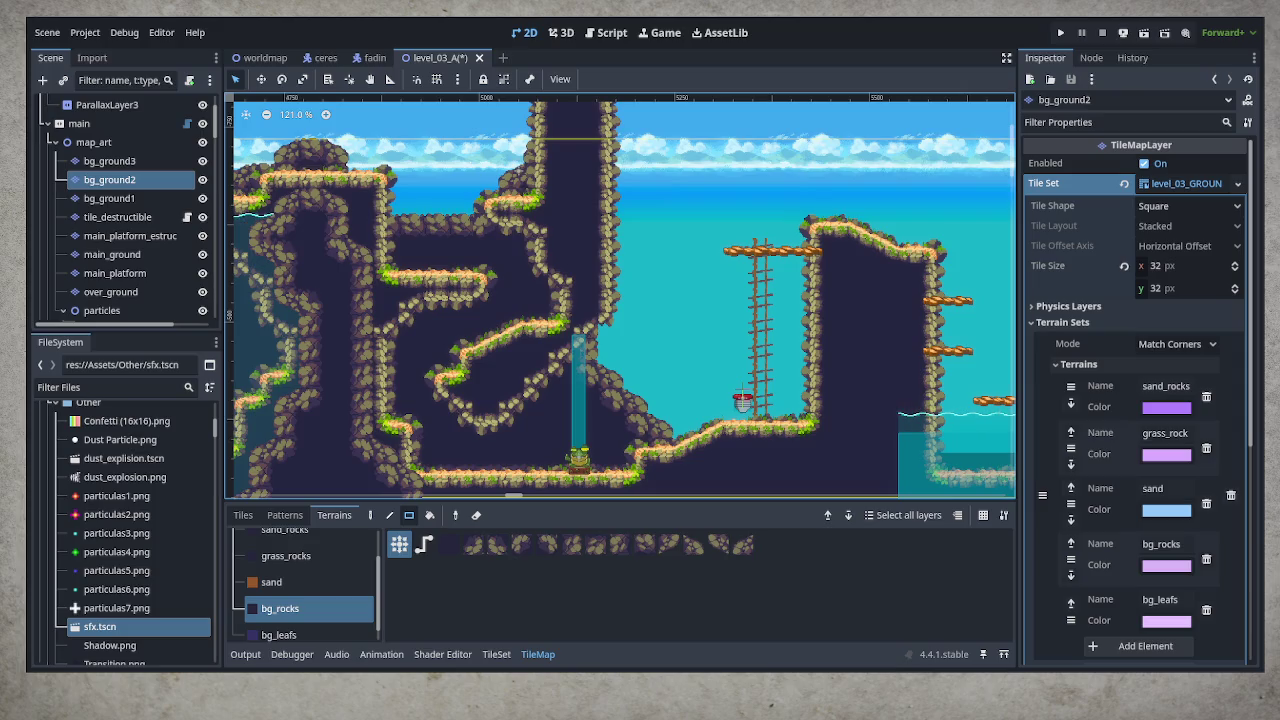
Pan across the level to the water area and select the particles node
mouse_move(589, 337)
left_mouse_down()
mouse_move(766, 328)
mouse_move(563, 314)
mouse_move(500, 337)
mouse_move(540, 287)
mouse_move(338, 276)
mouse_move(920, 295)
mouse_move(858, 307)
left_mouse_up()
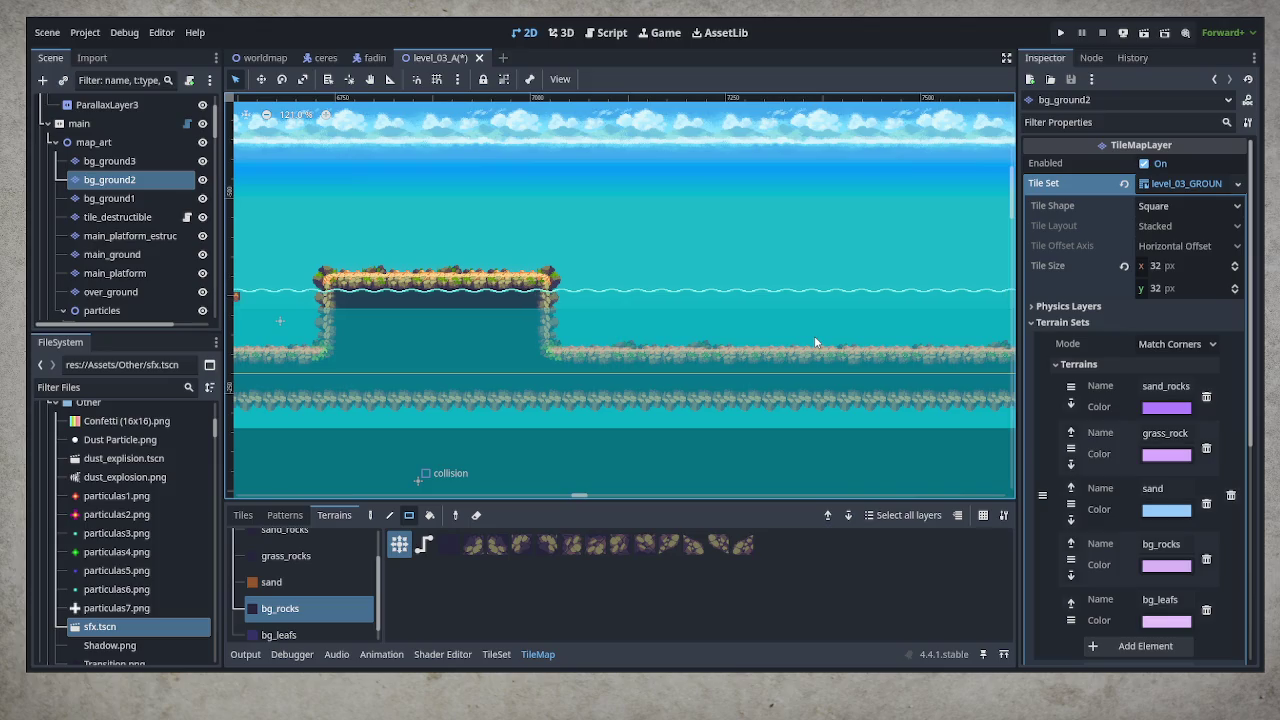
mouse_move(587, 316)
left_mouse_down()
mouse_move(786, 294)
mouse_move(400, 290)
mouse_move(662, 263)
mouse_move(860, 268)
mouse_move(450, 272)
mouse_move(784, 274)
left_mouse_up()
mouse_move(200, 270)
left_mouse_down()
mouse_move(846, 280)
mouse_move(914, 294)
mouse_move(557, 357)
mouse_move(357, 354)
mouse_move(916, 378)
mouse_move(746, 408)
mouse_move(527, 398)
mouse_move(507, 387)
mouse_move(489, 323)
mouse_move(507, 343)
mouse_move(583, 346)
mouse_move(940, 334)
mouse_move(731, 339)
left_mouse_up()
scroll(507, 340, "down", 4)
scroll(507, 340, "down", 4)
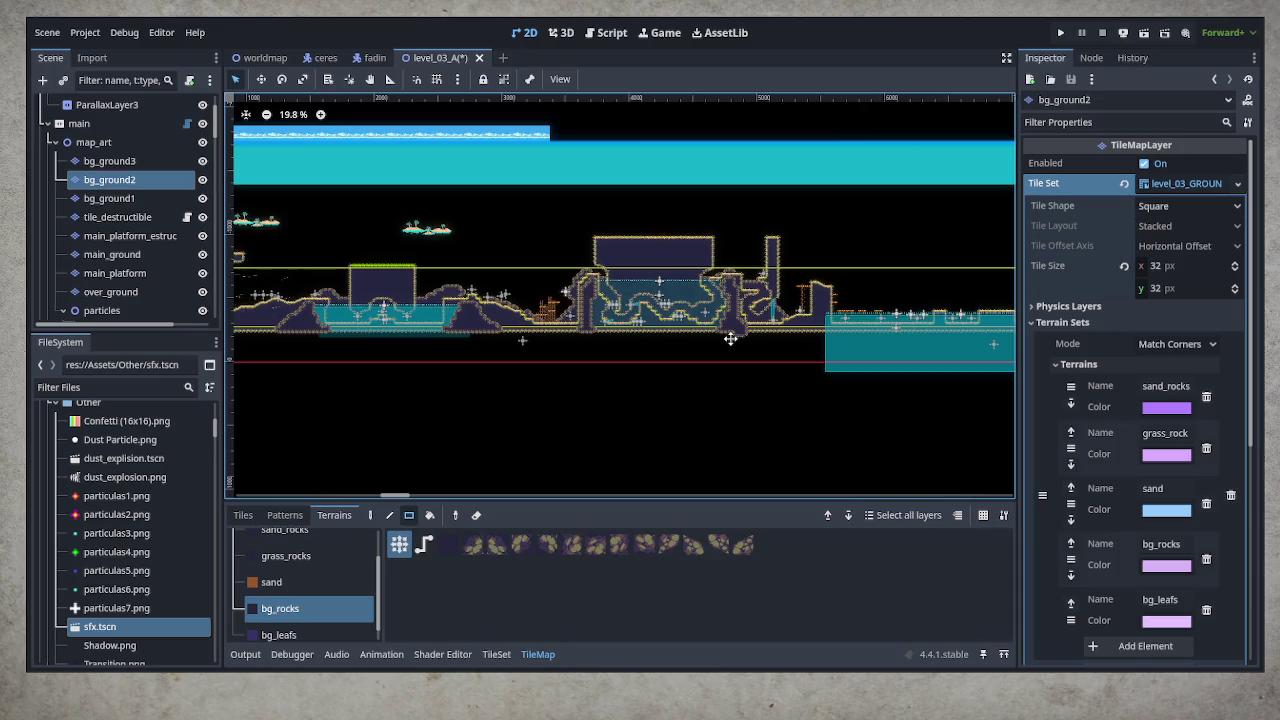
left_click_drag(731, 339, 533, 334)
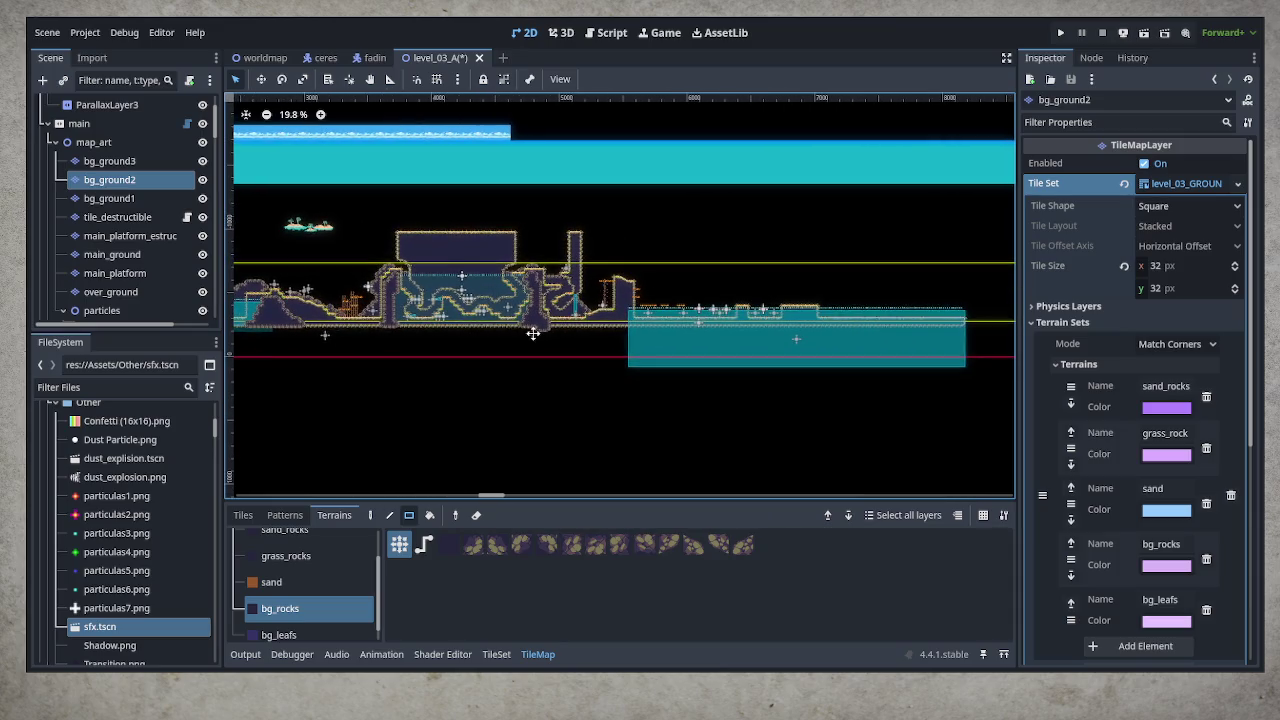
scroll(616, 330, "up", 5)
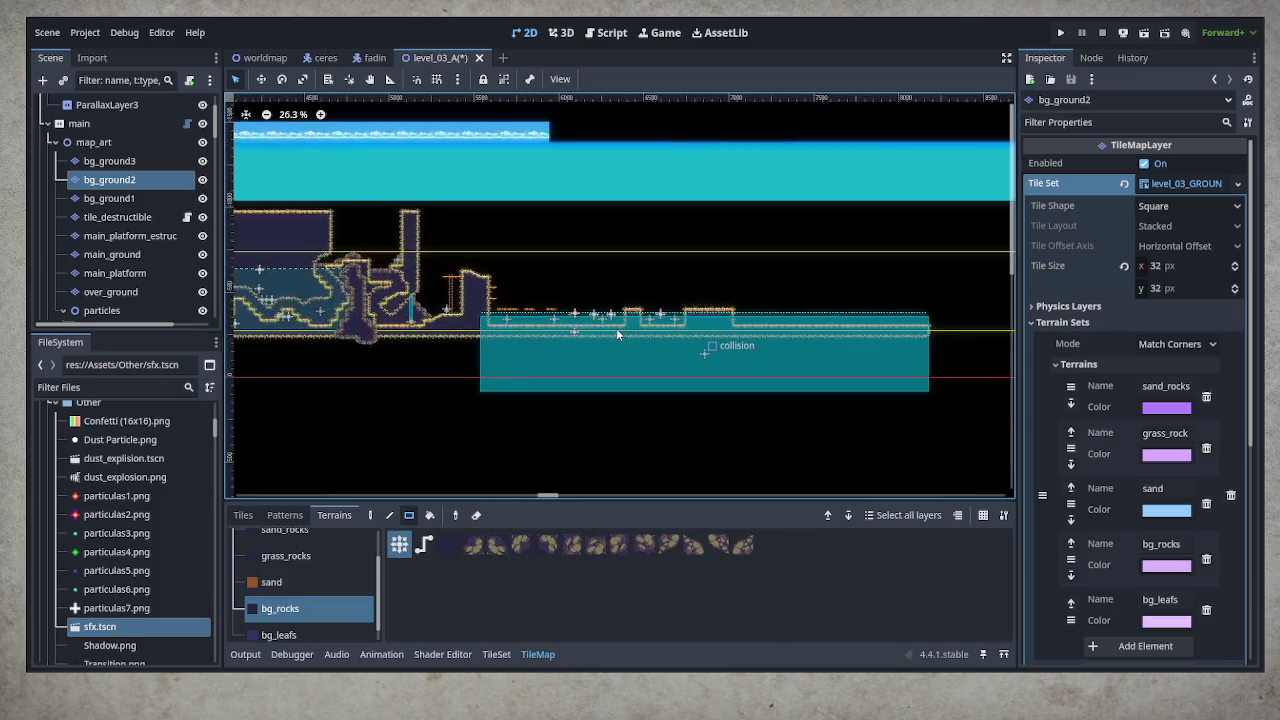
scroll(616, 330, "up", 1)
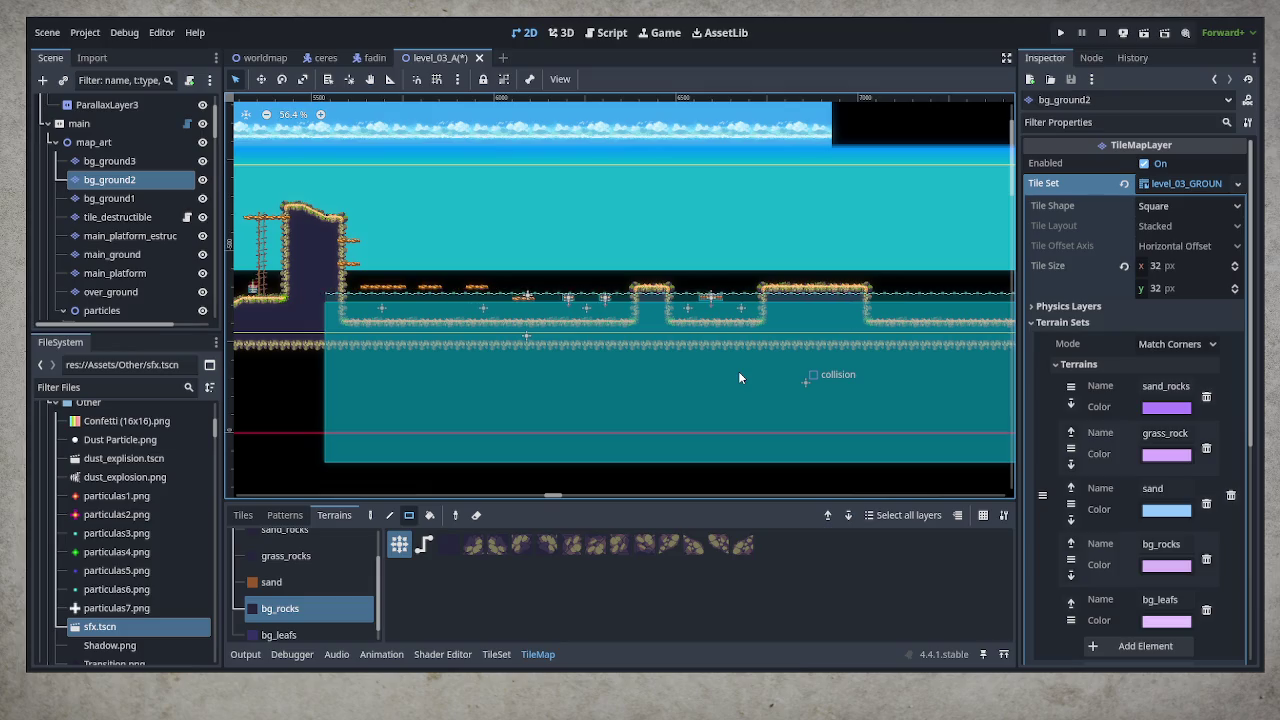
mouse_move(847, 339)
left_mouse_down()
mouse_move(724, 362)
mouse_move(738, 362)
left_mouse_up()
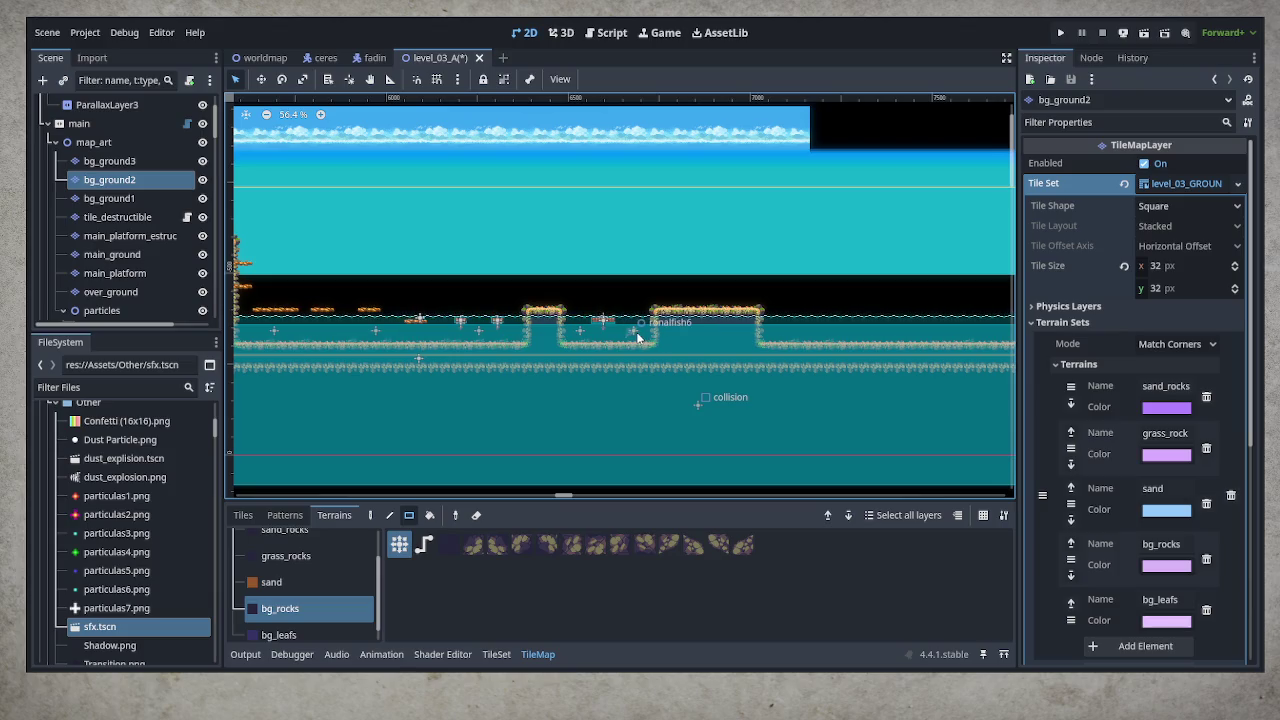
left_click(101, 310)
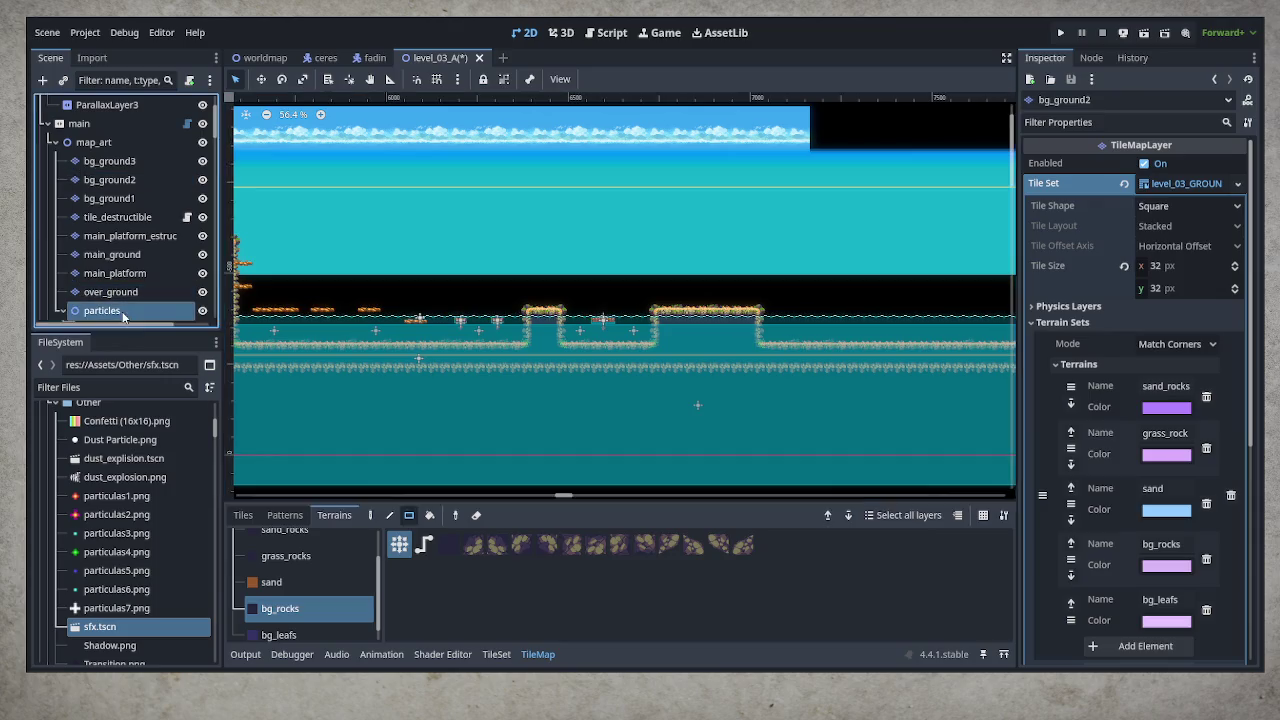
left_click(633, 330)
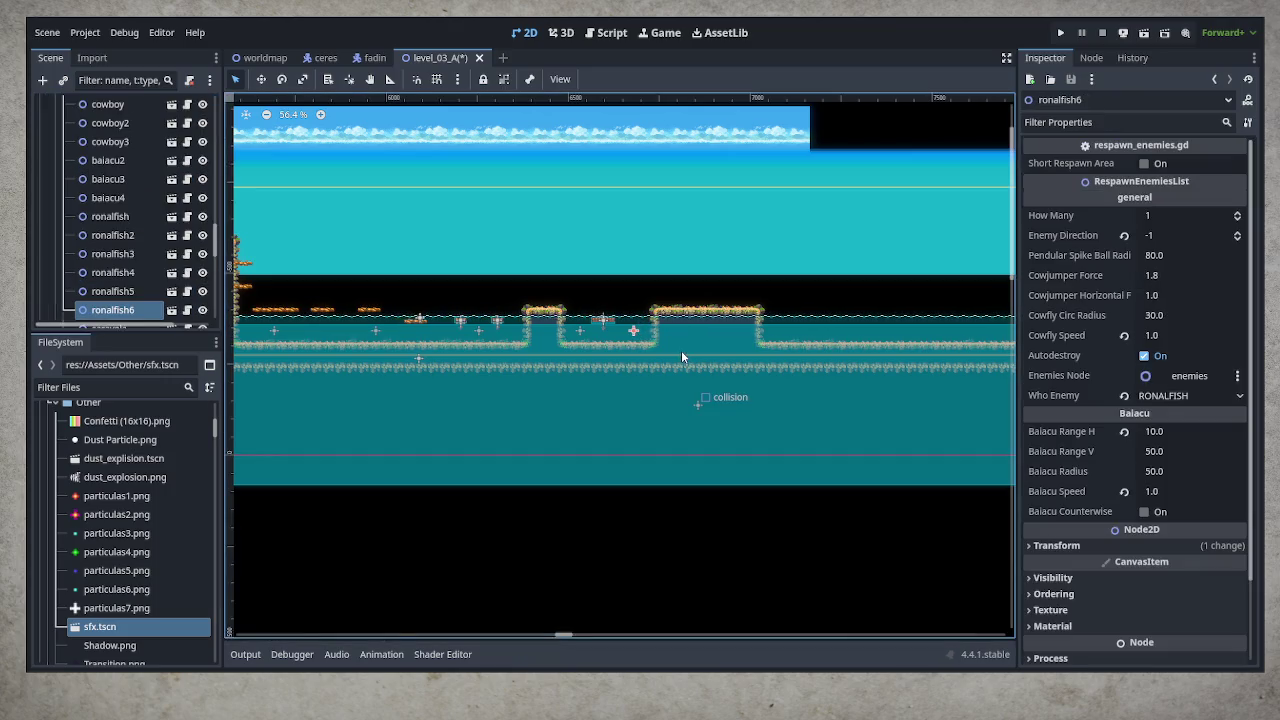
scroll(157, 274, "down", 3)
scroll(150, 273, "down", 3)
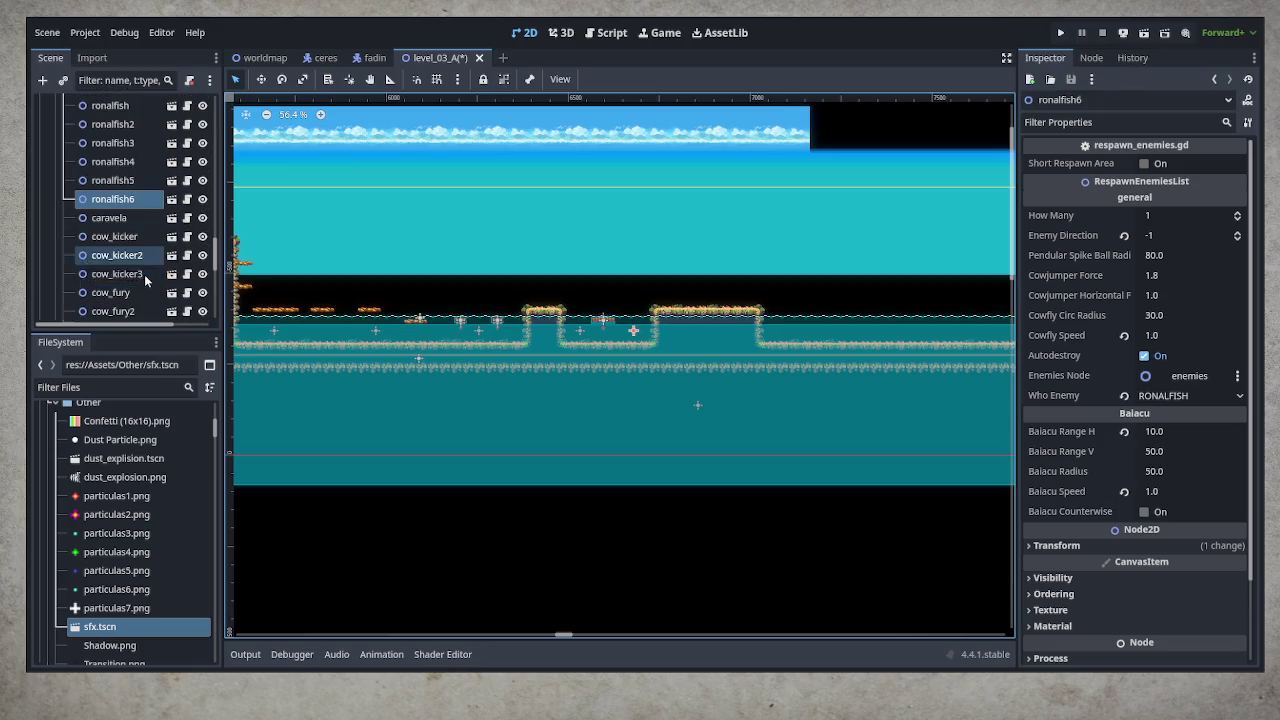
left_click(131, 274)
scroll(385, 288, "down", 4)
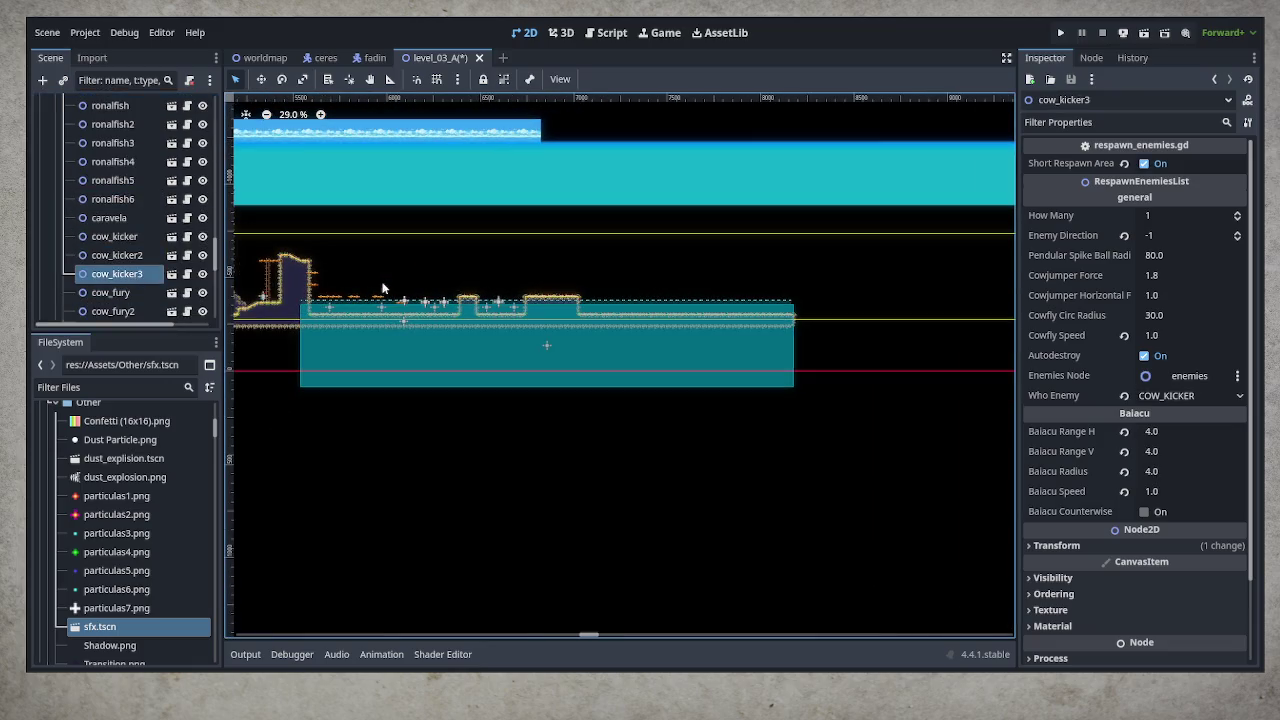
scroll(360, 304, "down", 4)
key("ctrl+d")
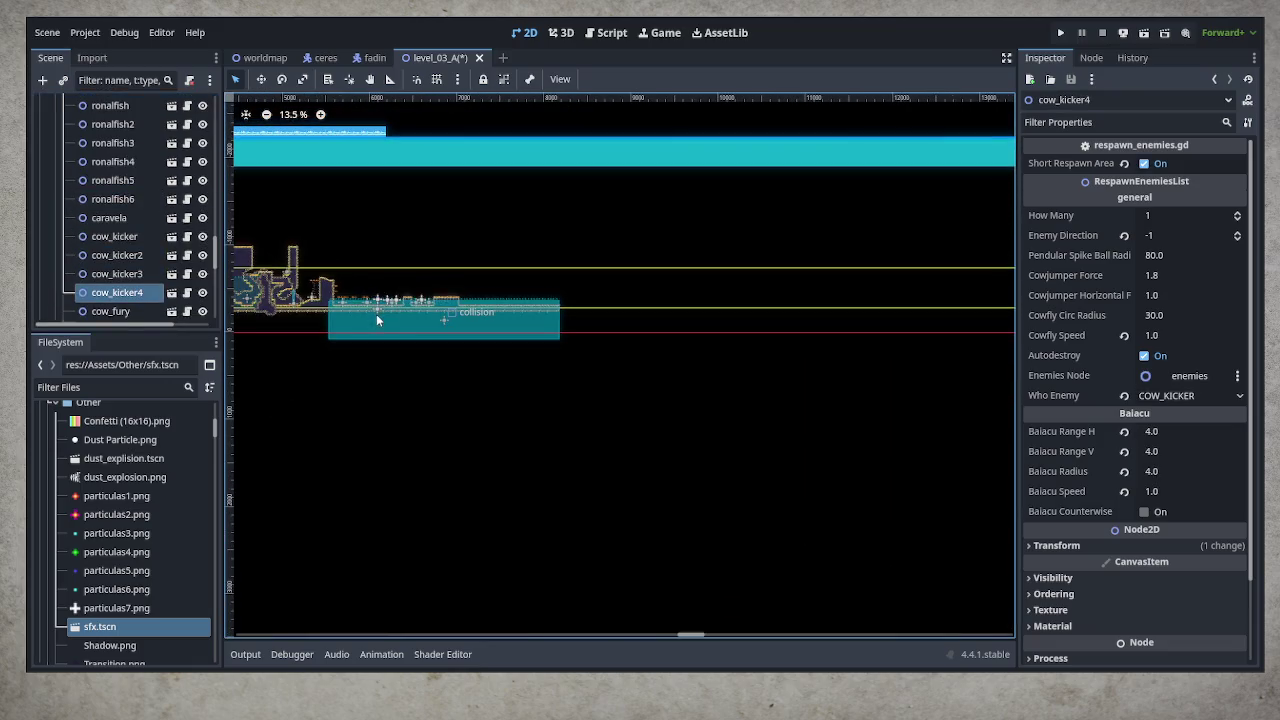
scroll(376, 314, "down", 3)
scroll(376, 320, "down", 1)
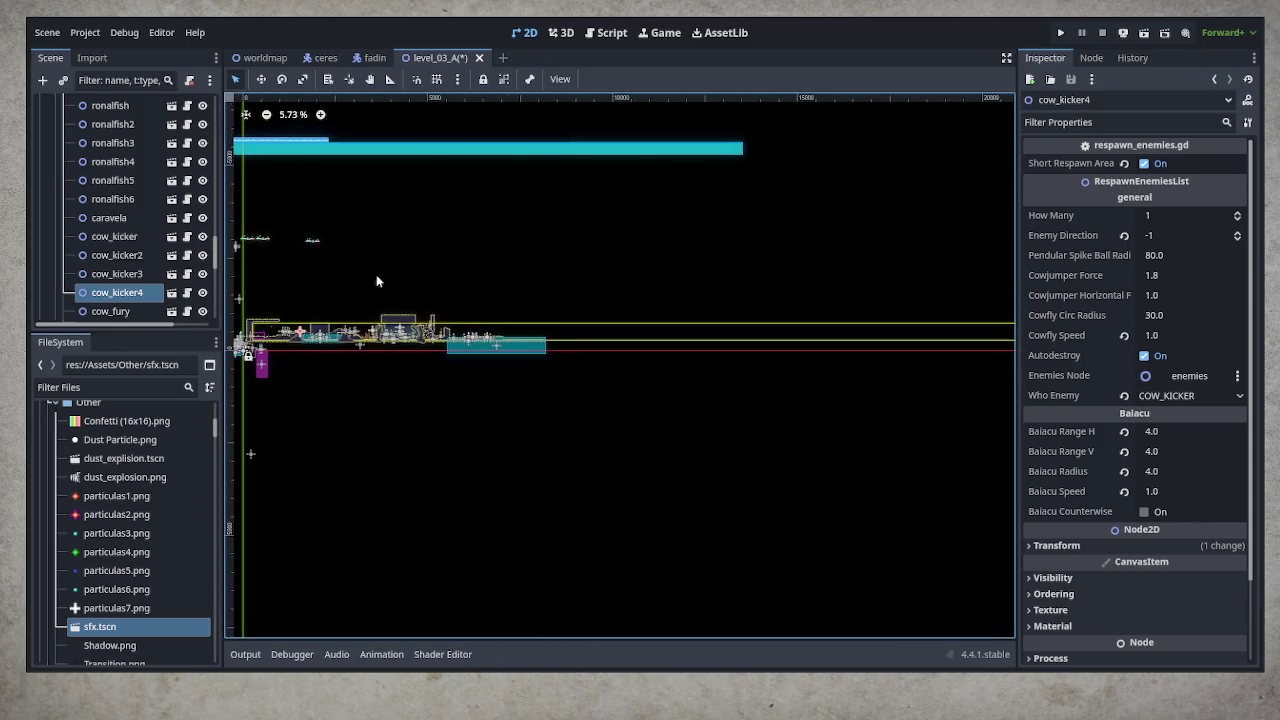
left_click(261, 82)
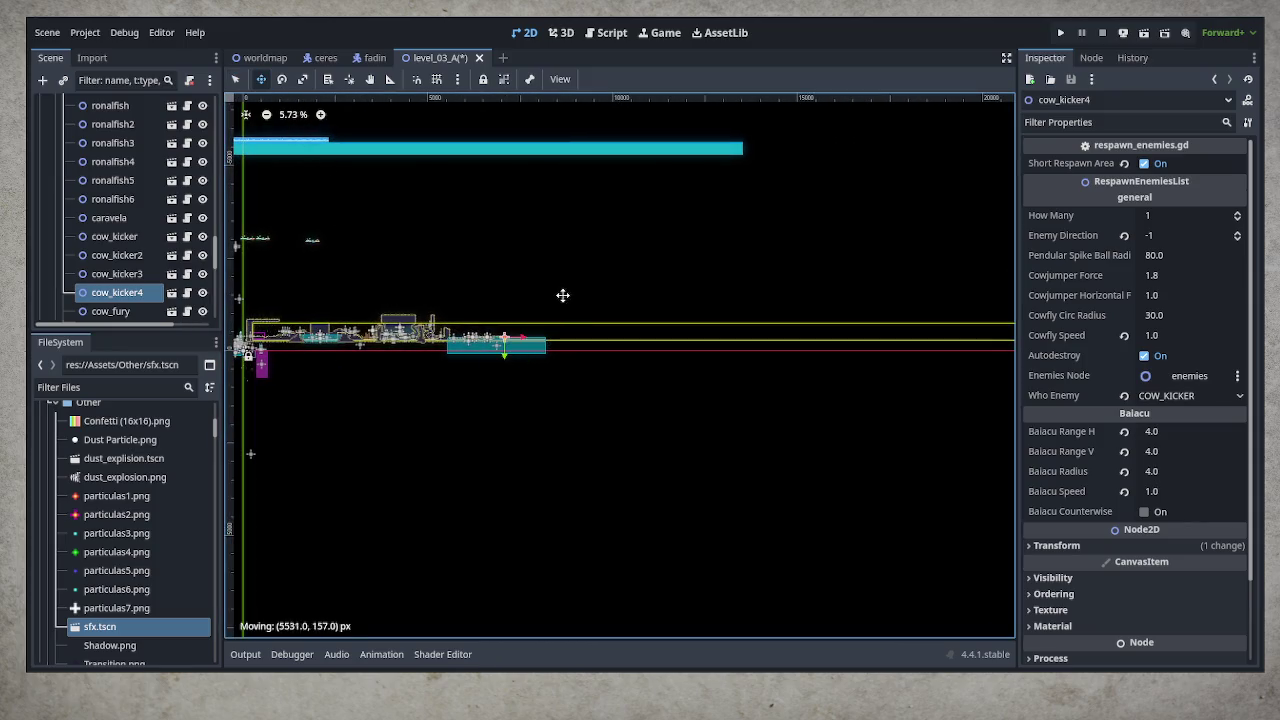
scroll(506, 323, "up", 5)
scroll(470, 388, "up", 3)
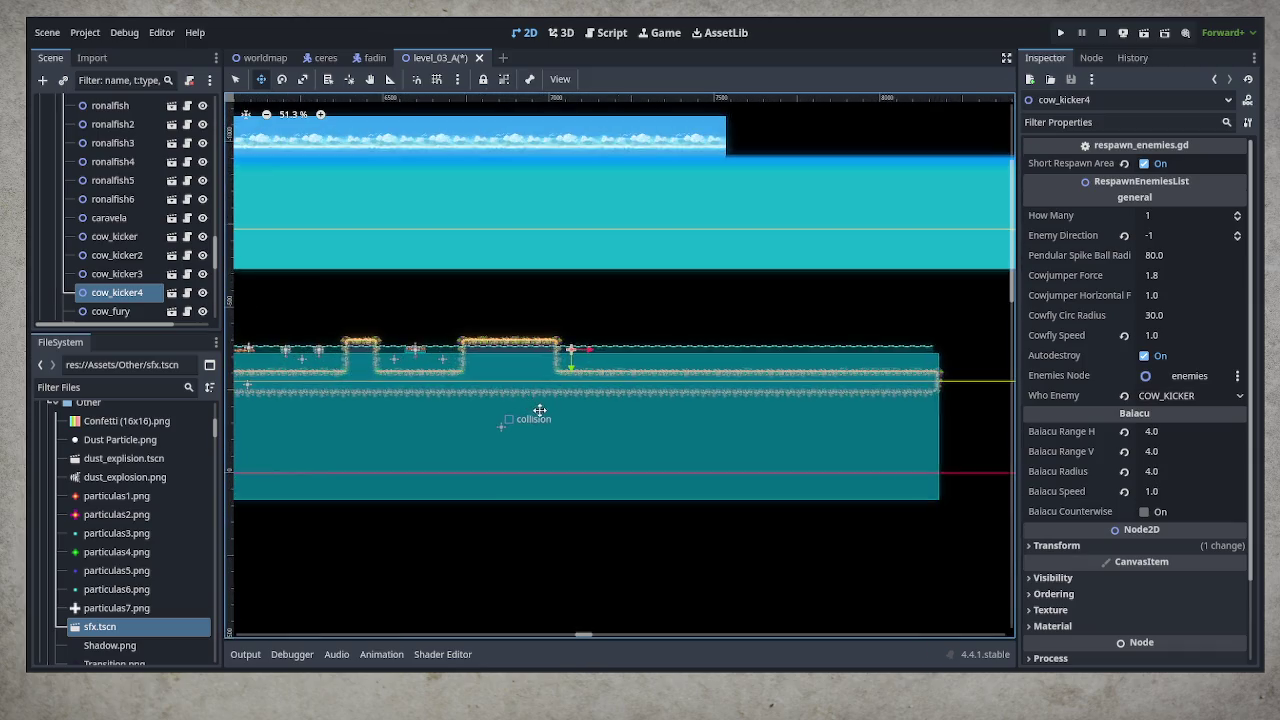
mouse_move(592, 394)
left_mouse_down()
mouse_move(528, 343)
mouse_move(497, 349)
left_mouse_up()
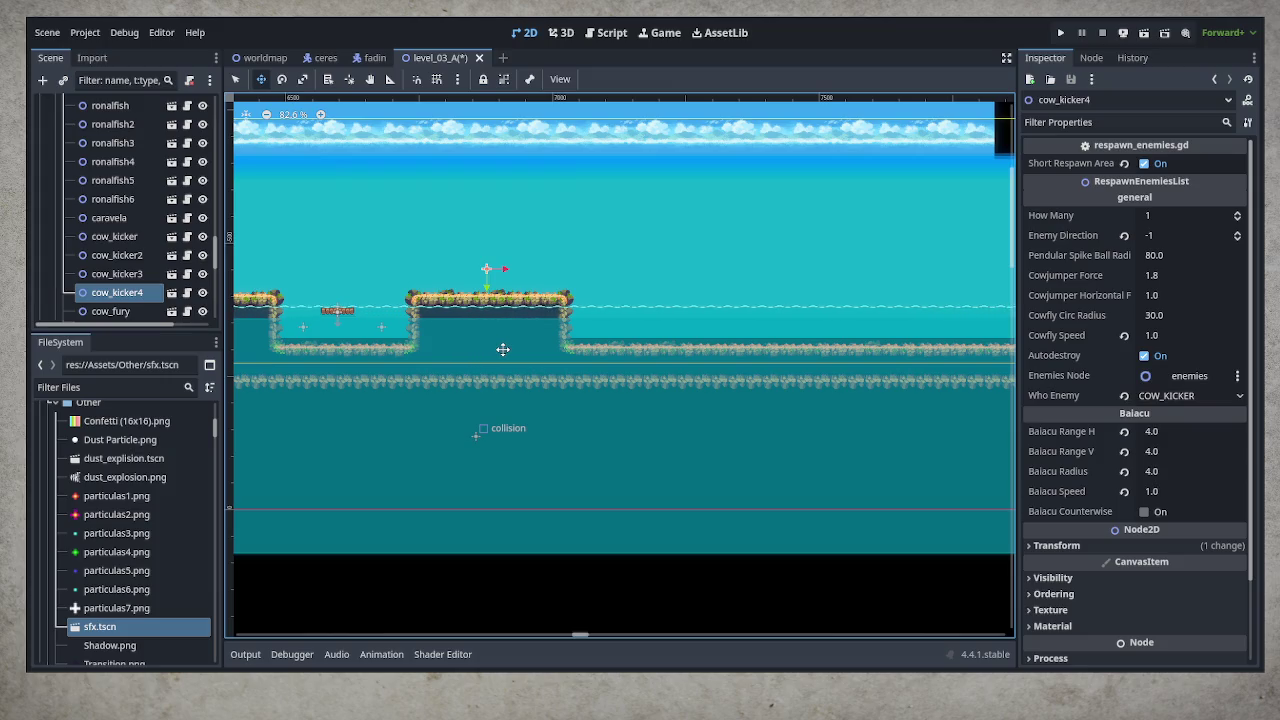
left_click_drag(497, 349, 465, 357)
key("ctrl+s")
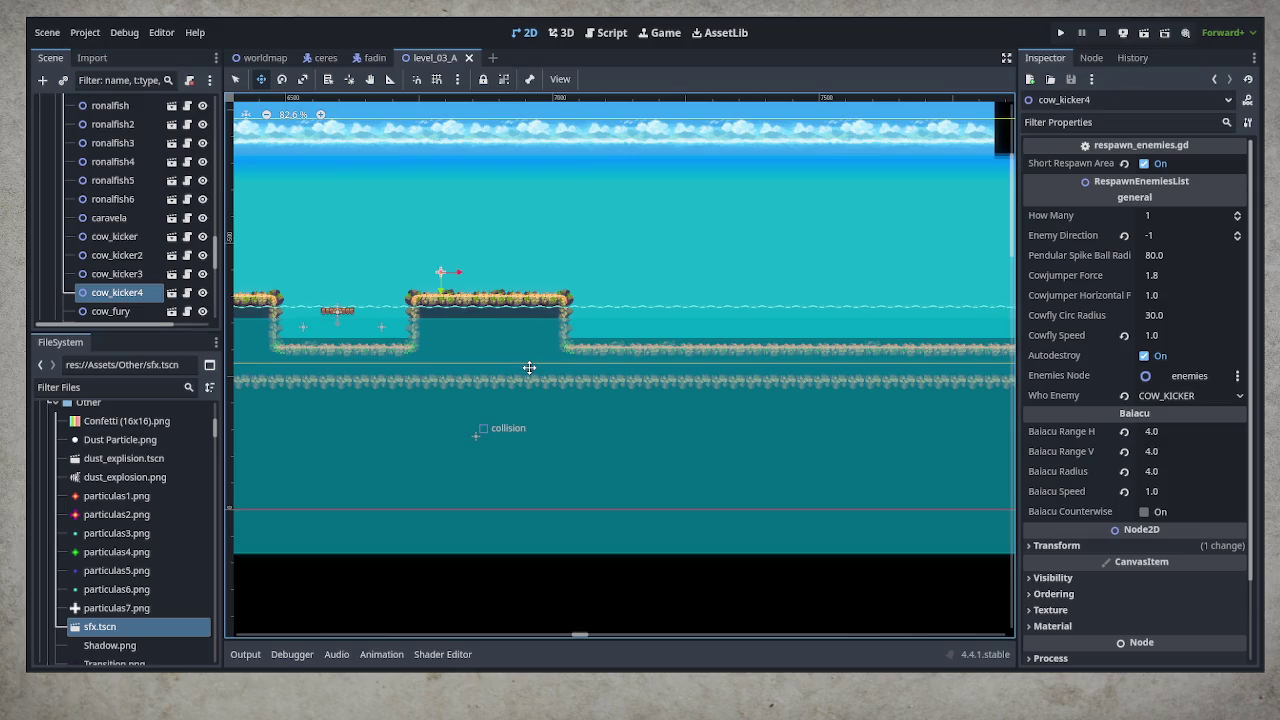
scroll(578, 328, "left", 3)
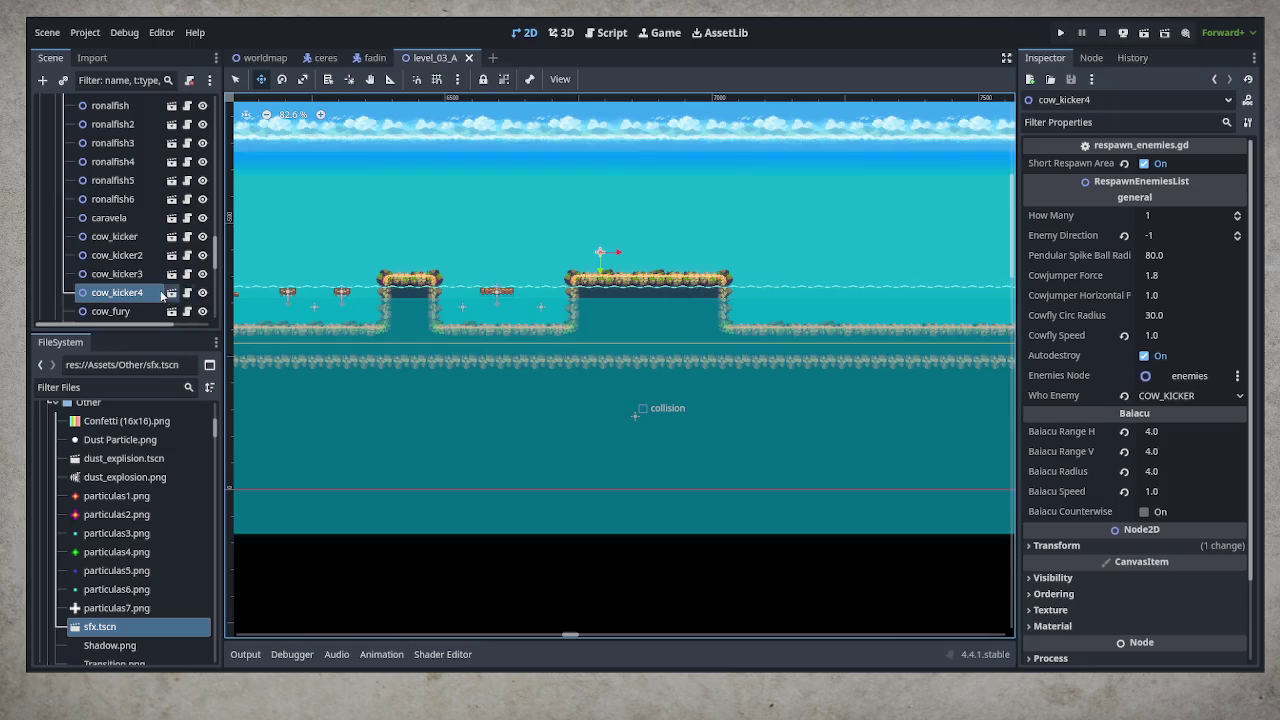
scroll(149, 291, "up", 3)
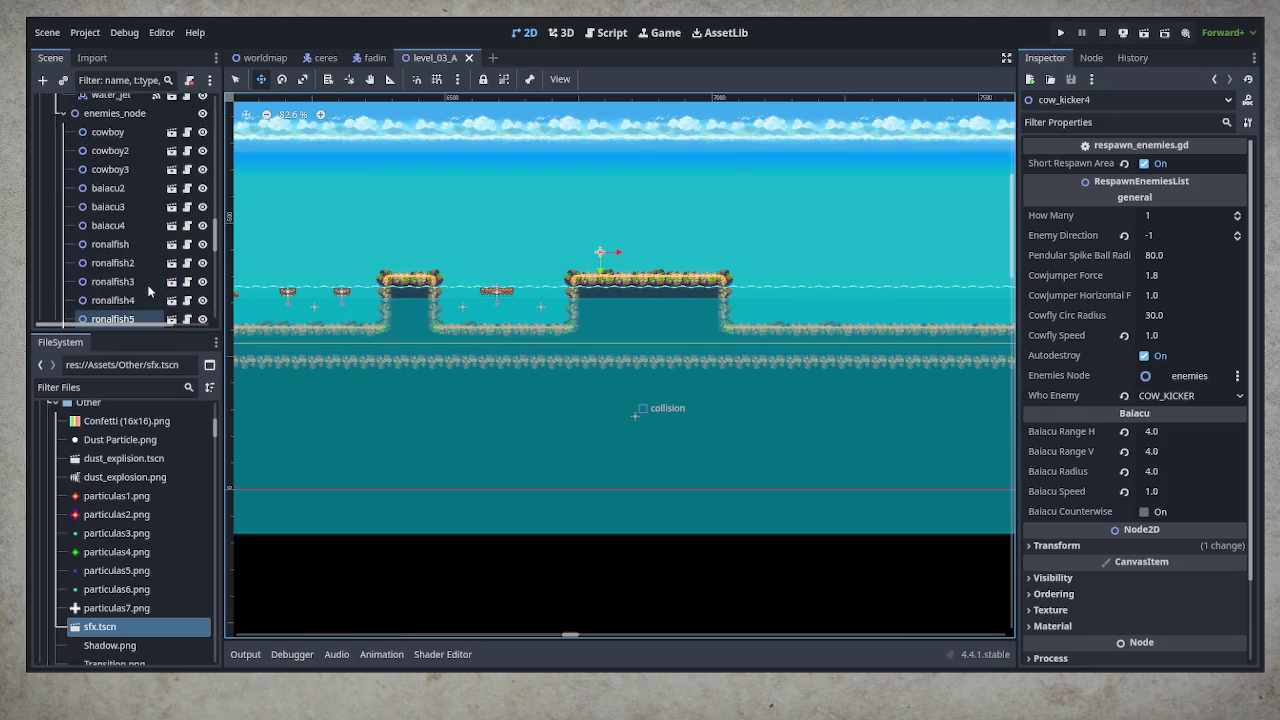
scroll(148, 290, "down", 5)
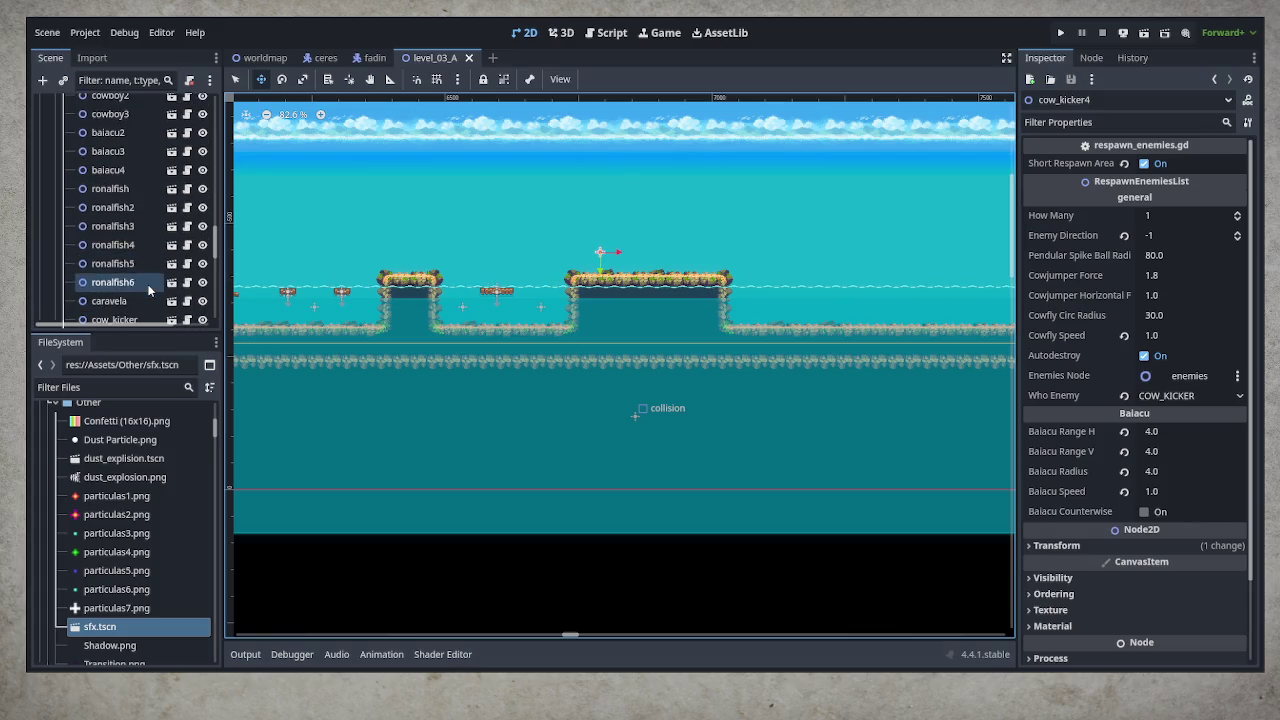
scroll(148, 283, "down", 3)
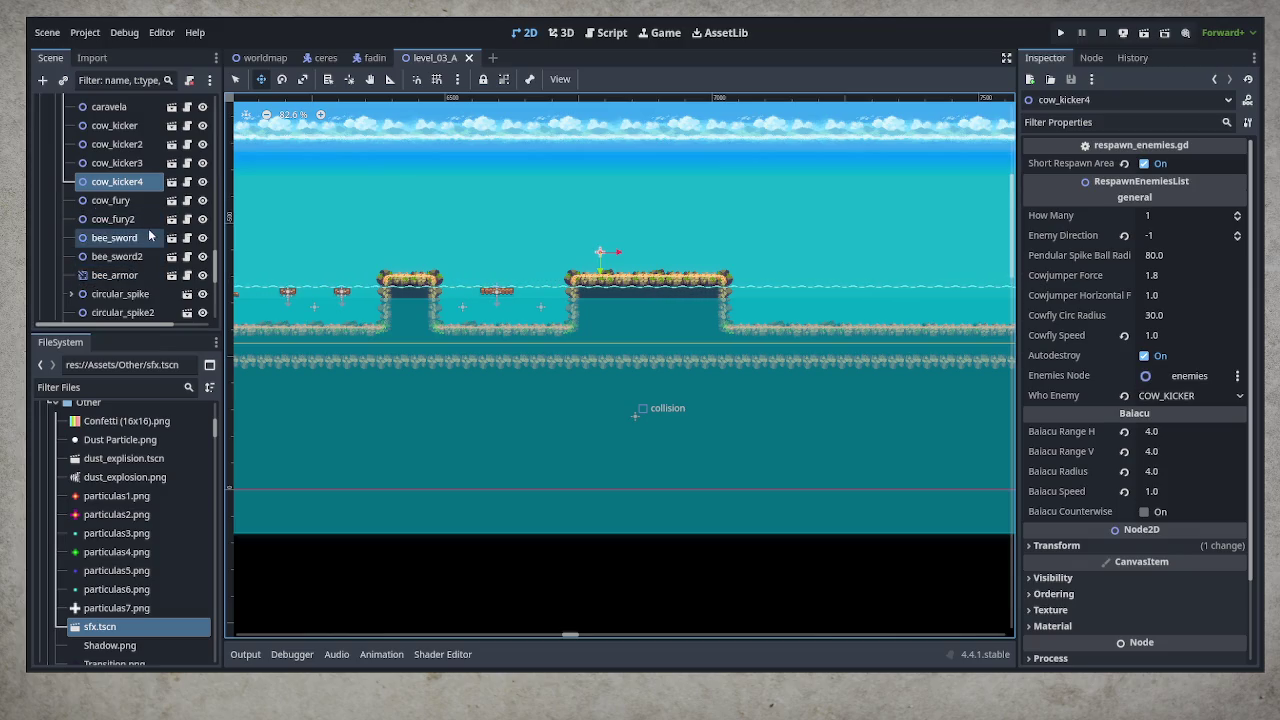
scroll(471, 366, "down", 5)
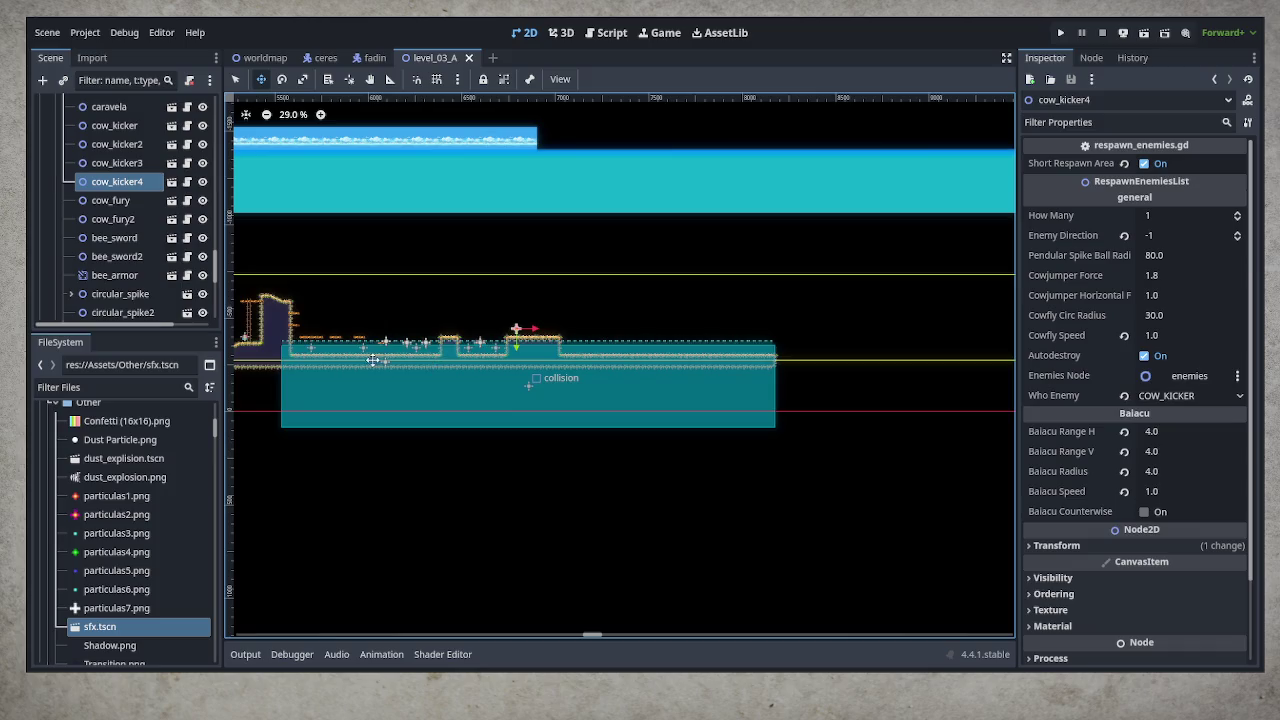
scroll(1013, 342, "left", 8)
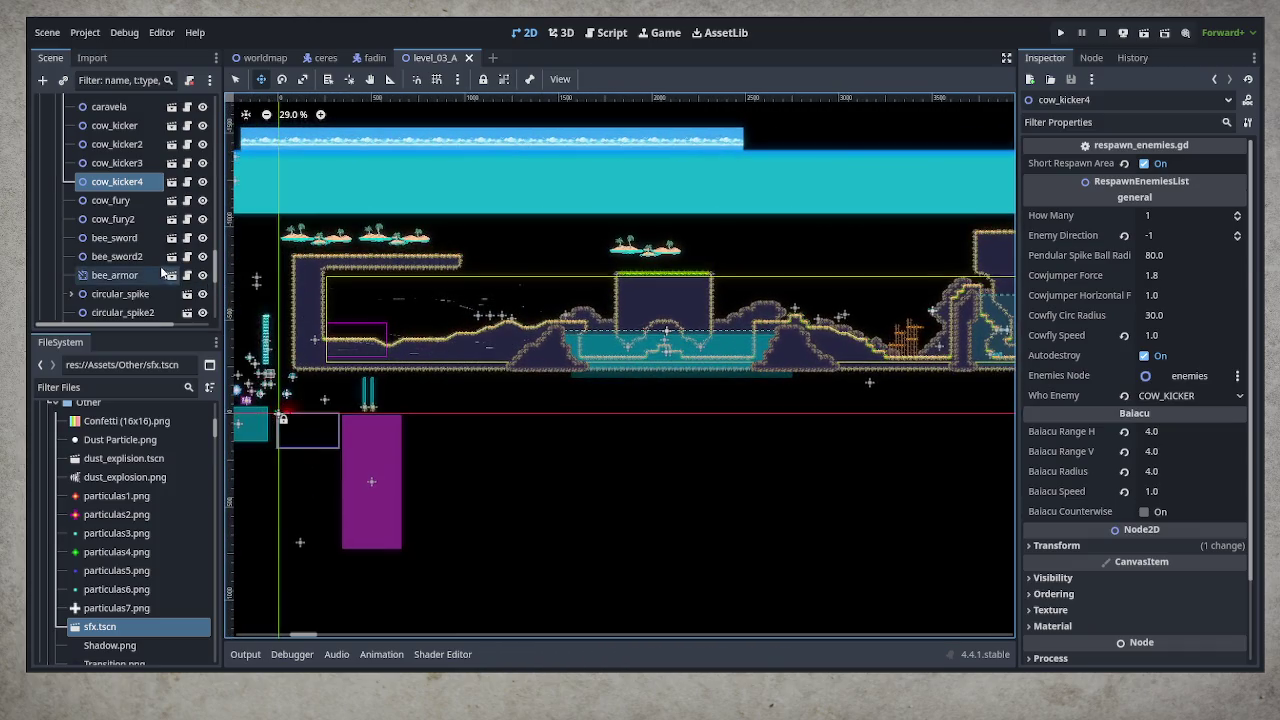
Rename the bee_sword enemy to bee_dive
left_click(140, 257)
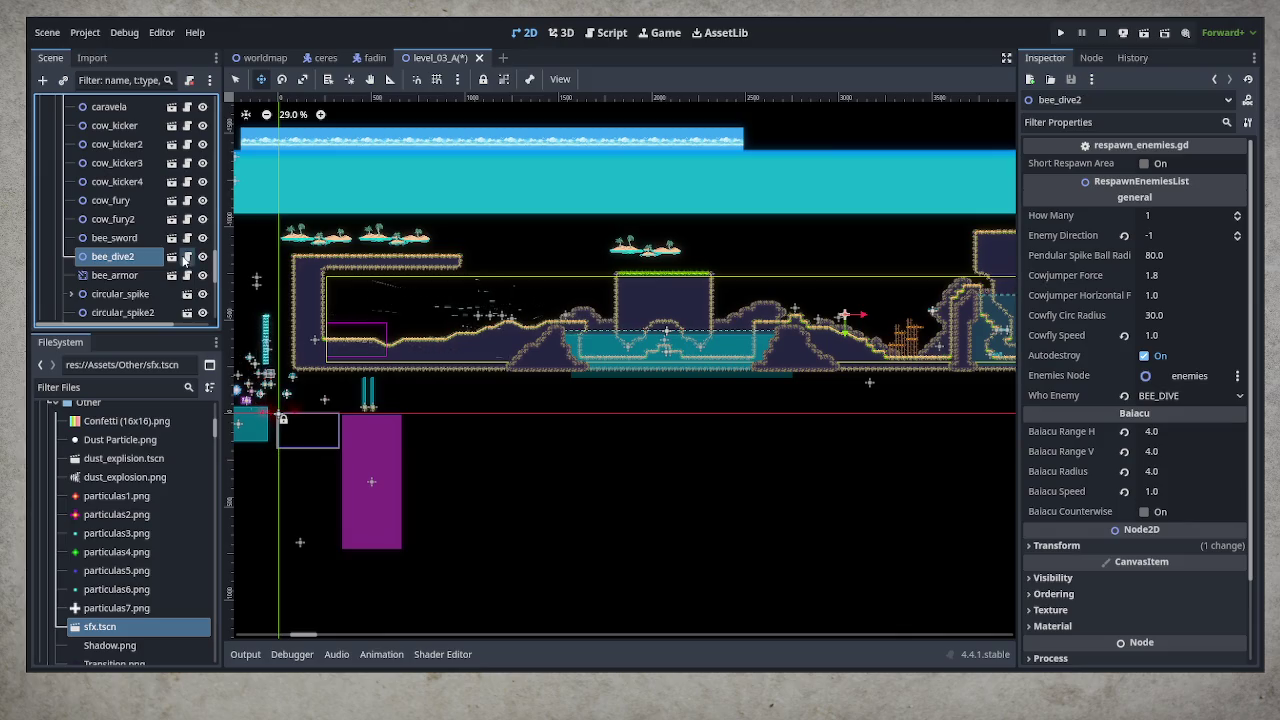
left_click(140, 239)
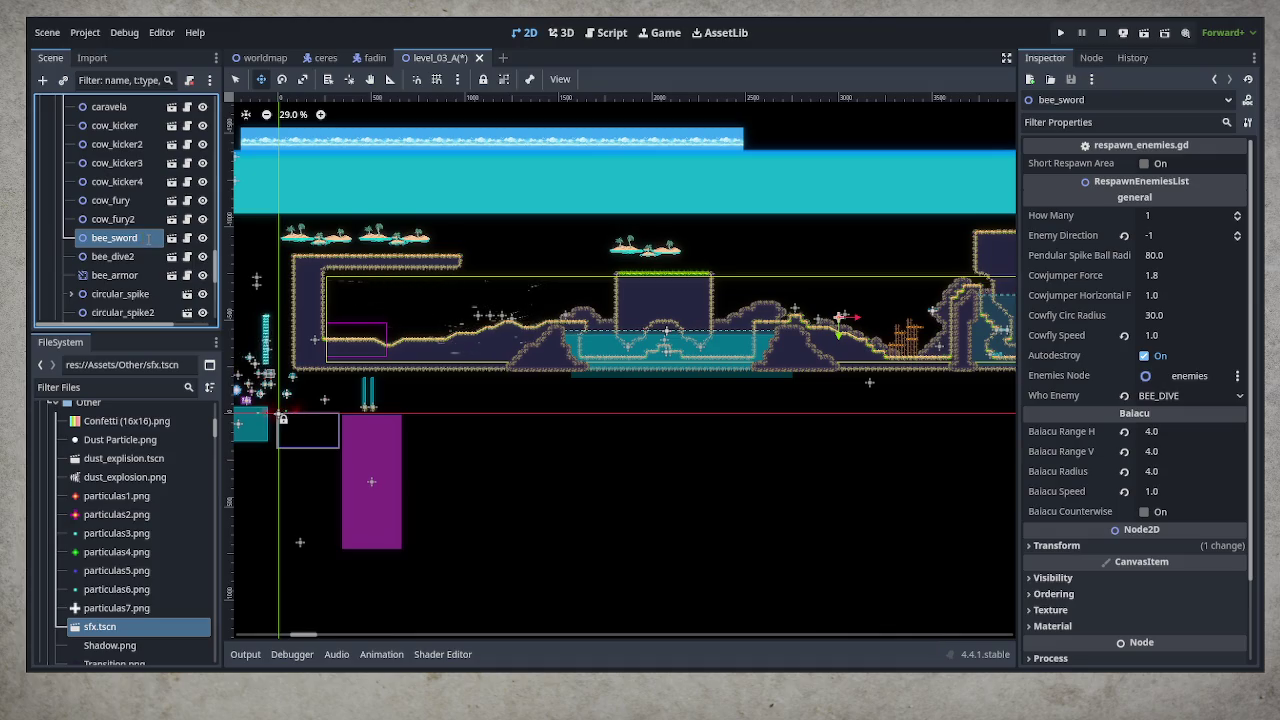
type("bee_dive")
key("Return")
Duplicate bee_dive2 and move the bee_dive3 copy over the long rocky platform
left_click(119, 257)
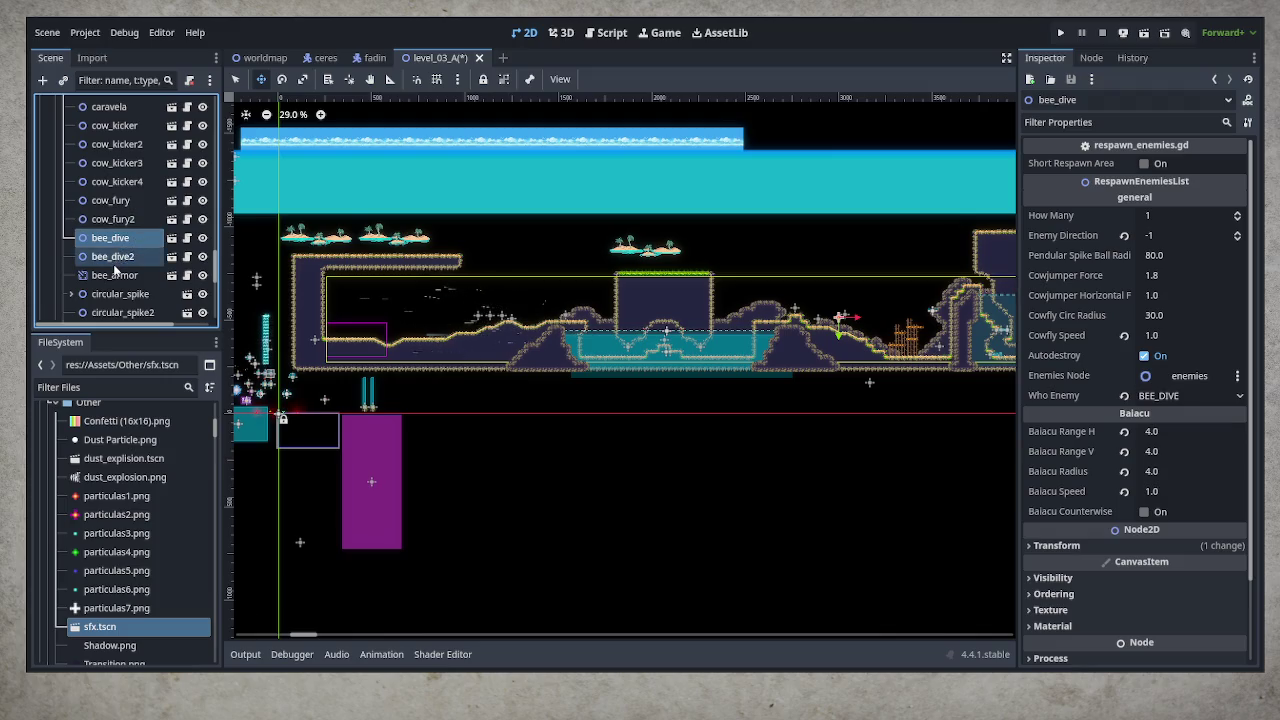
key("ctrl+d")
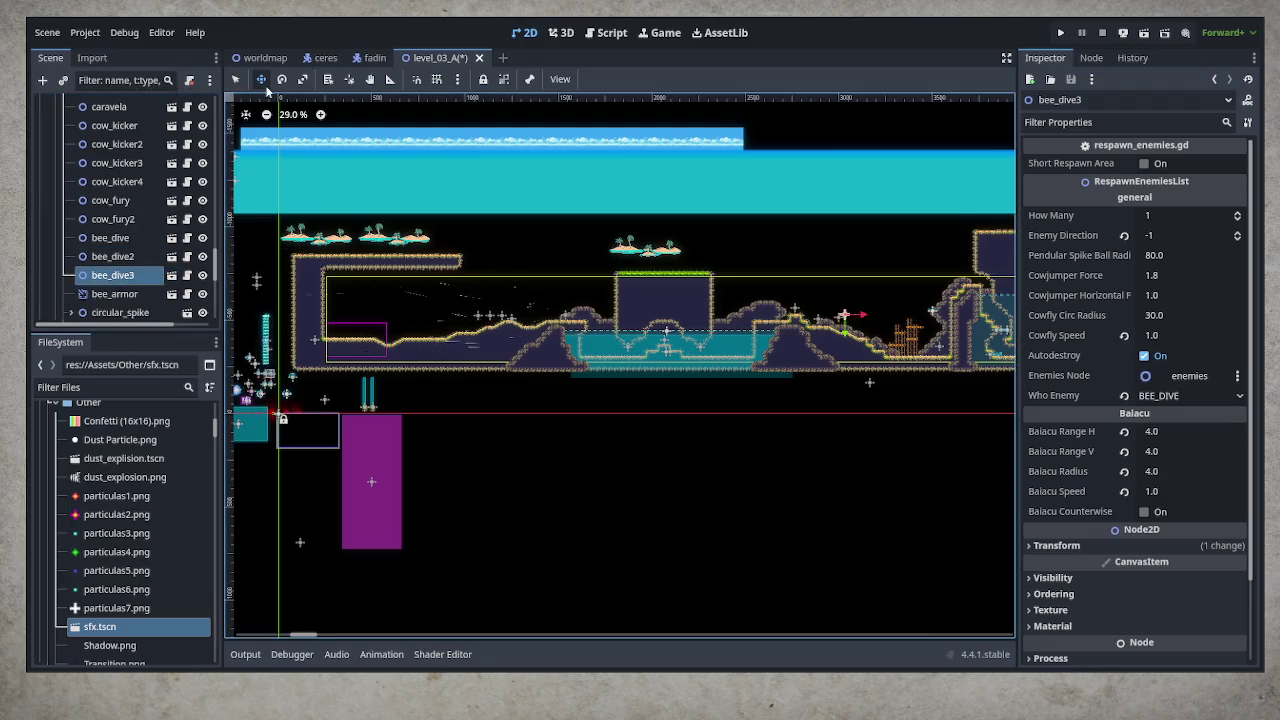
left_click_drag(513, 323, 618, 323)
scroll(514, 394, "right", 10)
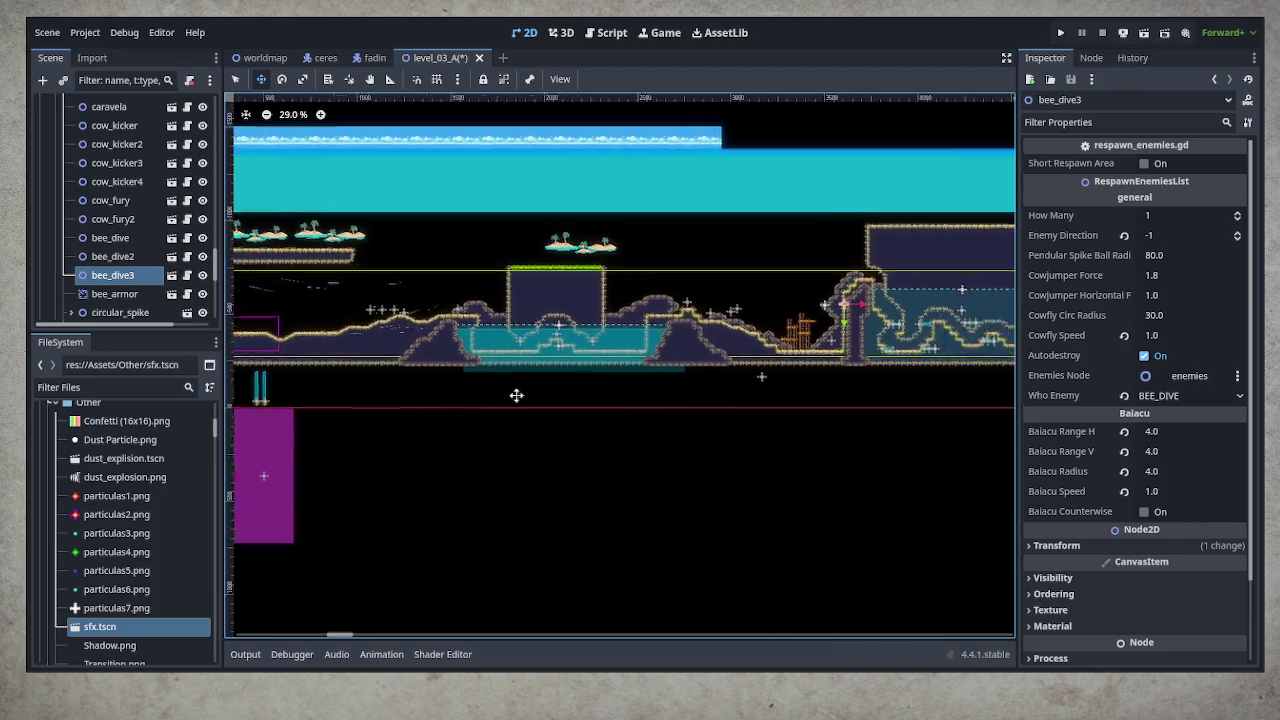
mouse_move(419, 399)
left_mouse_down()
mouse_move(629, 380)
mouse_move(612, 405)
left_mouse_up()
scroll(751, 377, "up", 5)
scroll(760, 360, "up", 2)
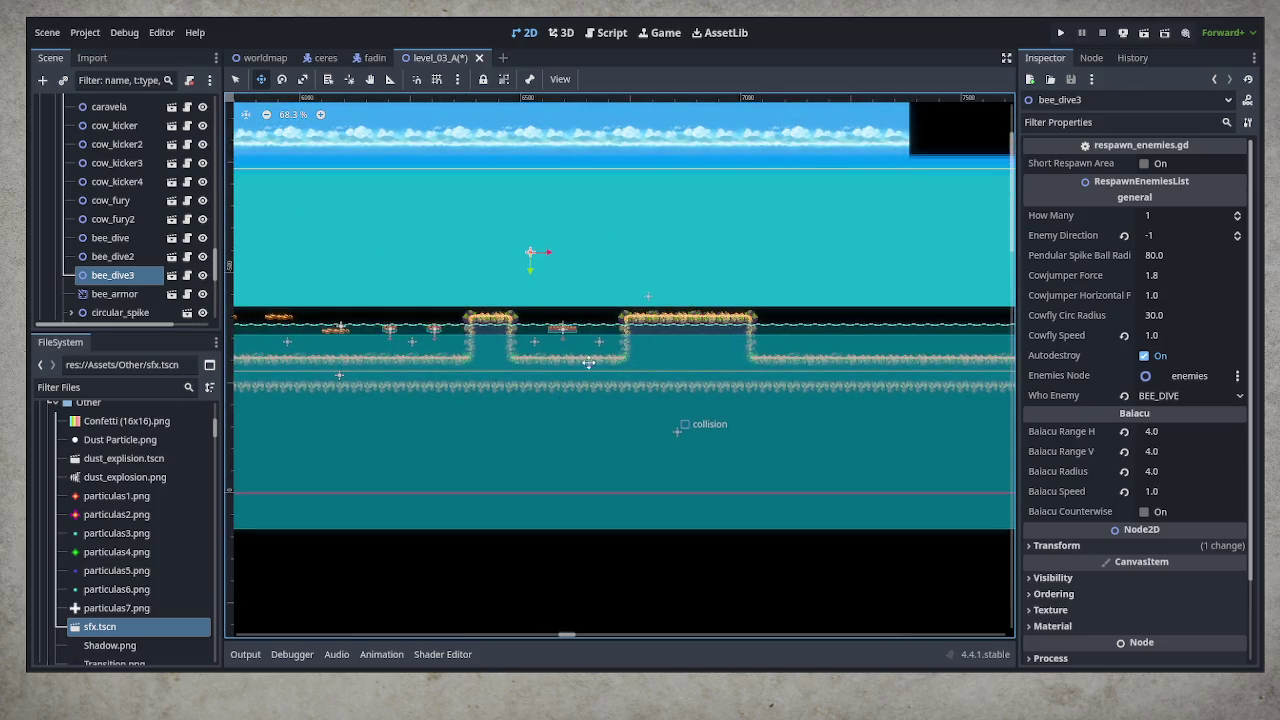
mouse_move(700, 360)
left_mouse_down()
mouse_move(737, 351)
mouse_move(847, 392)
left_mouse_up()
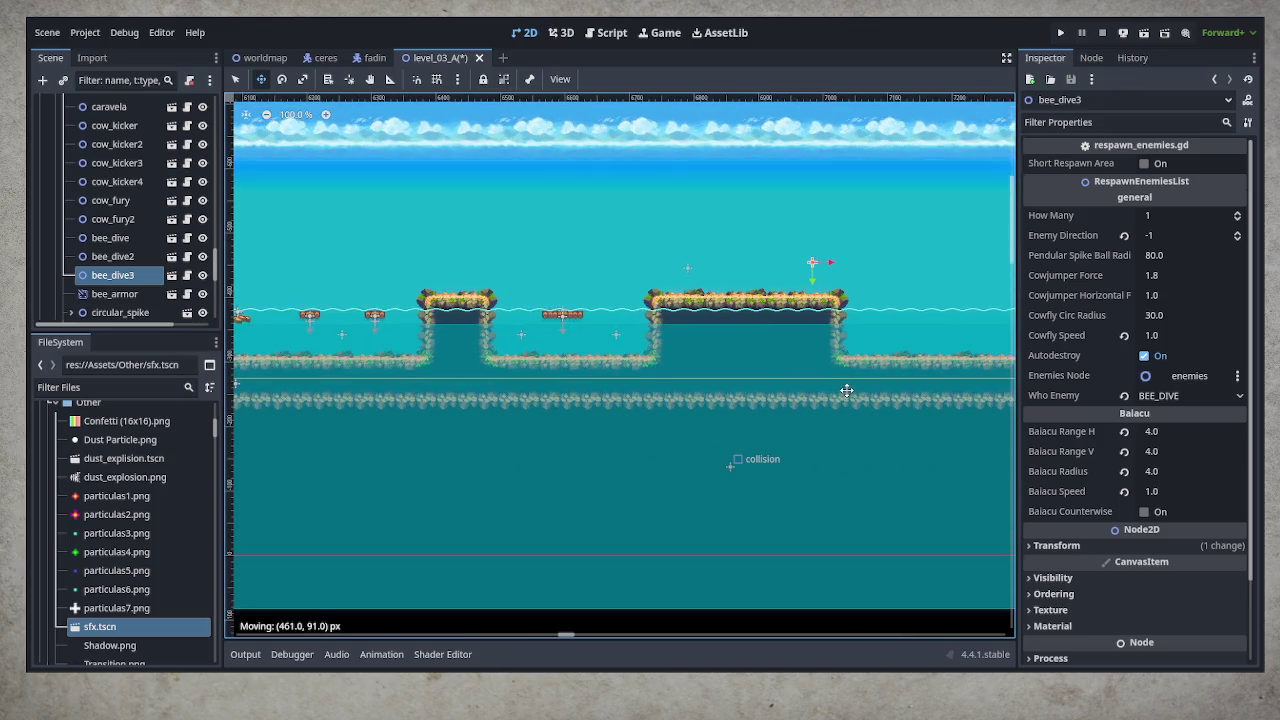
Nudge bee_dive3 slightly lower, save the scene, and select circular_spike
scroll(846, 391, "up", 4)
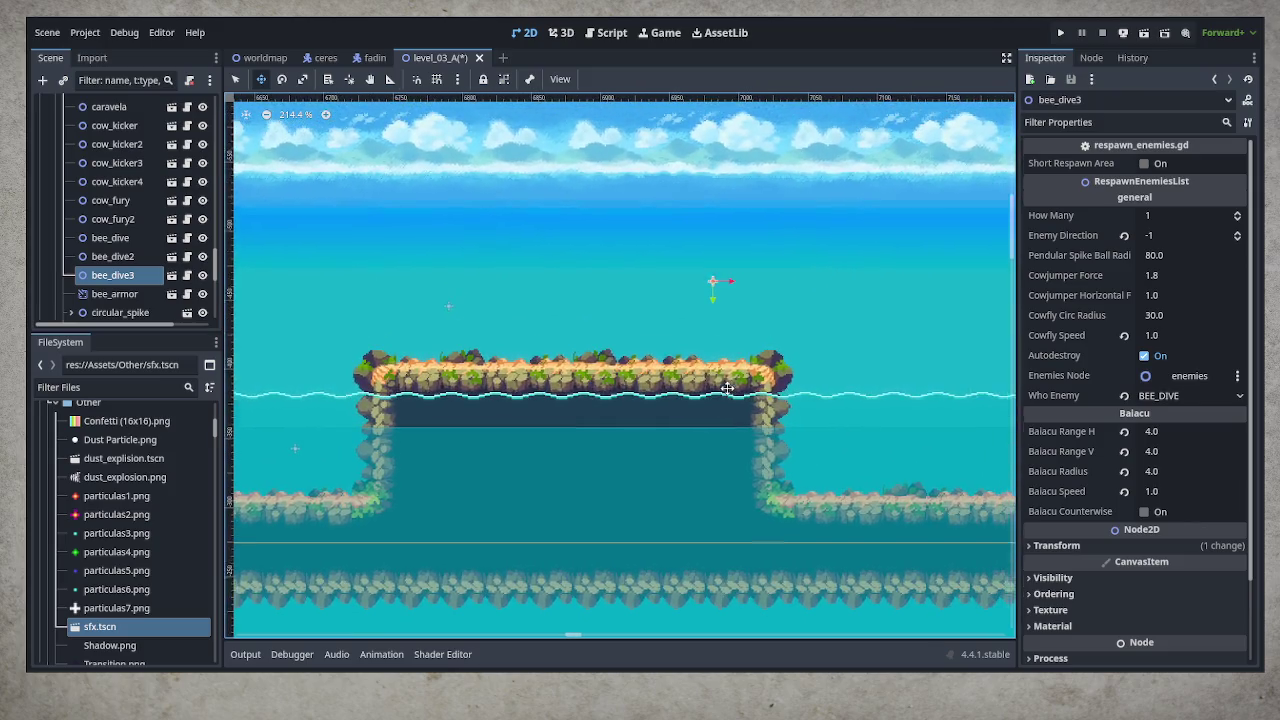
scroll(742, 357, "up", 3)
left_click_drag(742, 357, 744, 383)
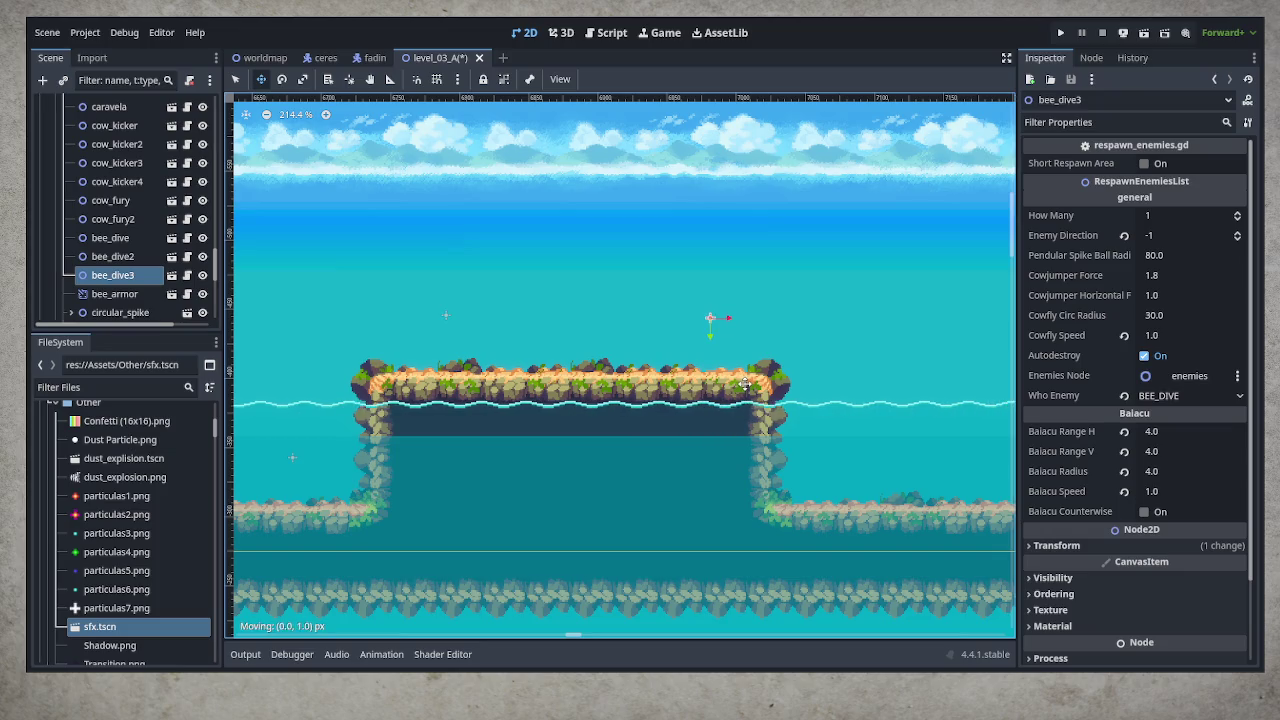
scroll(500, 405, "down", 3)
scroll(798, 405, "down", 5)
key("ctrl+s")
scroll(792, 405, "up", 2)
scroll(830, 415, "down", 1)
scroll(677, 426, "right", 5)
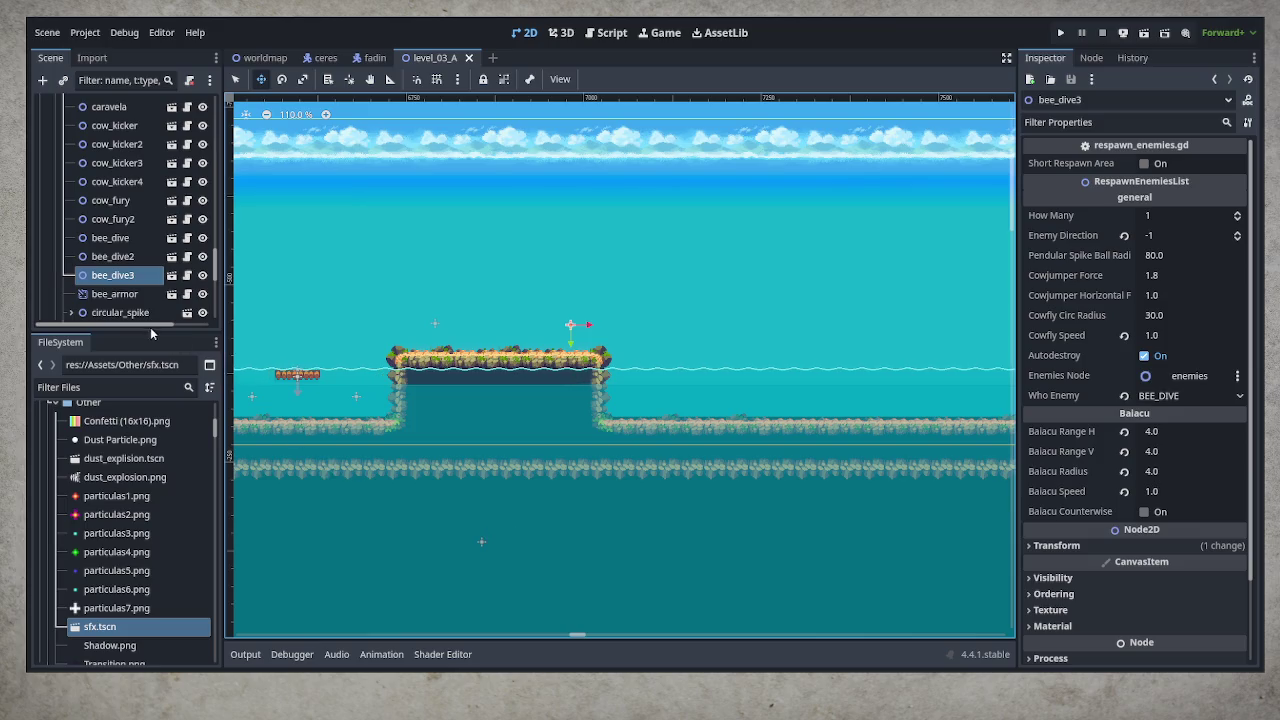
left_click(118, 312)
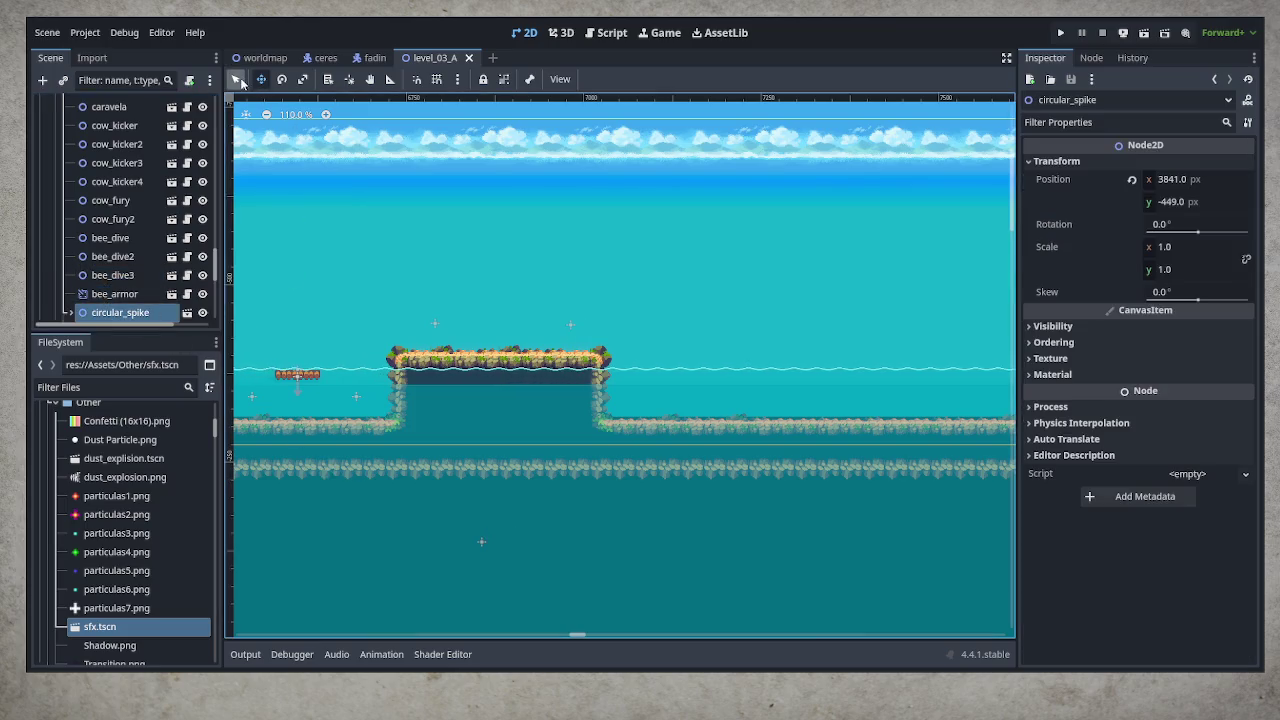
Collapse the animatedBody moving platform and duplicate it
left_click(294, 376)
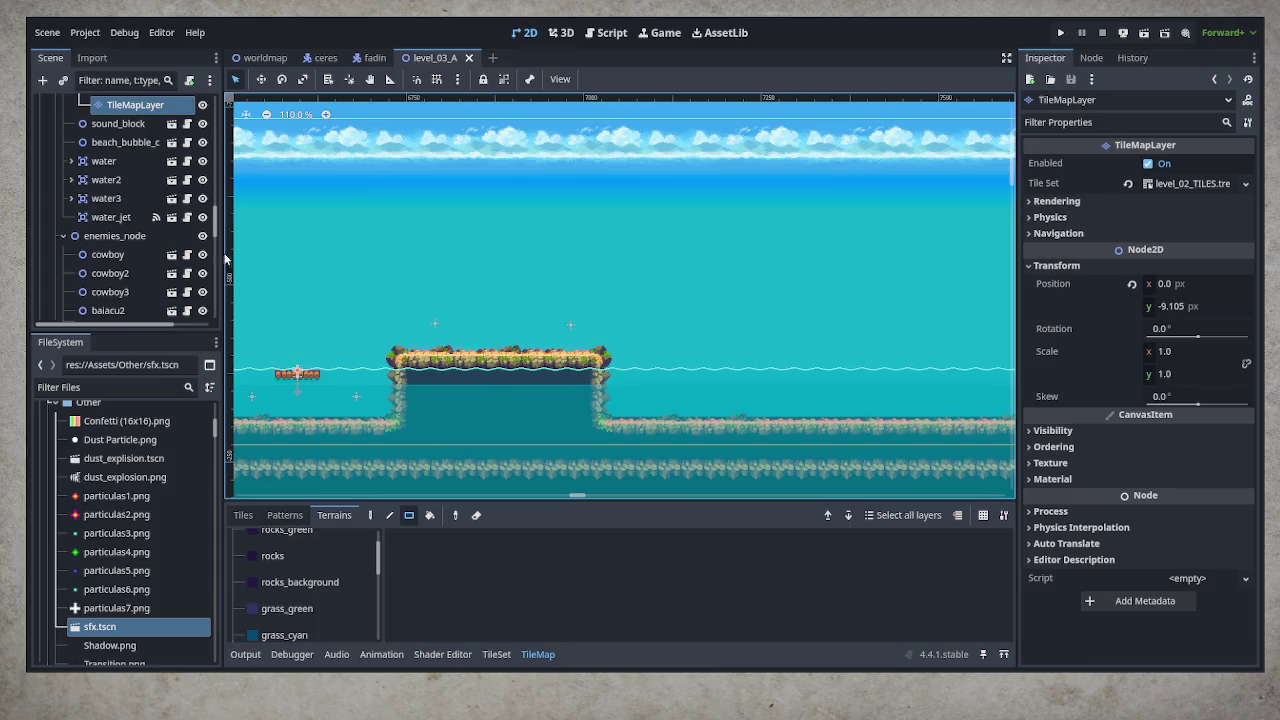
scroll(67, 158, "up", 3)
left_click(69, 160)
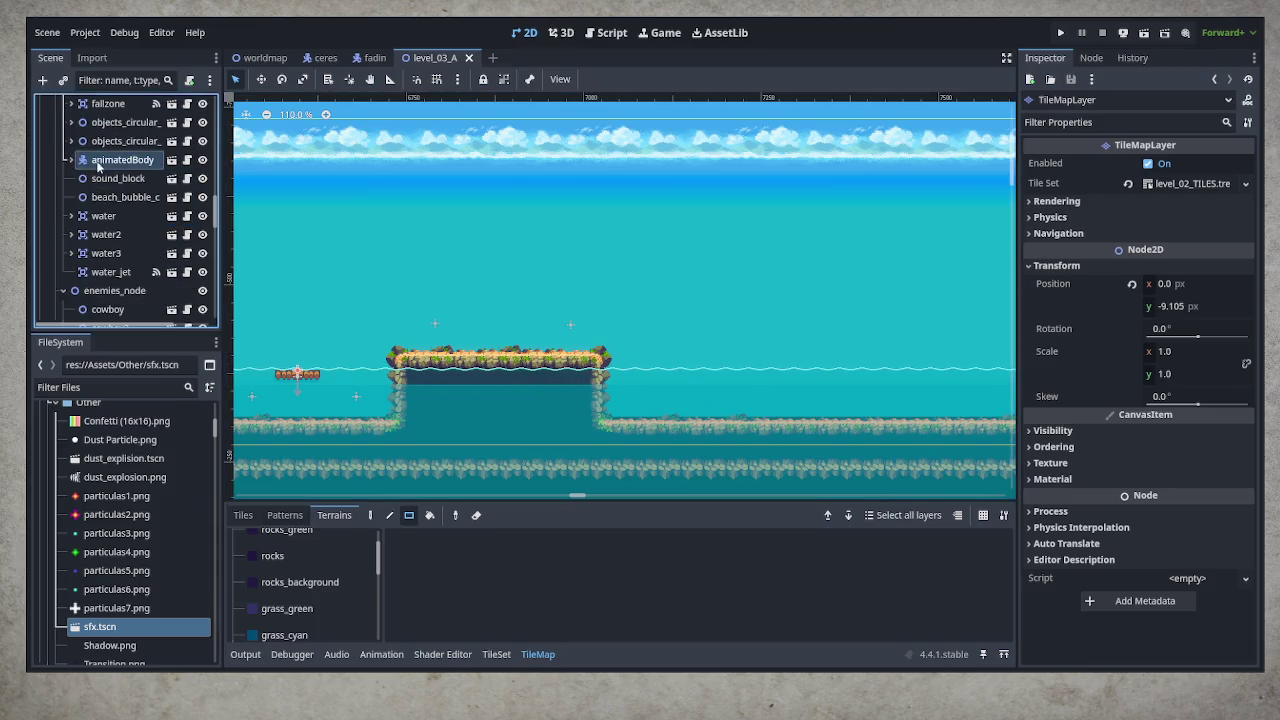
left_click(116, 163)
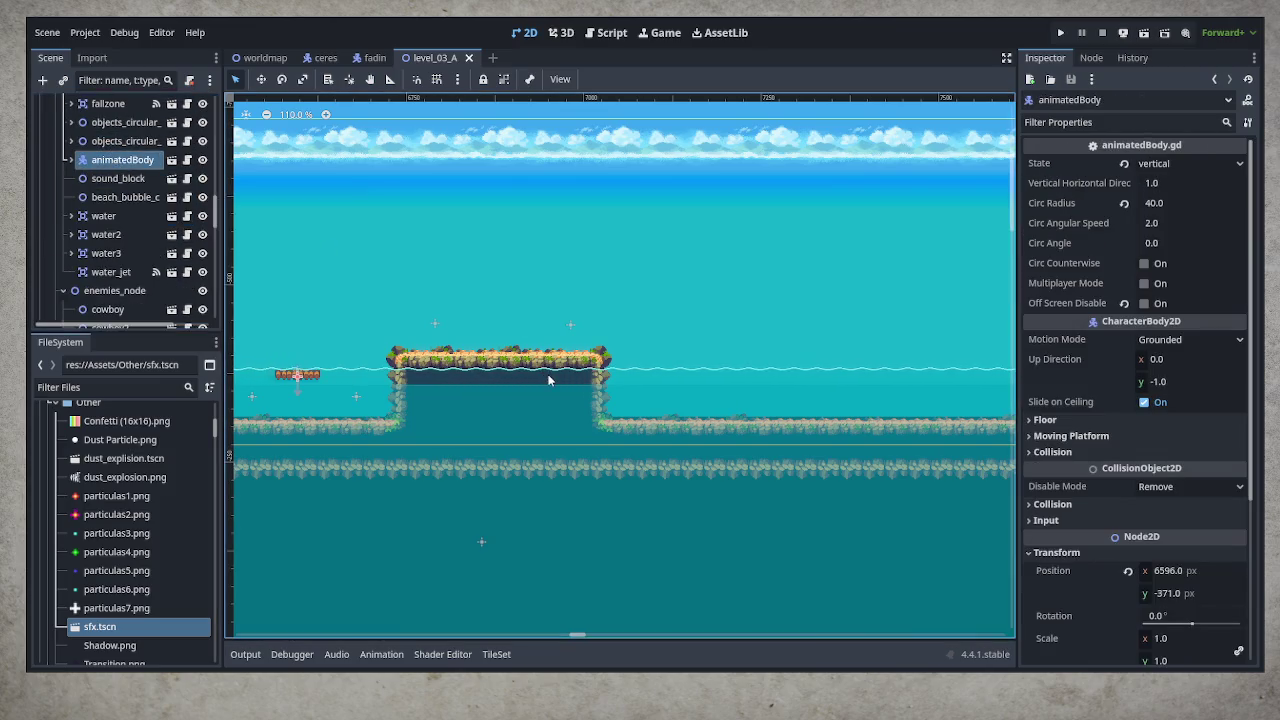
key("ctrl+d")
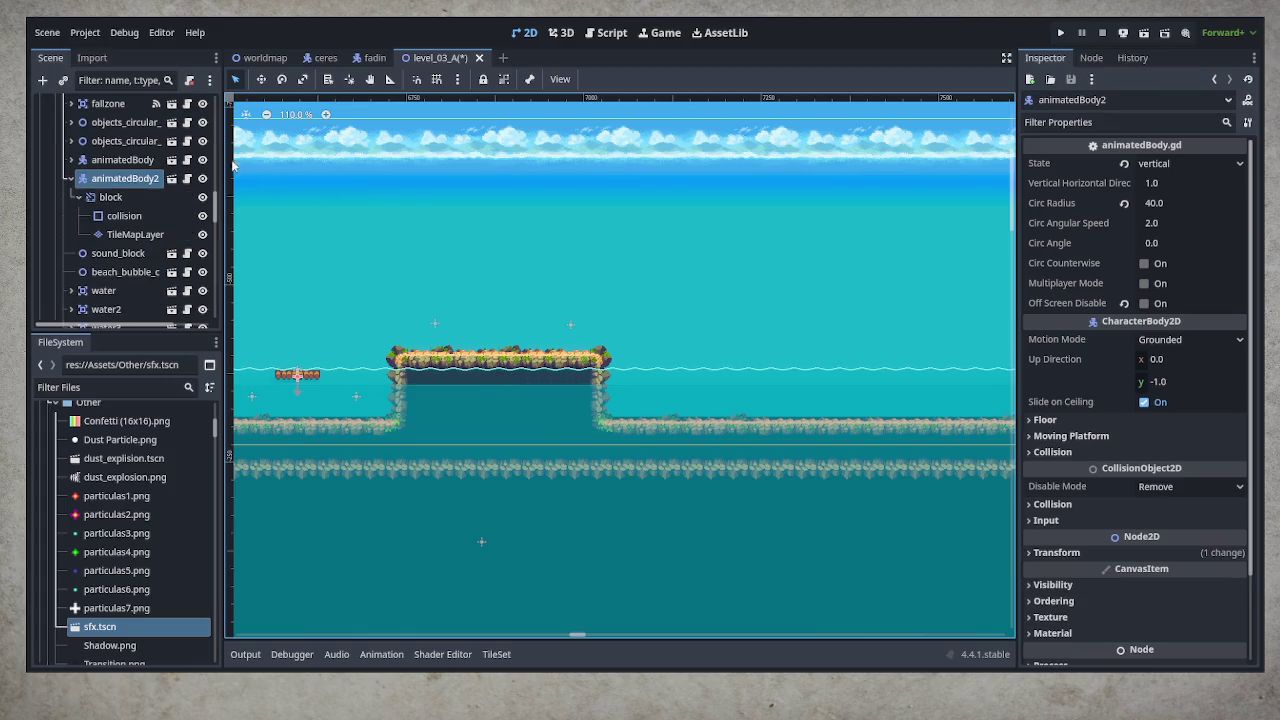
Move the animatedBody2 copy right over the water beside the rocky ledge
left_click(262, 81)
mouse_move(506, 423)
left_mouse_down()
mouse_move(830, 428)
mouse_move(801, 428)
mouse_move(804, 412)
left_mouse_up()
scroll(810, 394, "up", 2)
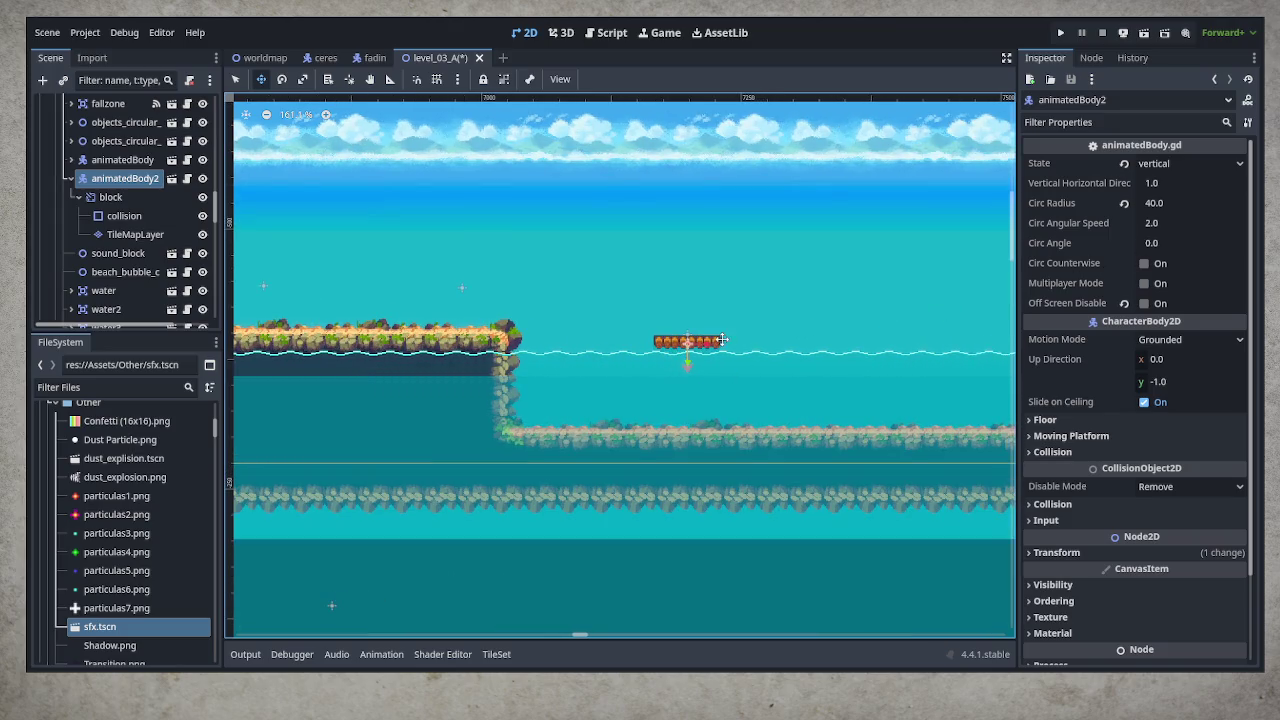
left_click_drag(343, 600, 691, 560)
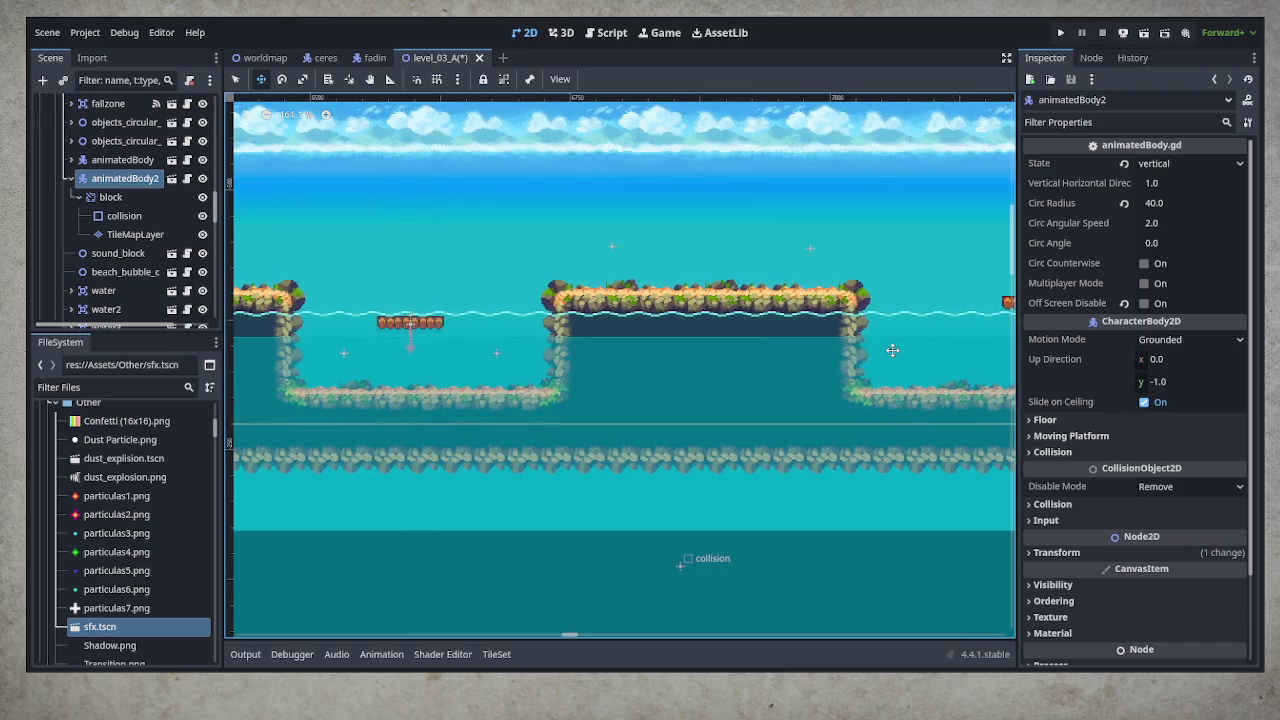
left_click_drag(888, 349, 376, 391)
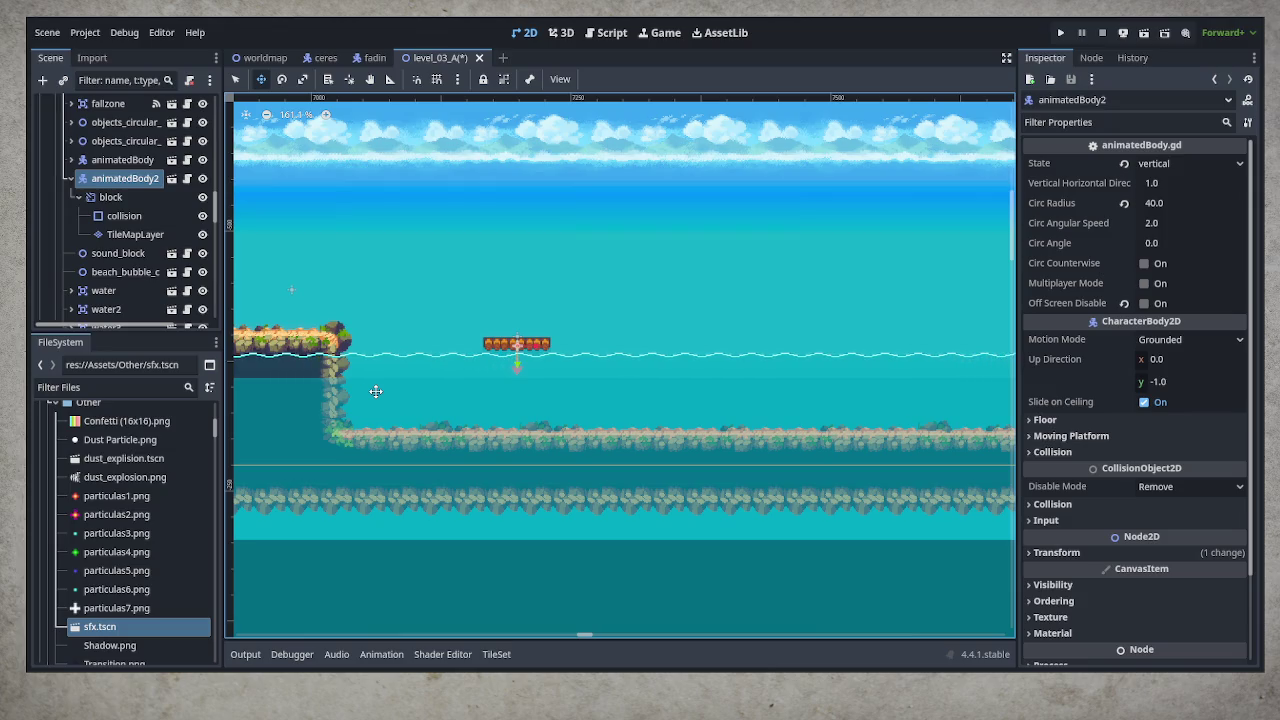
left_click_drag(376, 391, 378, 391)
left_click_drag(540, 396, 556, 398)
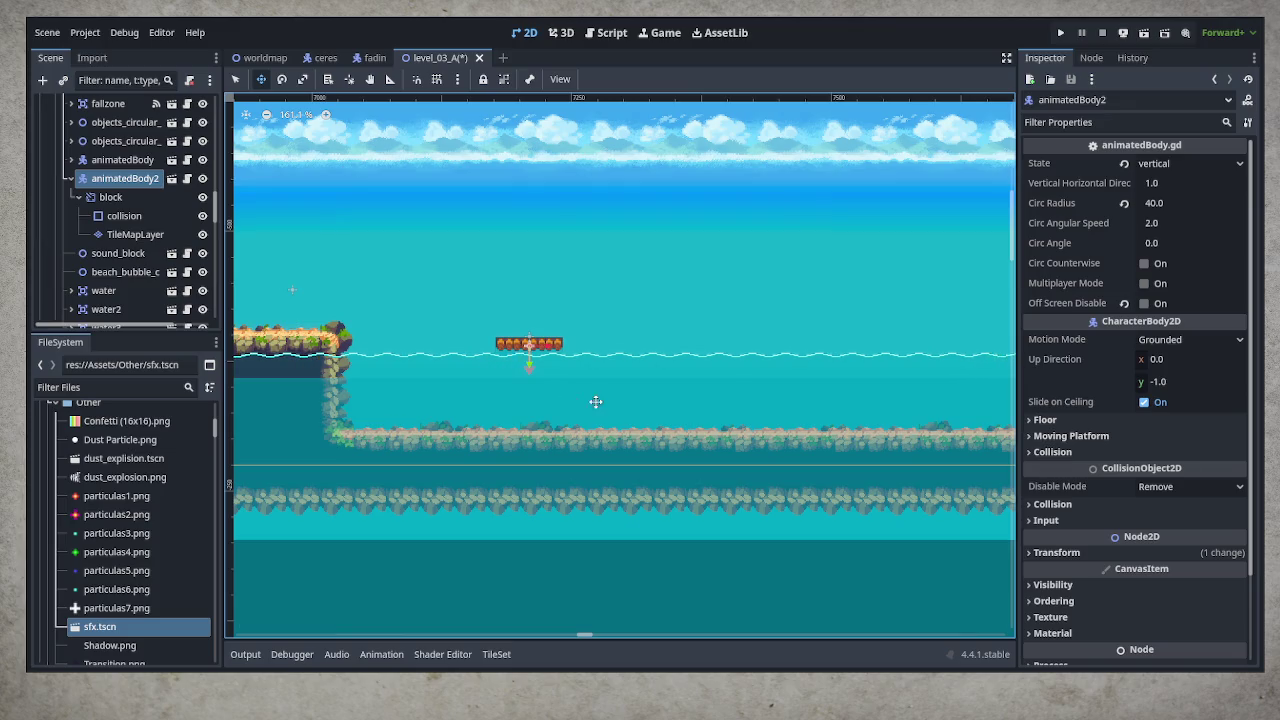
Save the level and run the game past the title menu
key("ctrl+s")
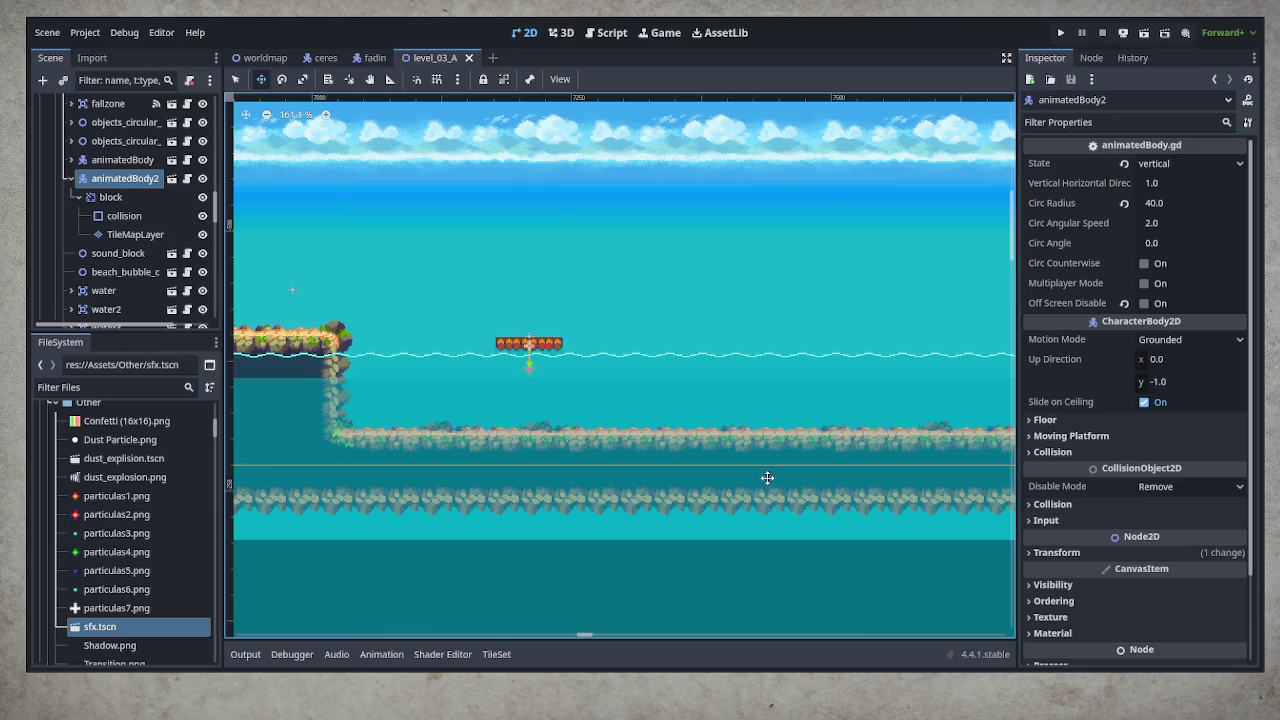
key("ctrl+s")
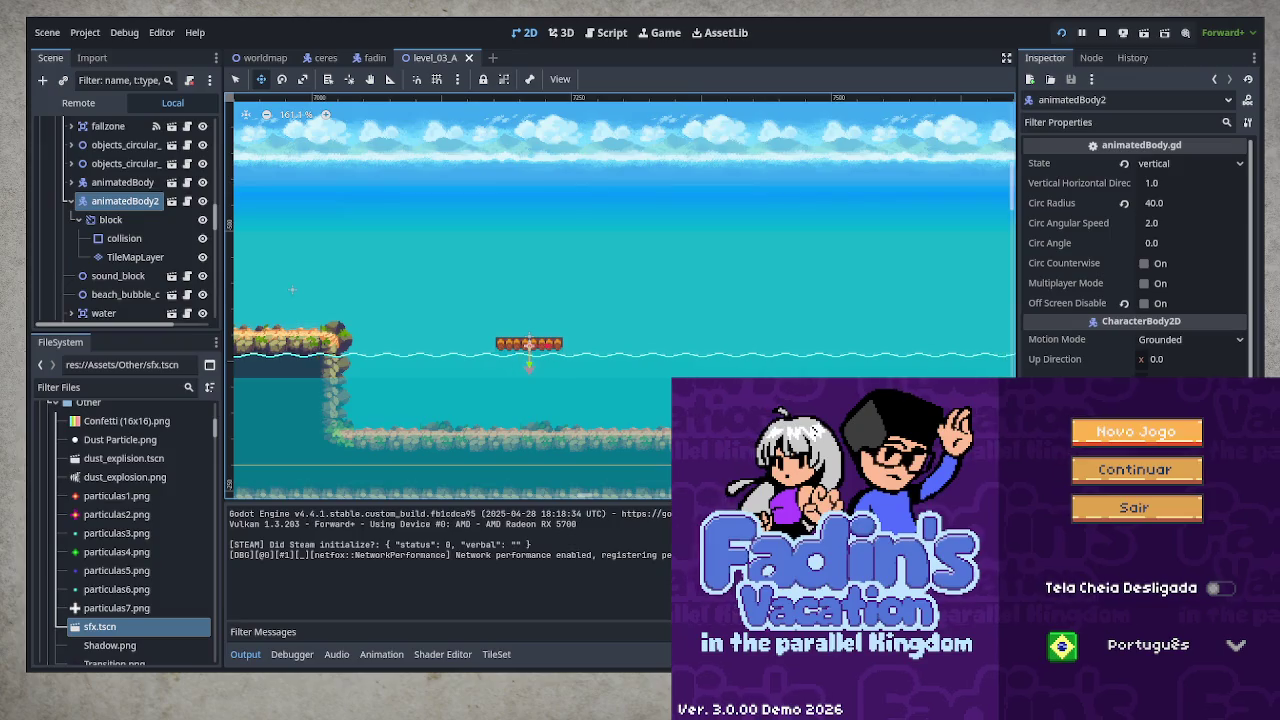
key("Return")
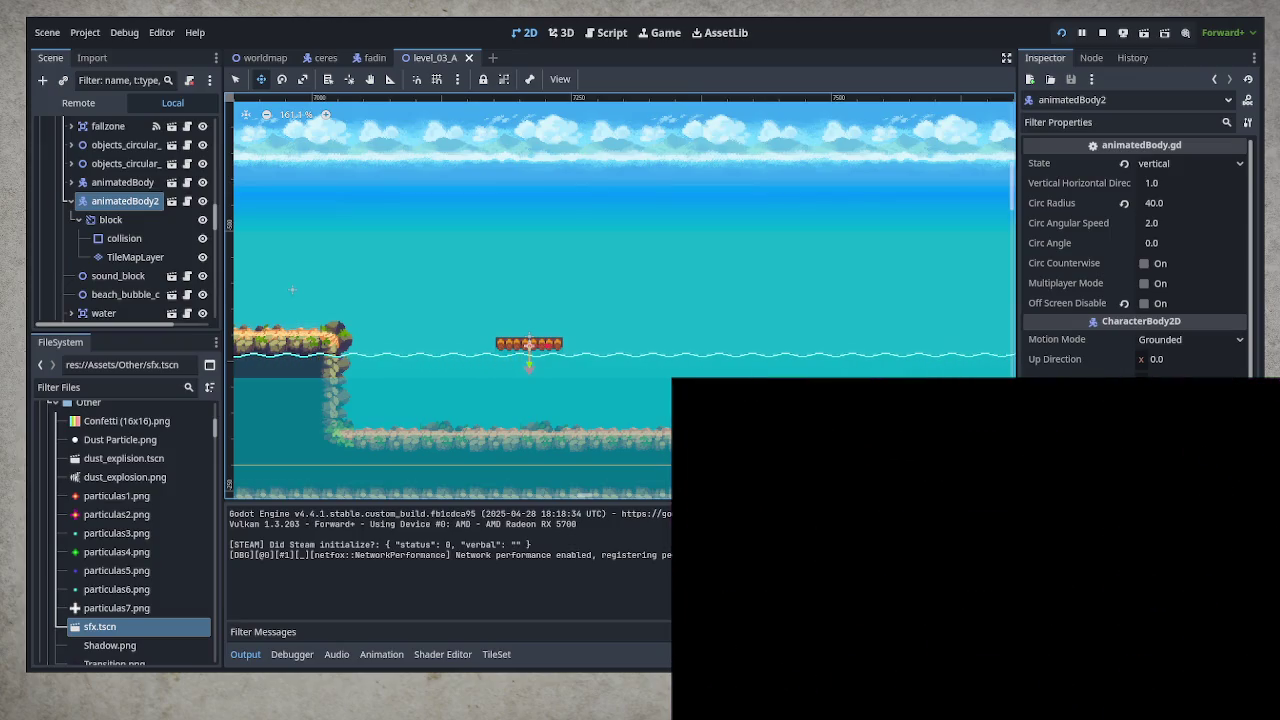
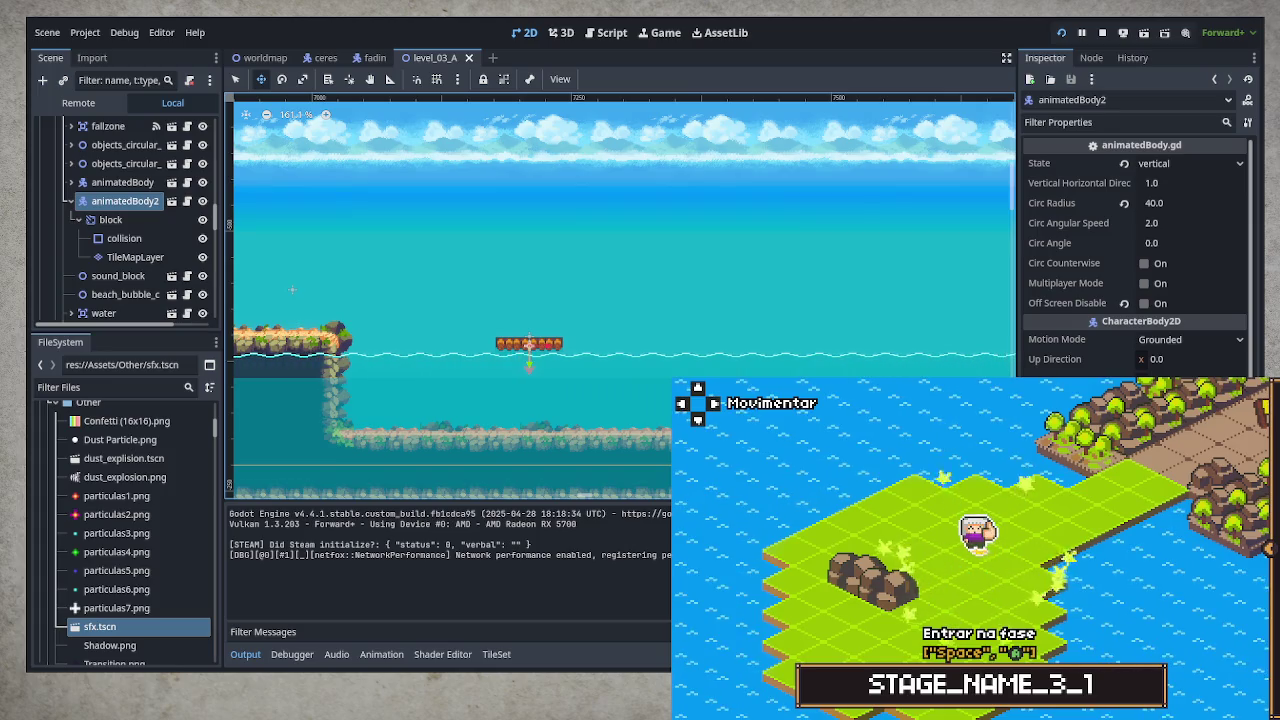
Enter the level_03_A stage from the world map in the running game
key("space")
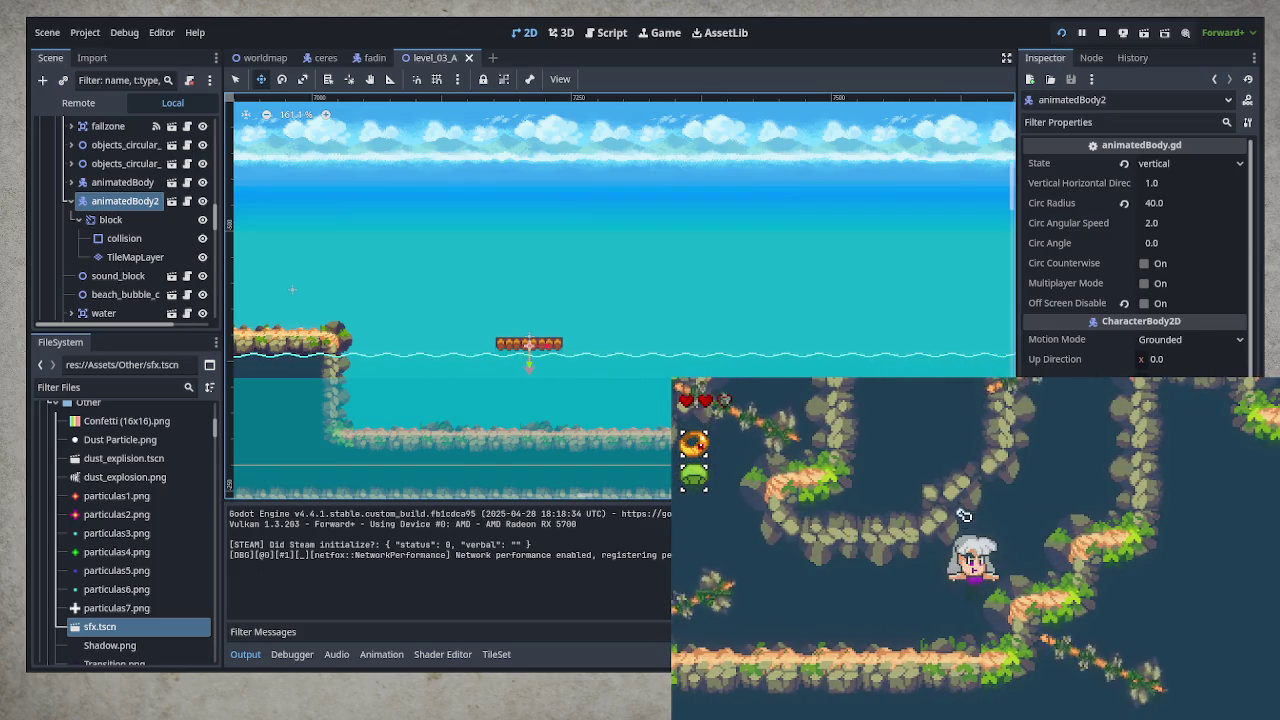
Move the character right through the cave toward the water section
key("Right")
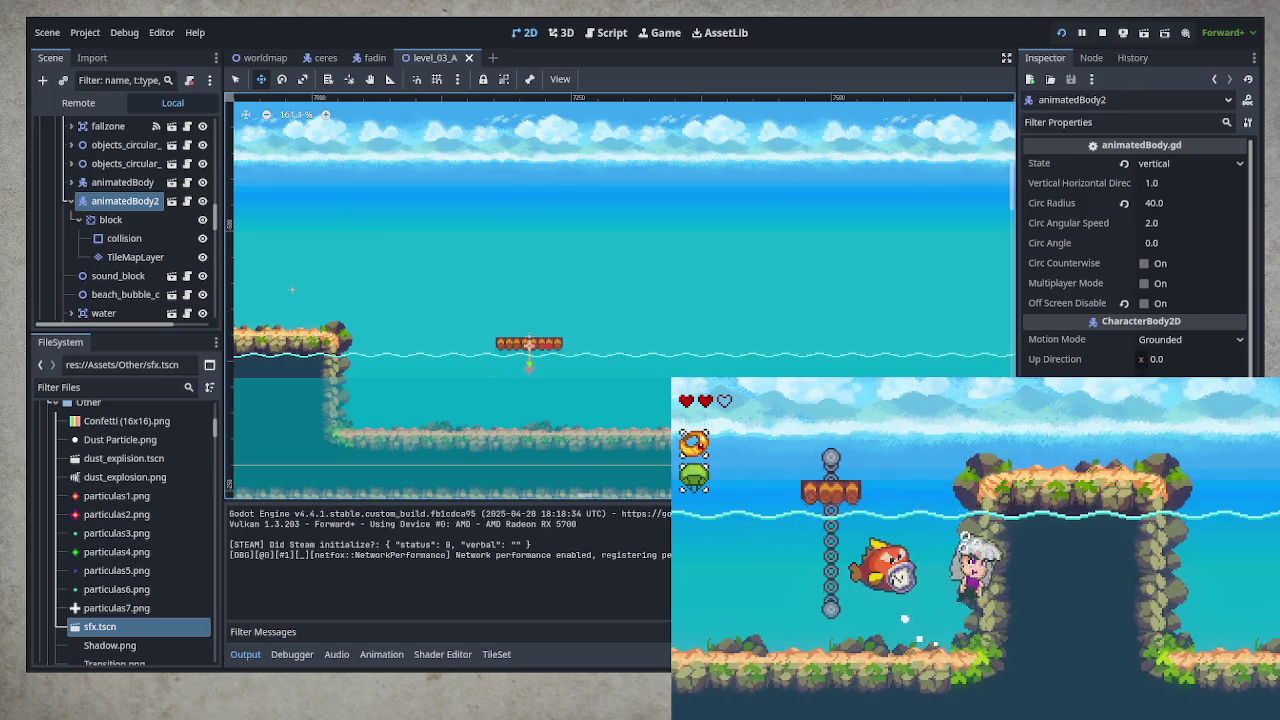
Leap between the water and platforms near the fish and cow, then bring up the platform's State choices
key("space")
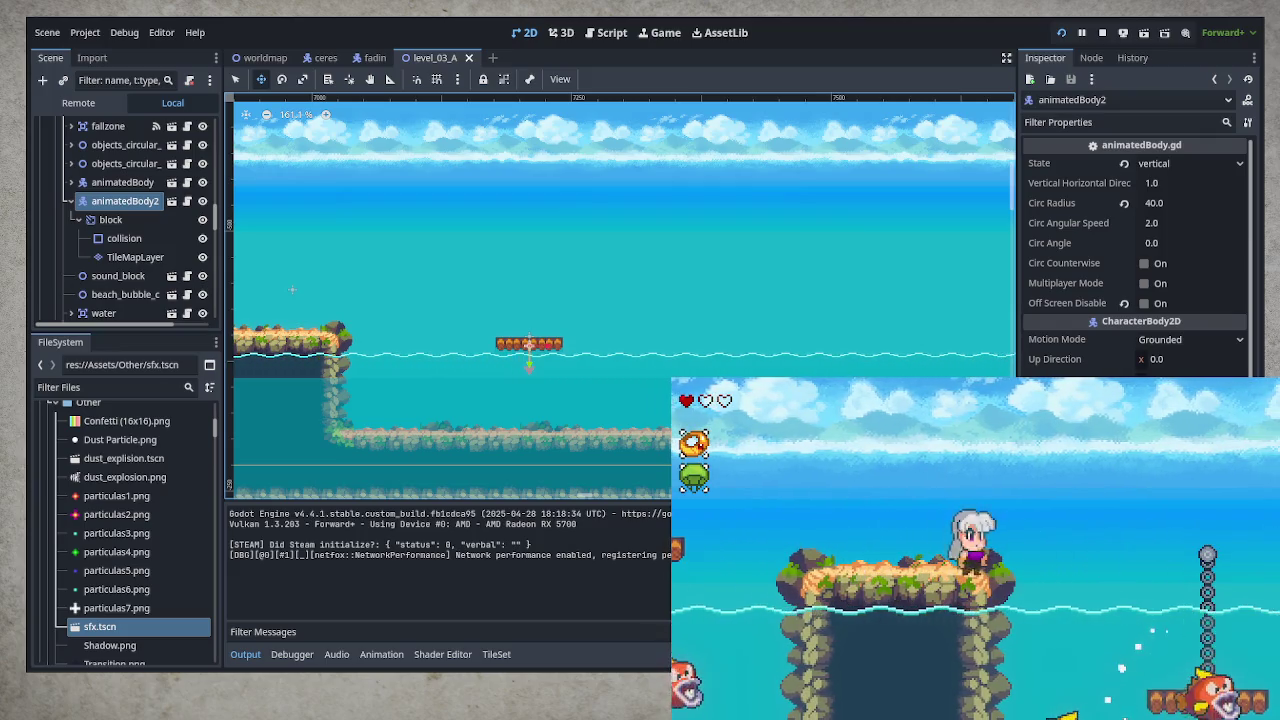
key("space")
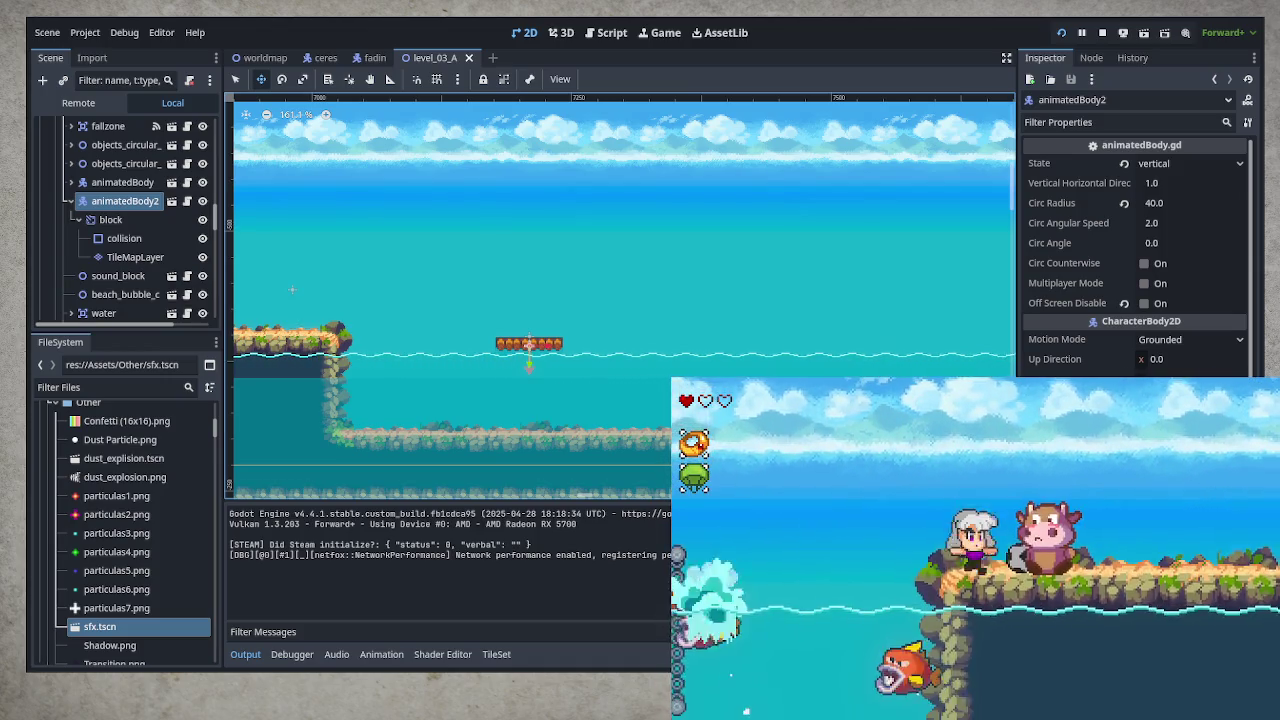
key("space")
key("space")
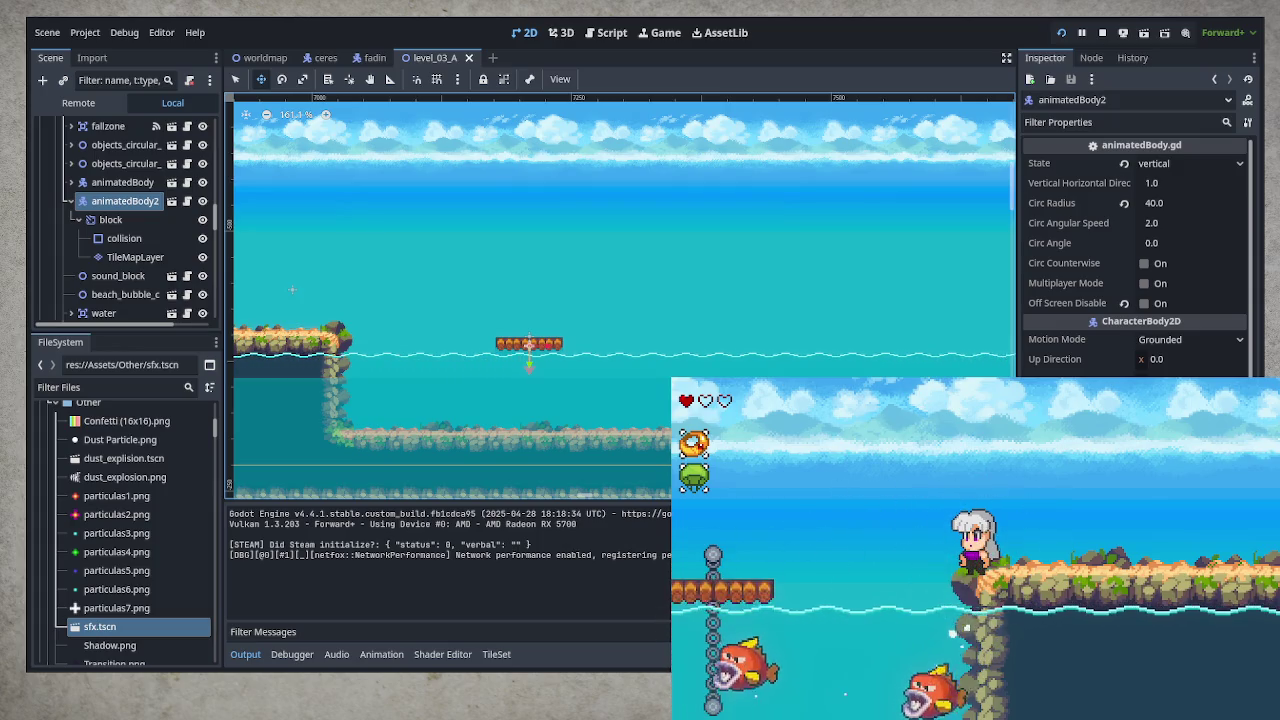
key("Left")
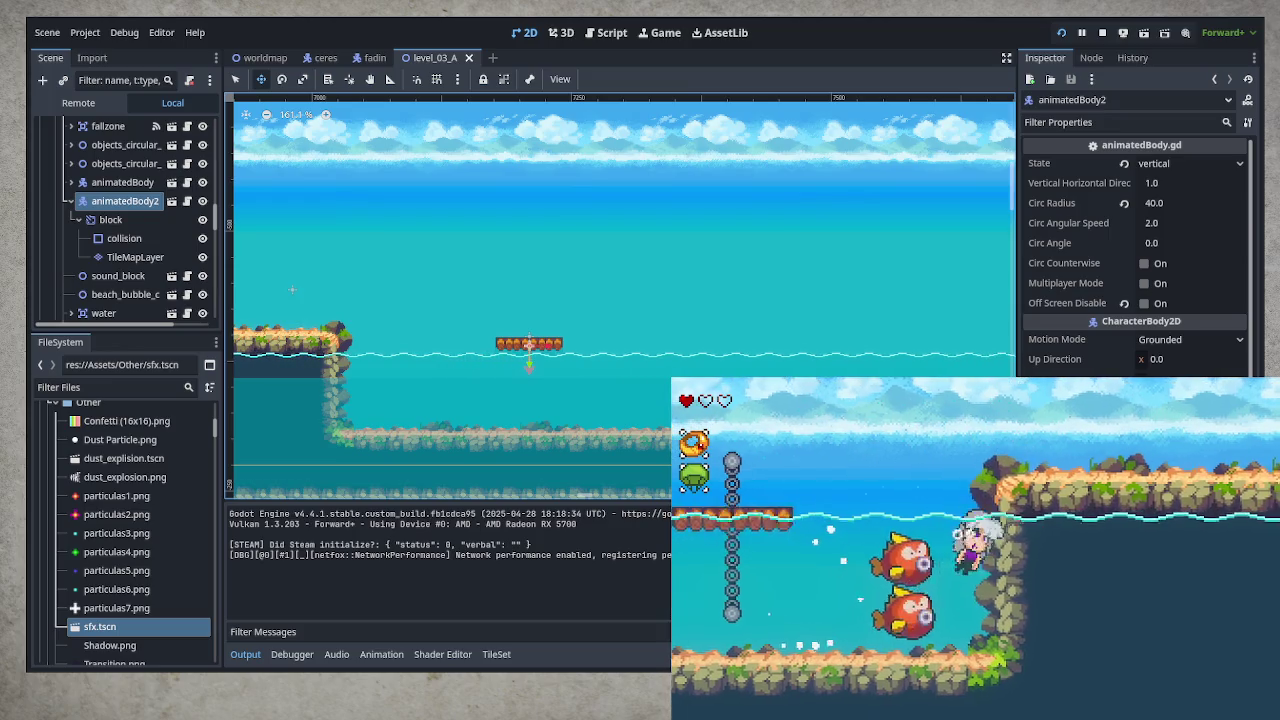
key("space")
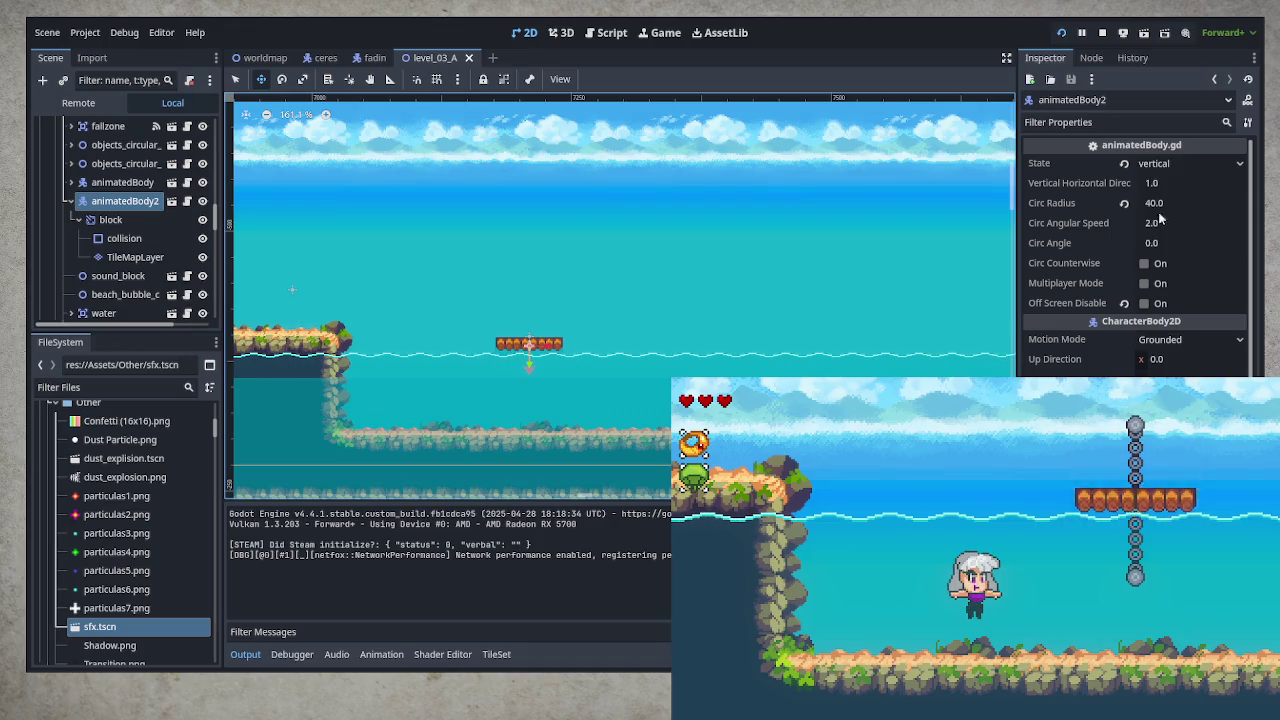
left_click(1185, 165)
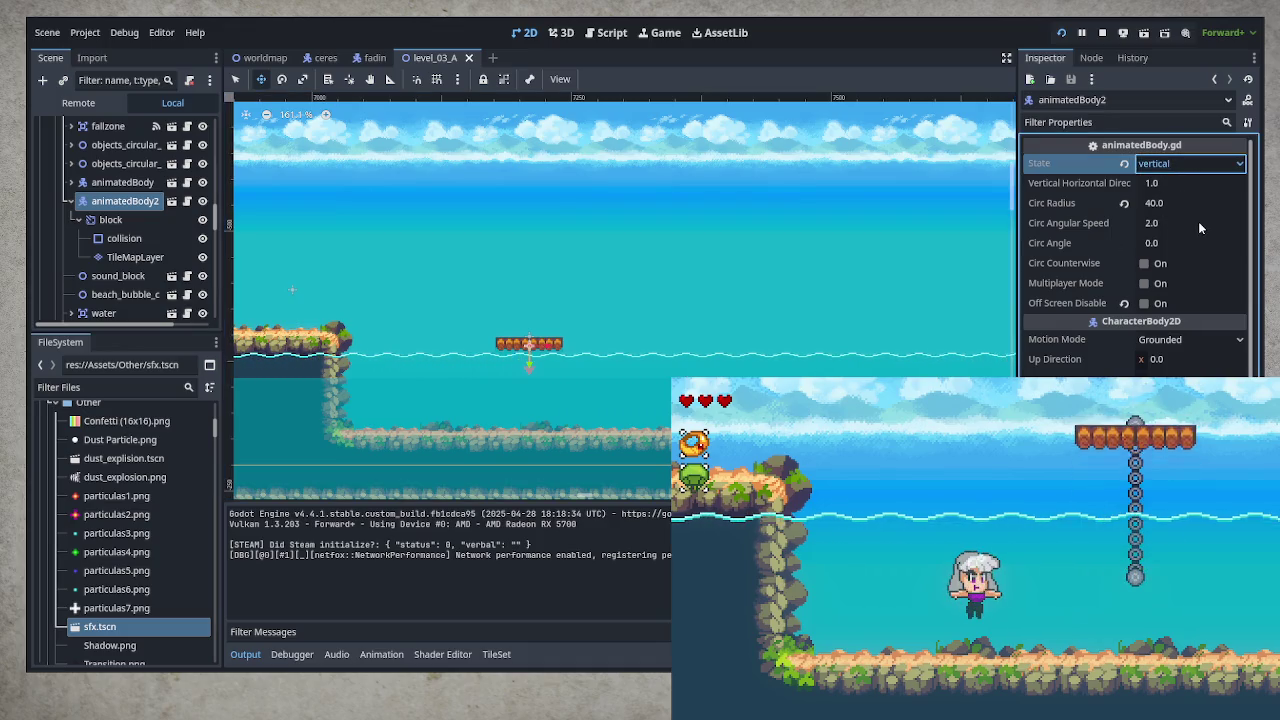
Set the platform to horizontal motion with Circ Radius 80, save, and test it
key("Up")
key("ctrl+s")
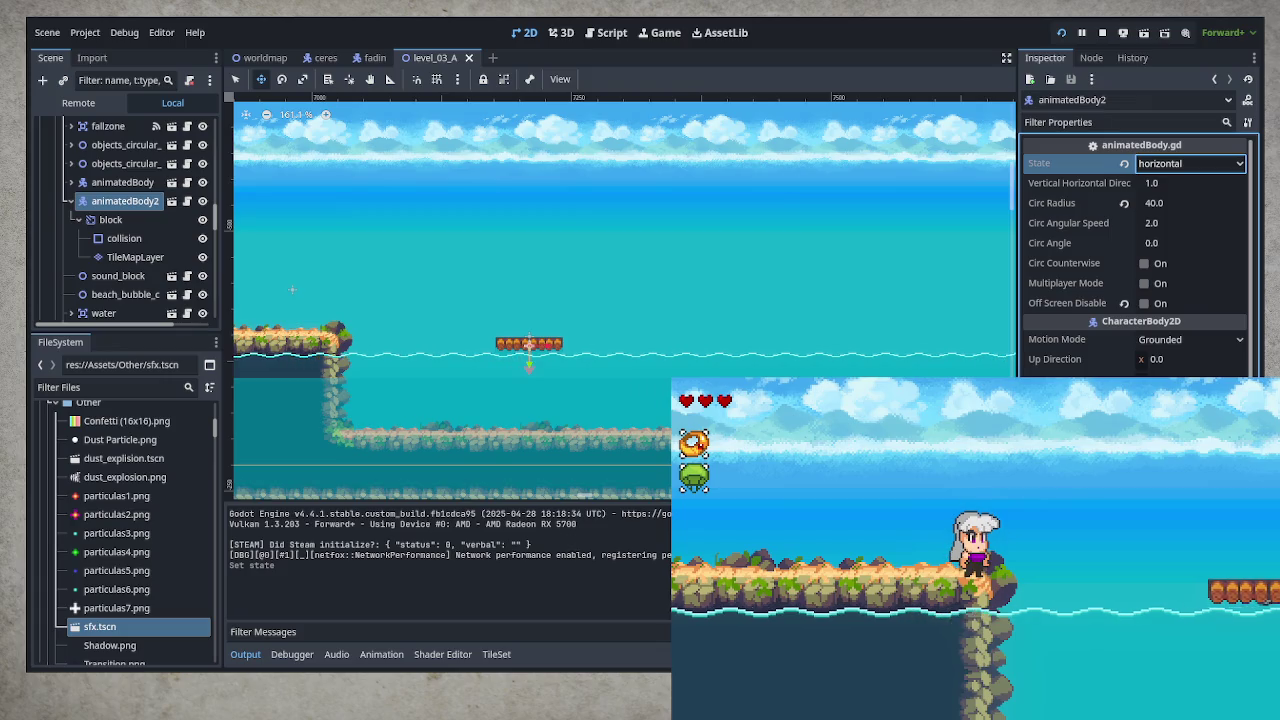
left_click(1157, 206)
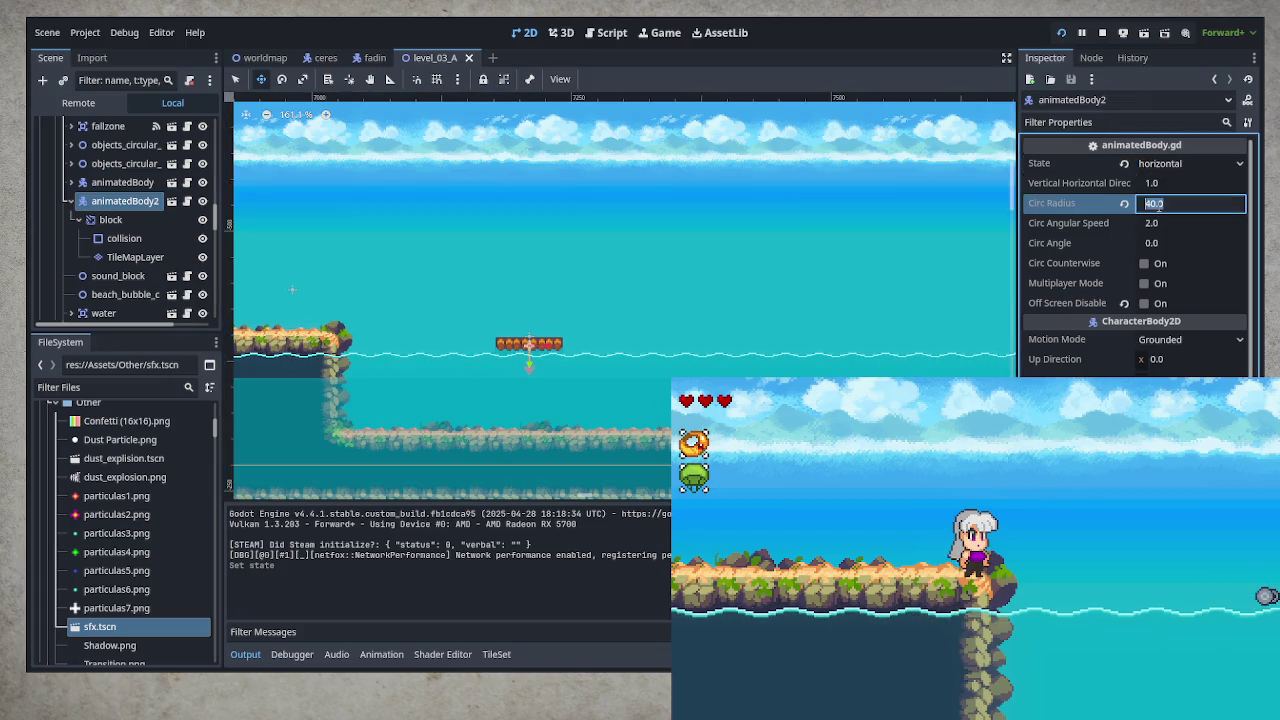
type("80")
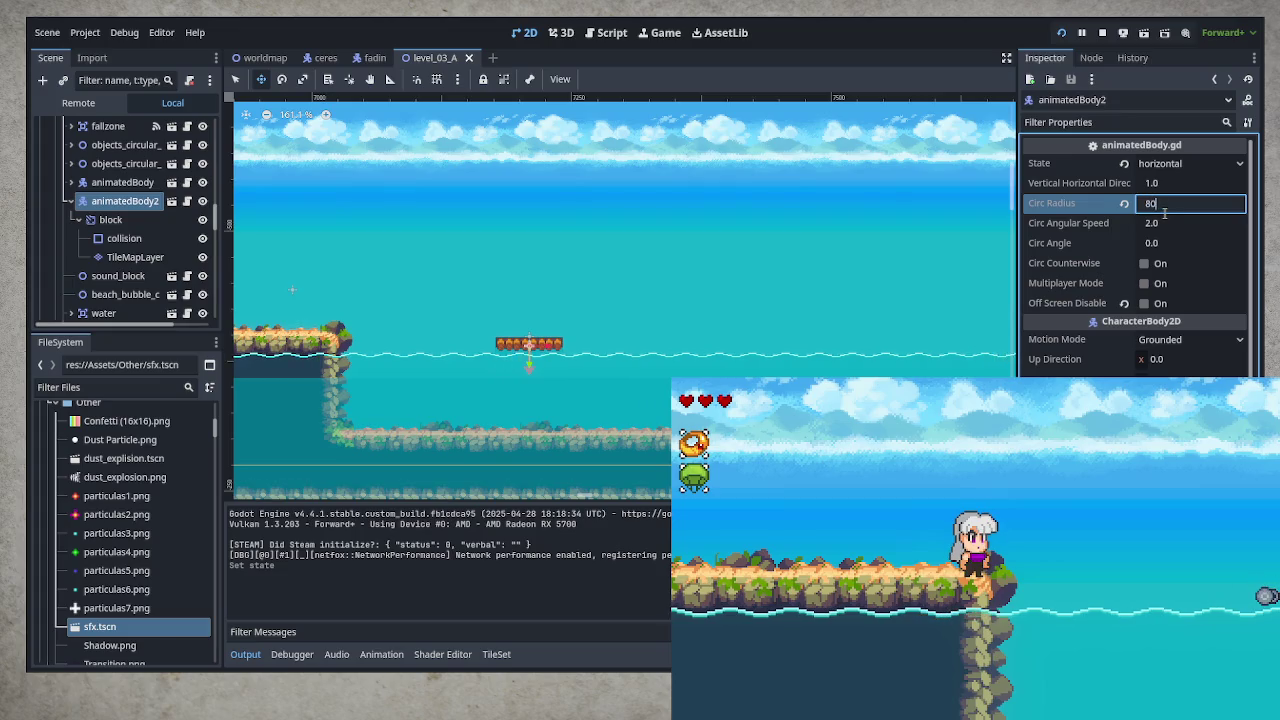
key("Return")
key("ctrl+s")
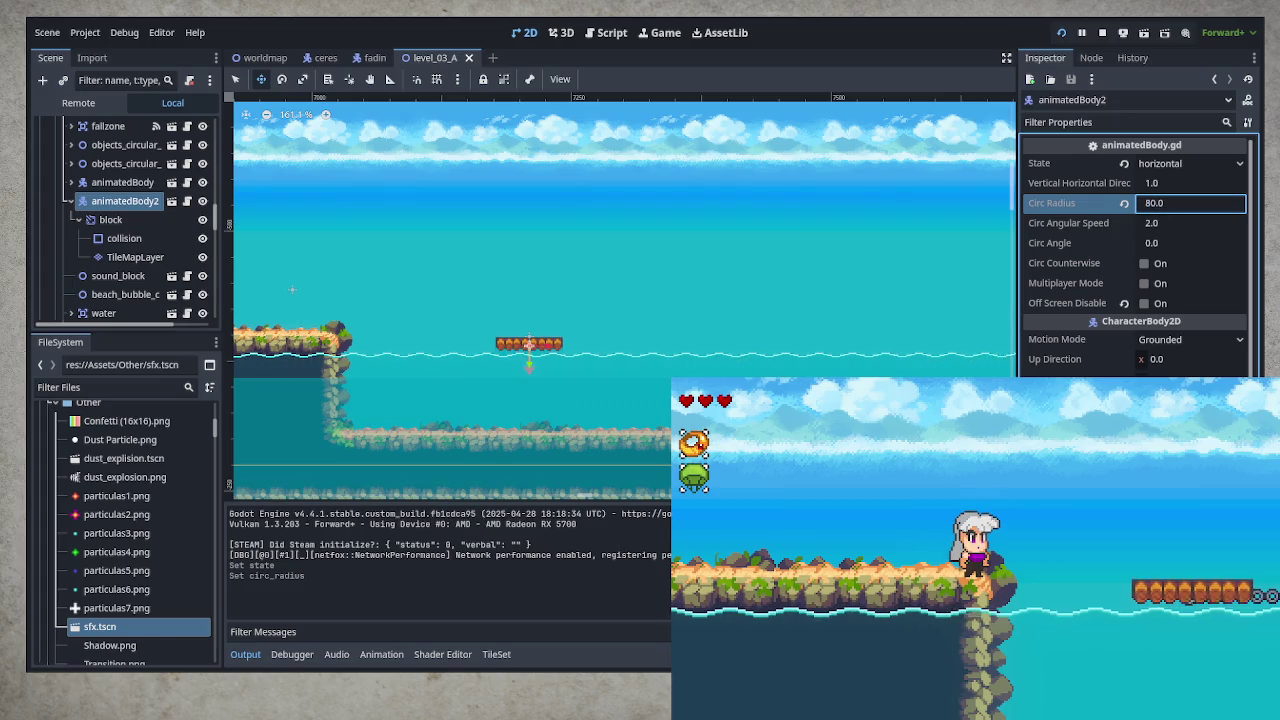
key("Right")
key("space")
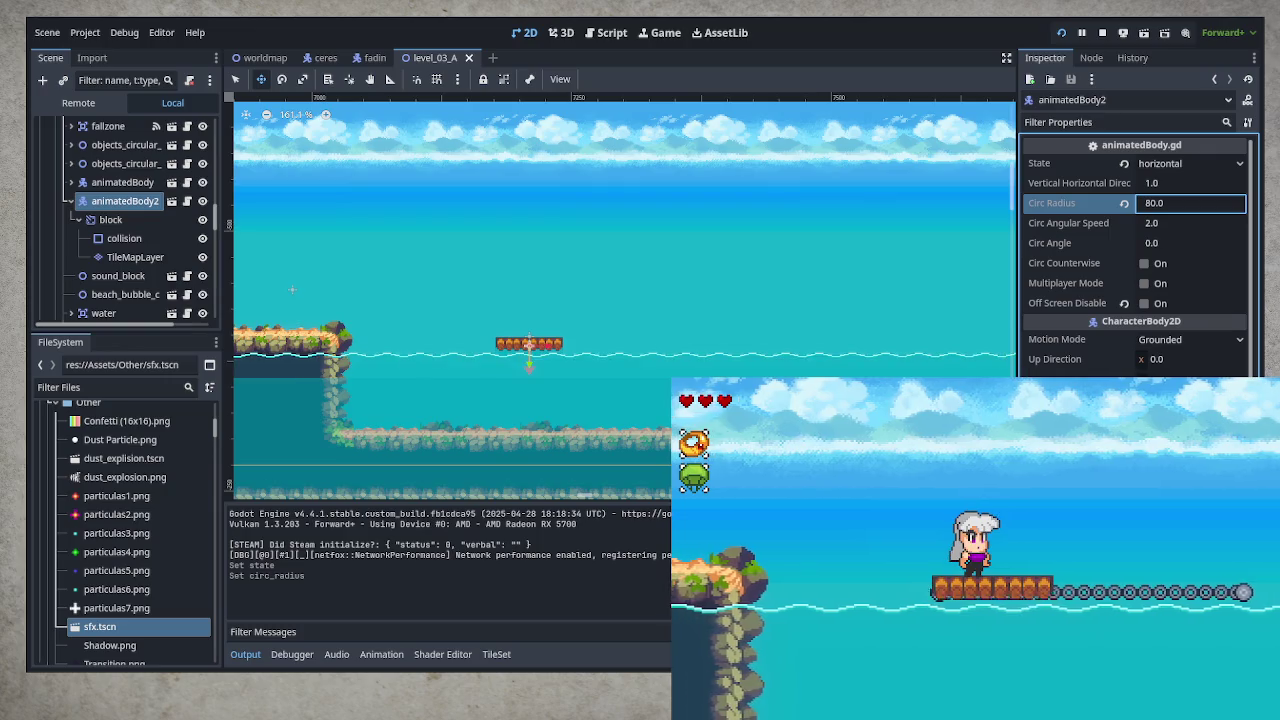
Increase Circ Radius to 100, save, and ride the sliding platform in the playtest
double_click(1215, 205)
type("1")
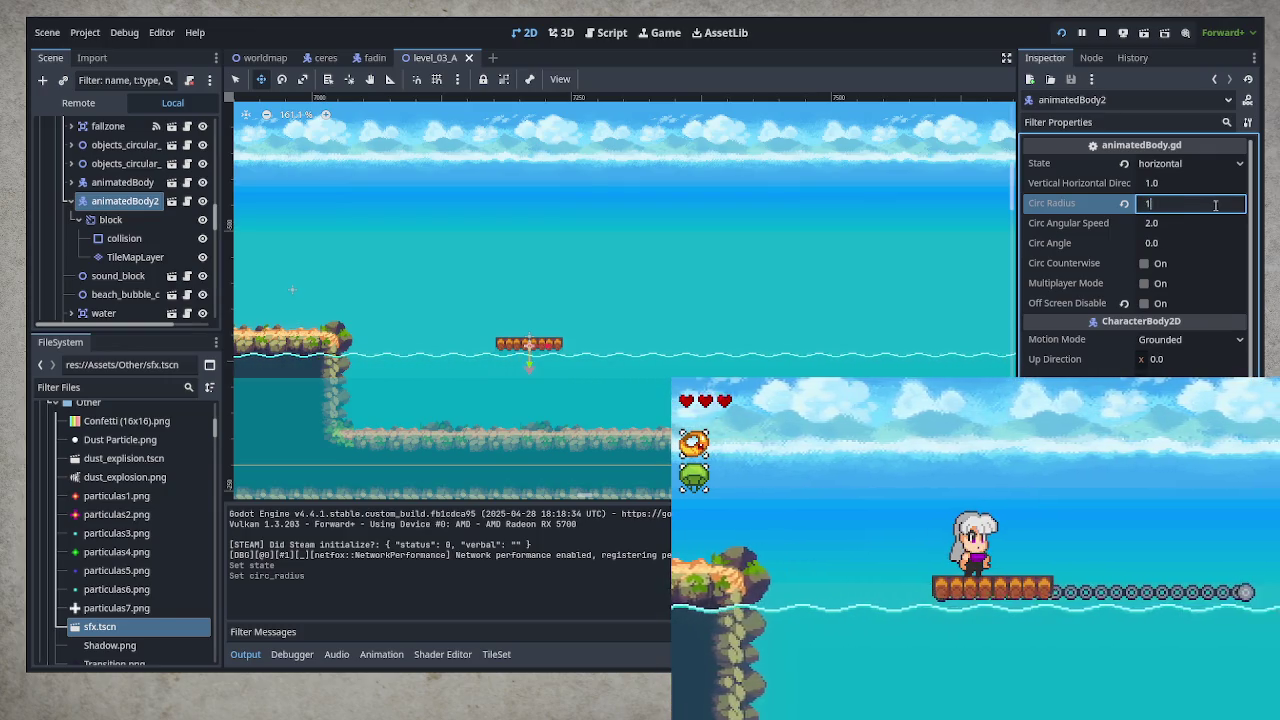
type("00")
key("Return")
key("ctrl+s")
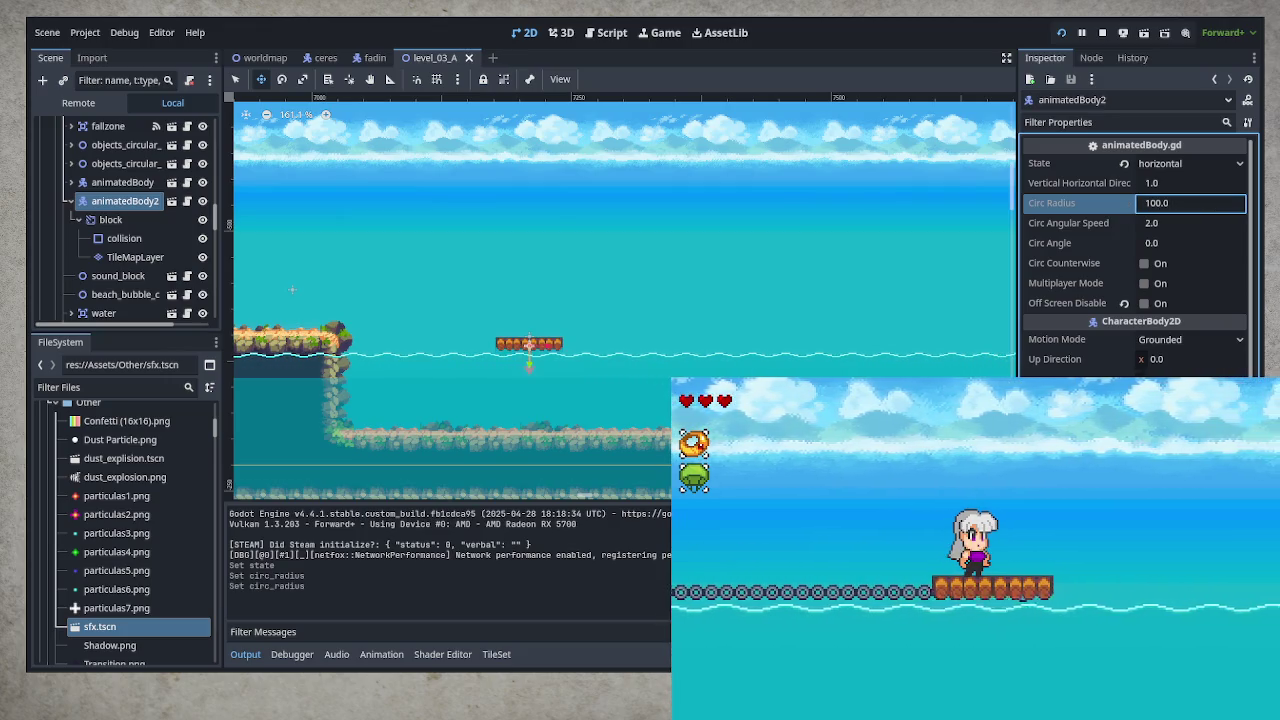
key("space")
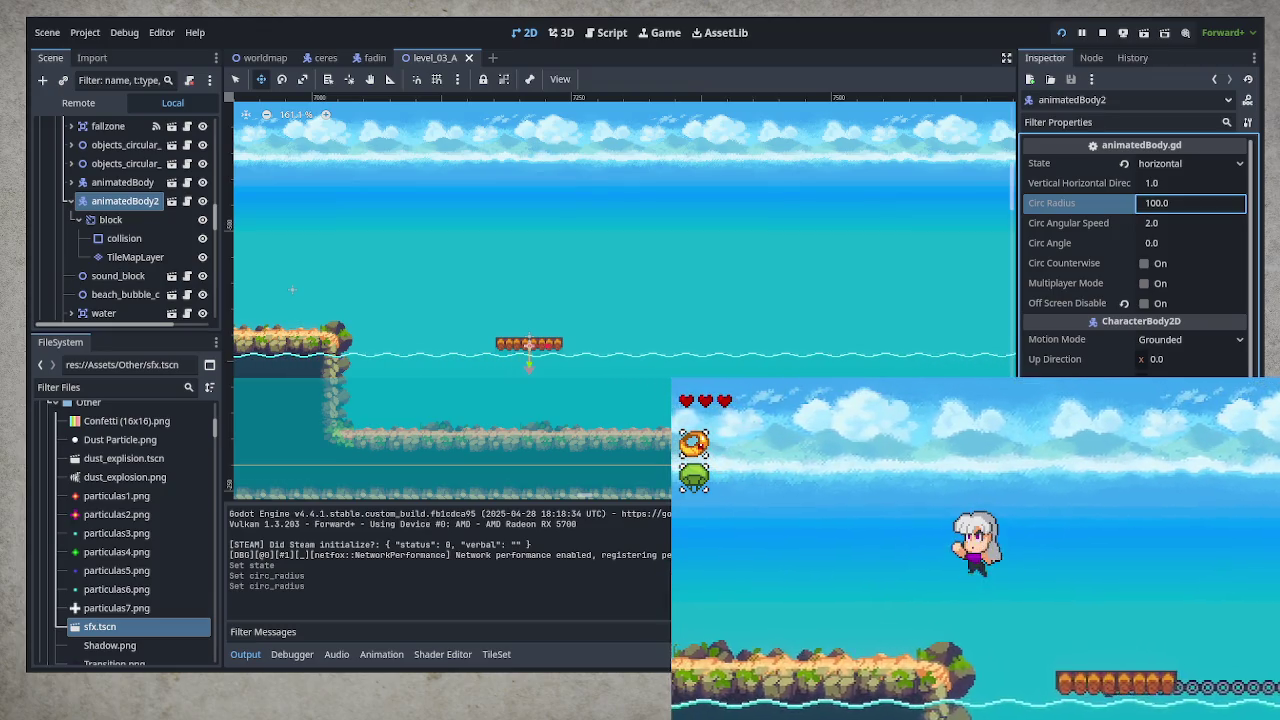
key("Right")
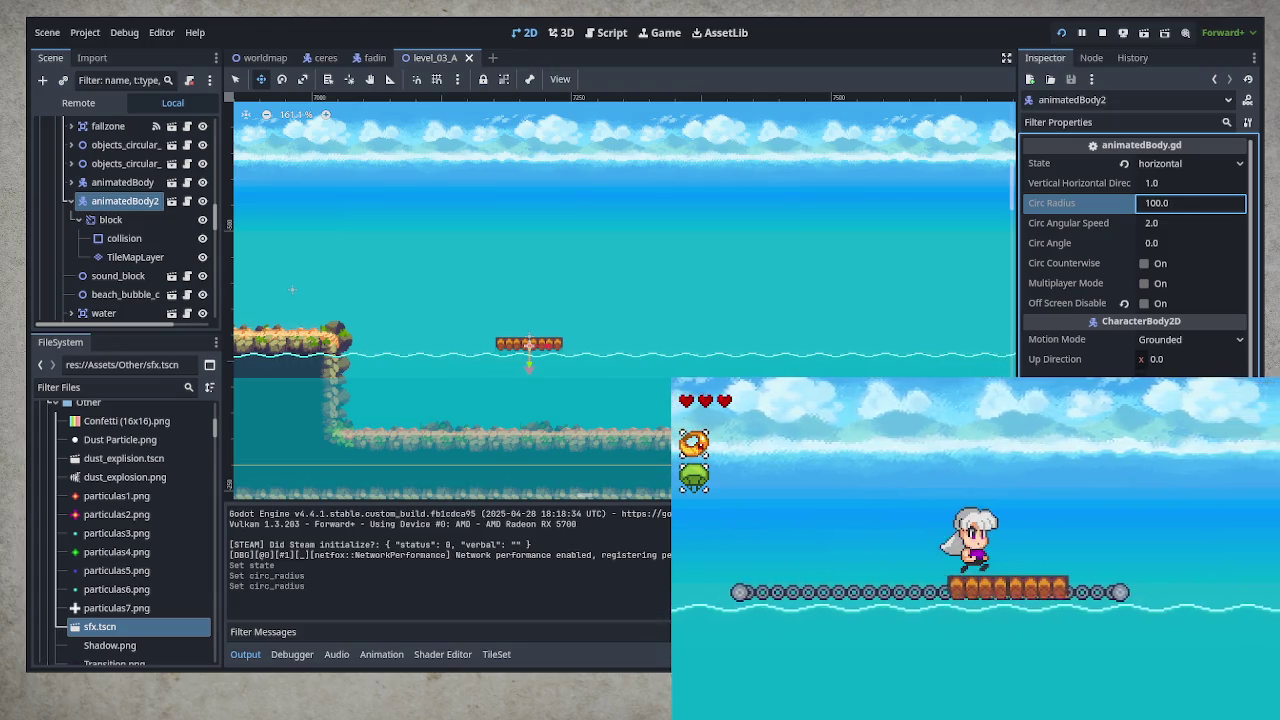
key("space")
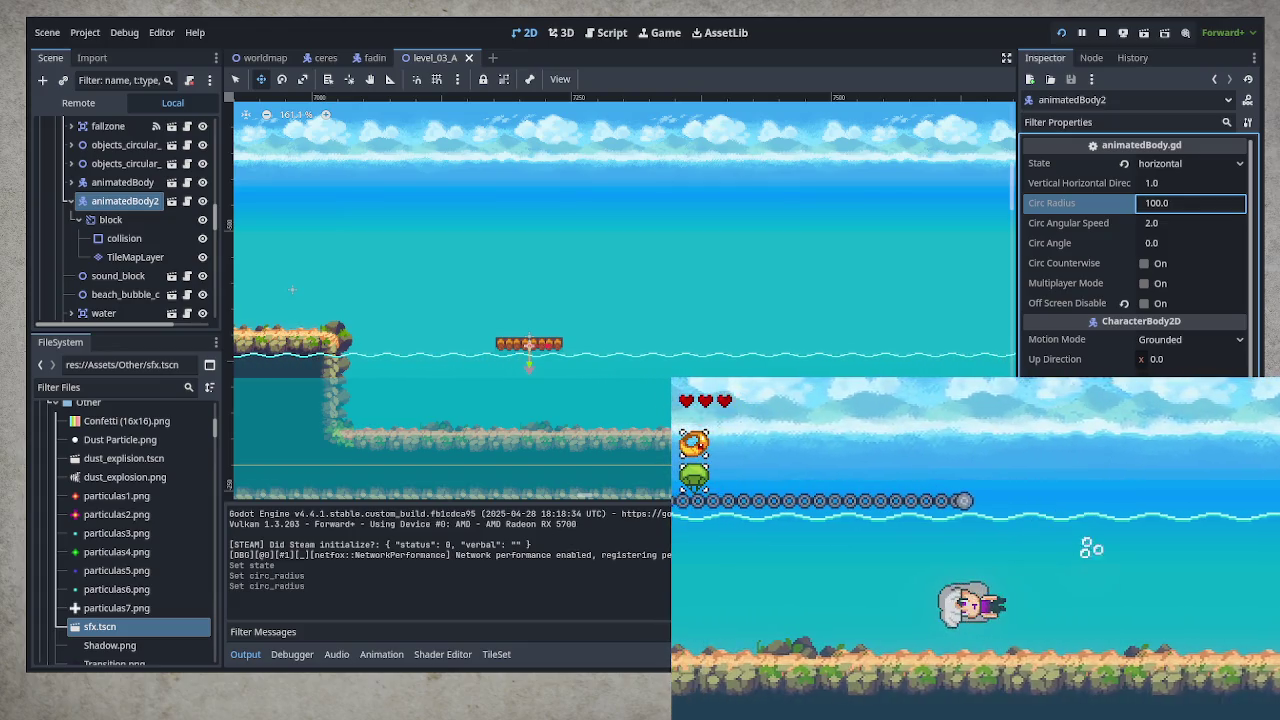
key("space")
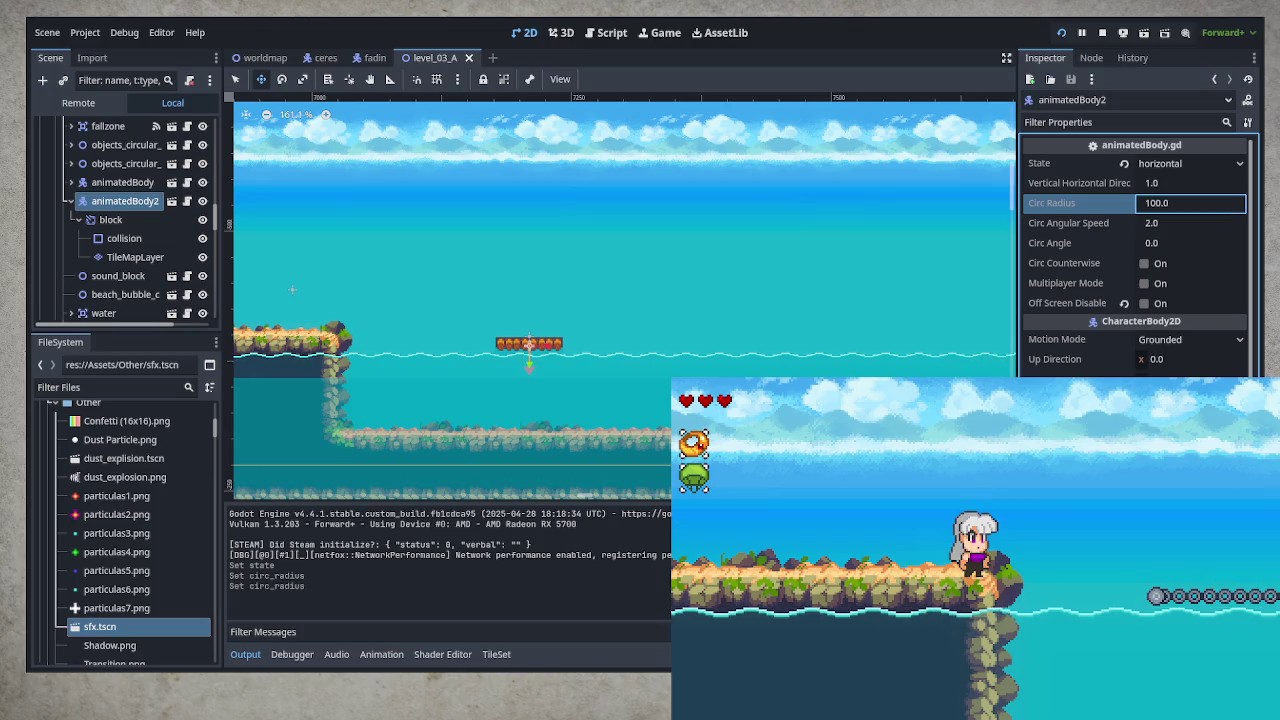
key("space")
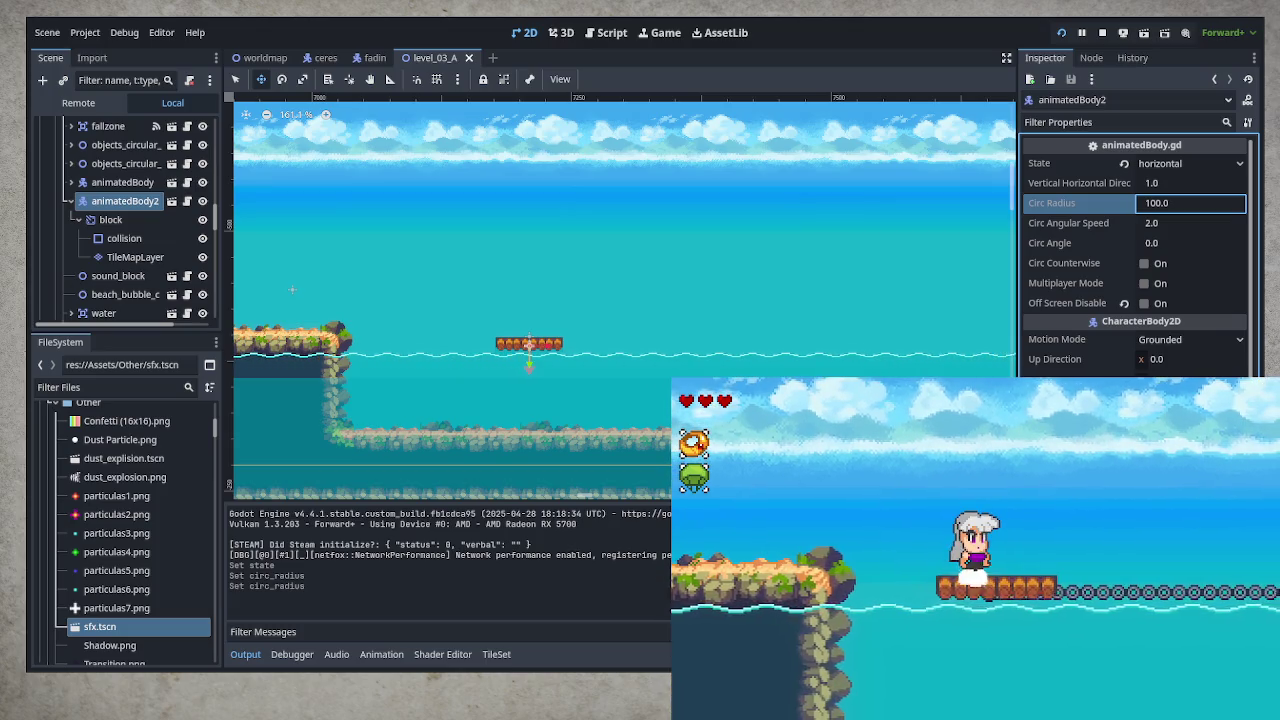
key("space")
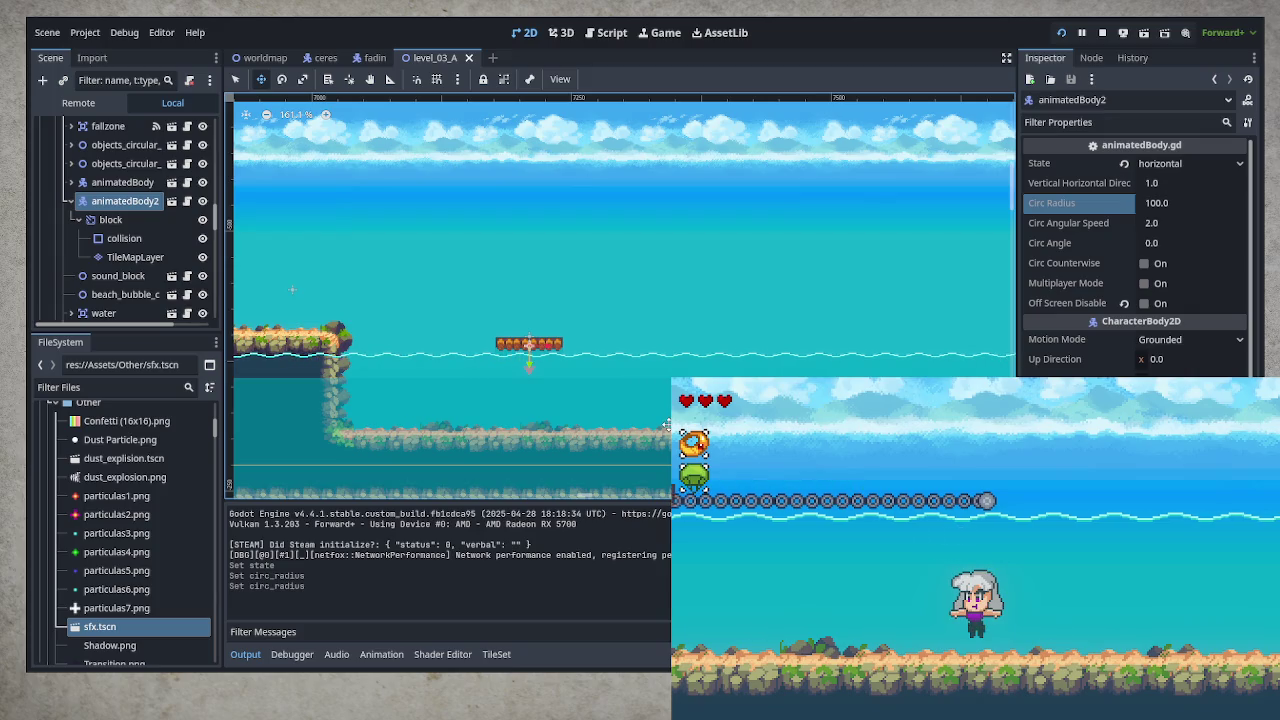
Choose the main_ground tile layer and the sand_rocks terrain for painting
left_click(70, 201)
scroll(197, 265, "up", 3)
scroll(190, 260, "up", 5)
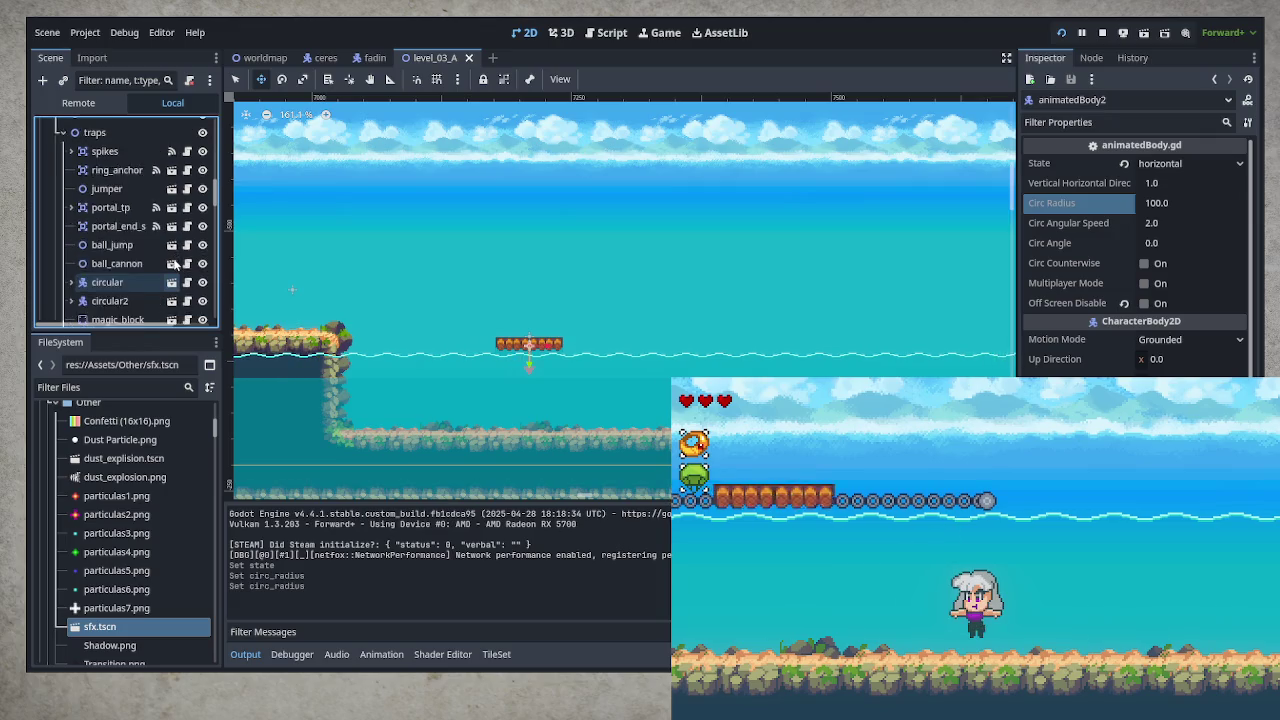
scroll(178, 253, "up", 5)
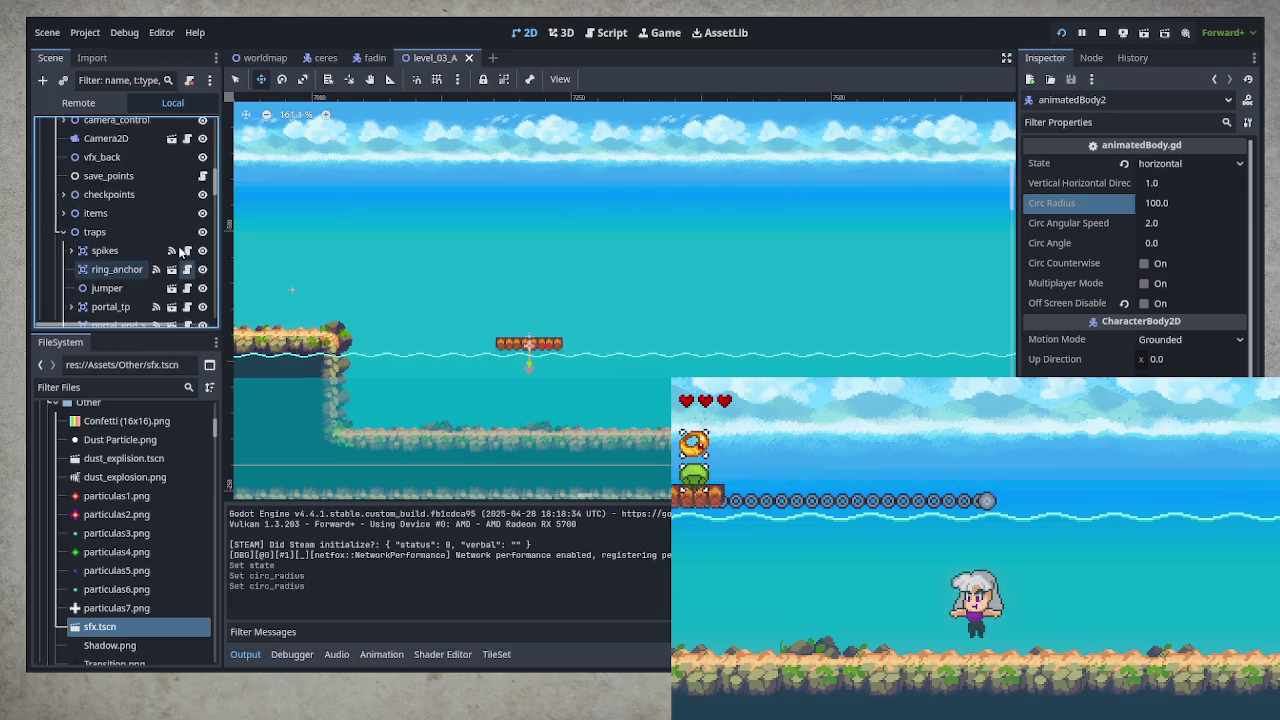
scroll(178, 253, "up", 5)
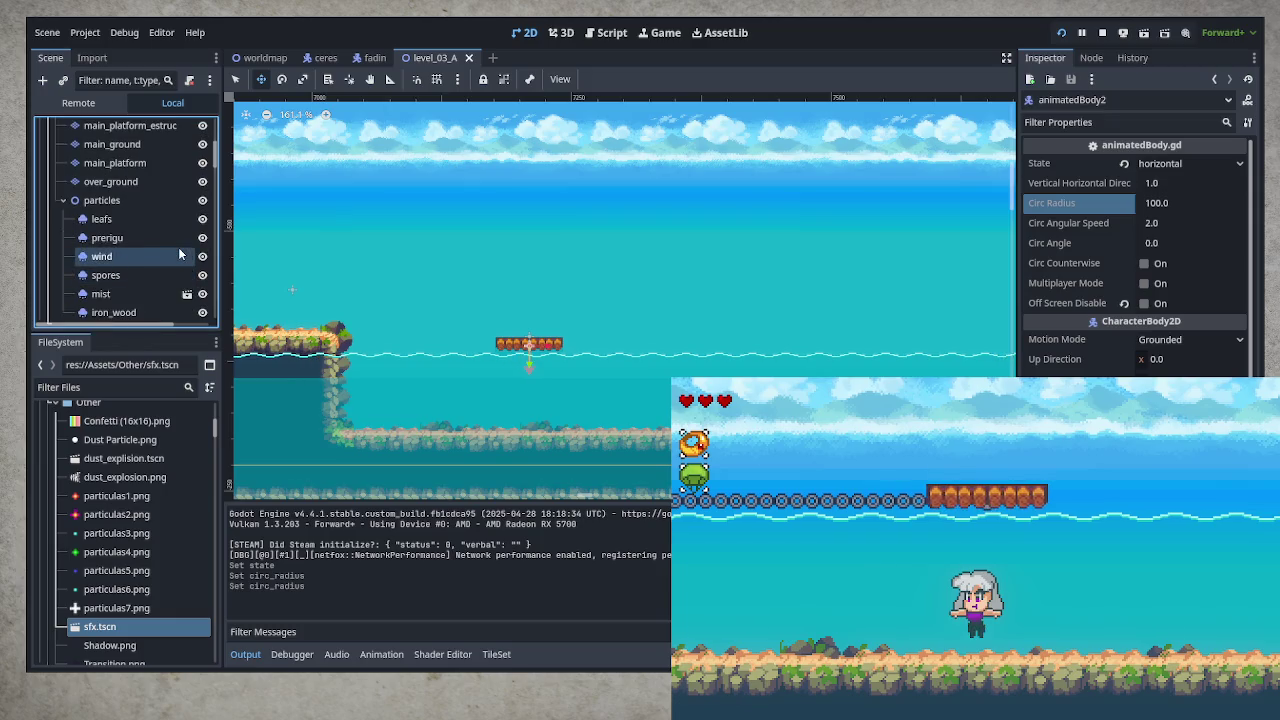
left_click(145, 144)
scroll(334, 560, "up", 1)
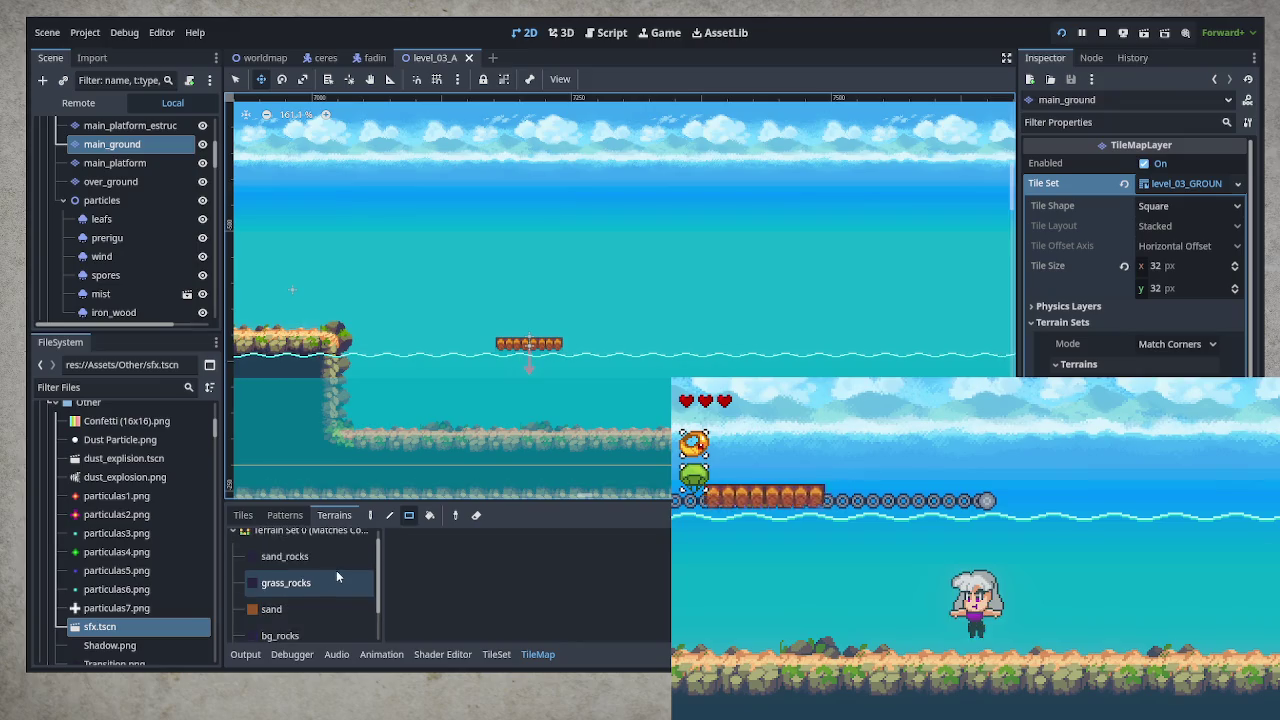
left_click(331, 556)
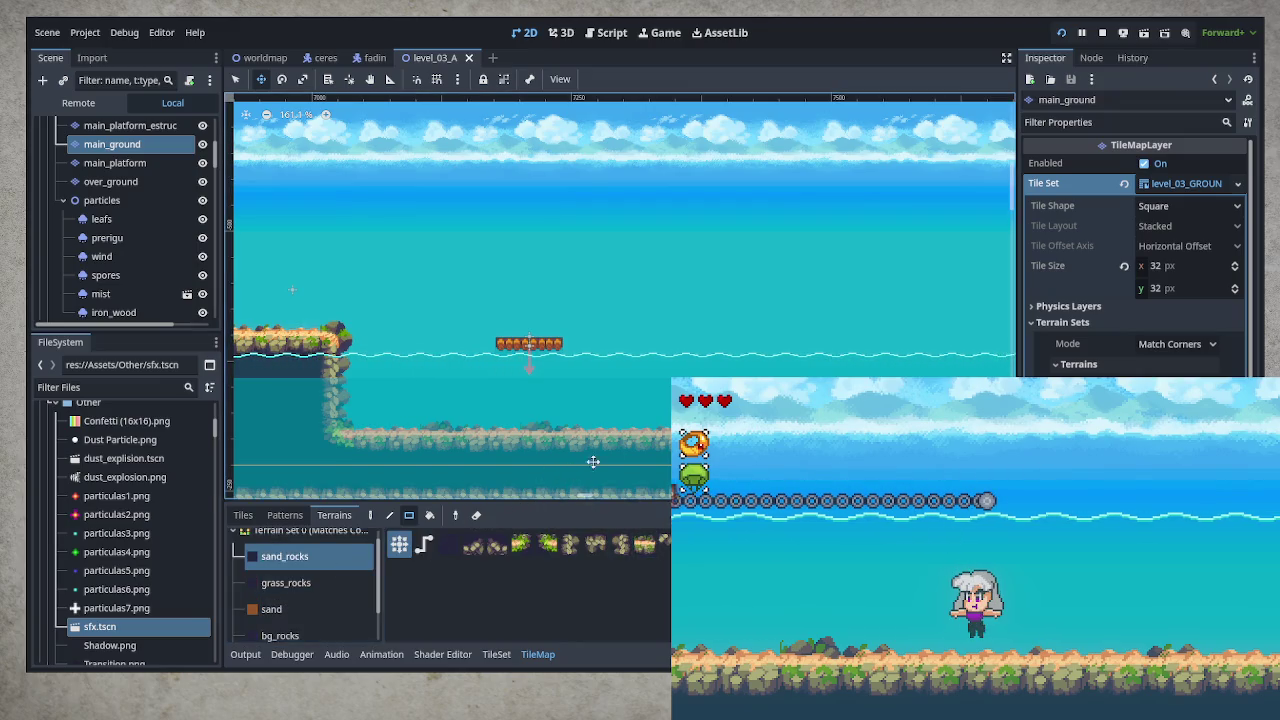
Paint a rock pillar from the water and widen the right island by one column
left_click(235, 82)
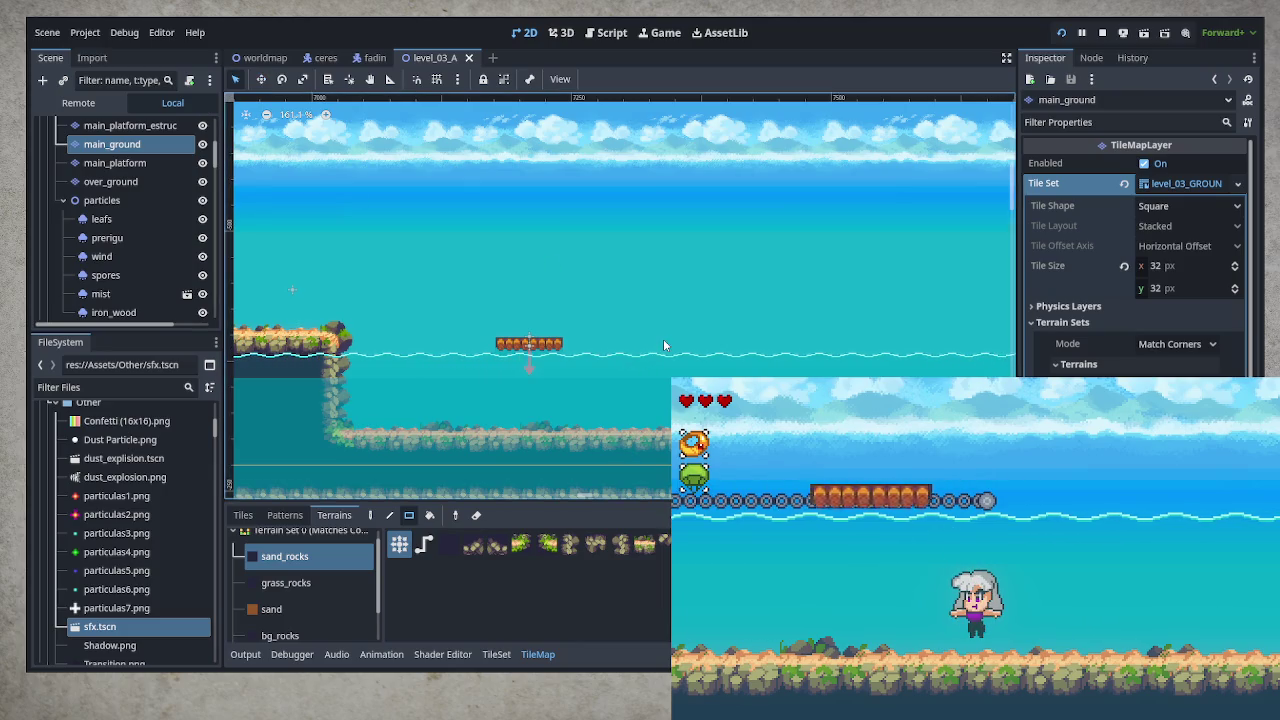
left_click_drag(701, 341, 778, 368)
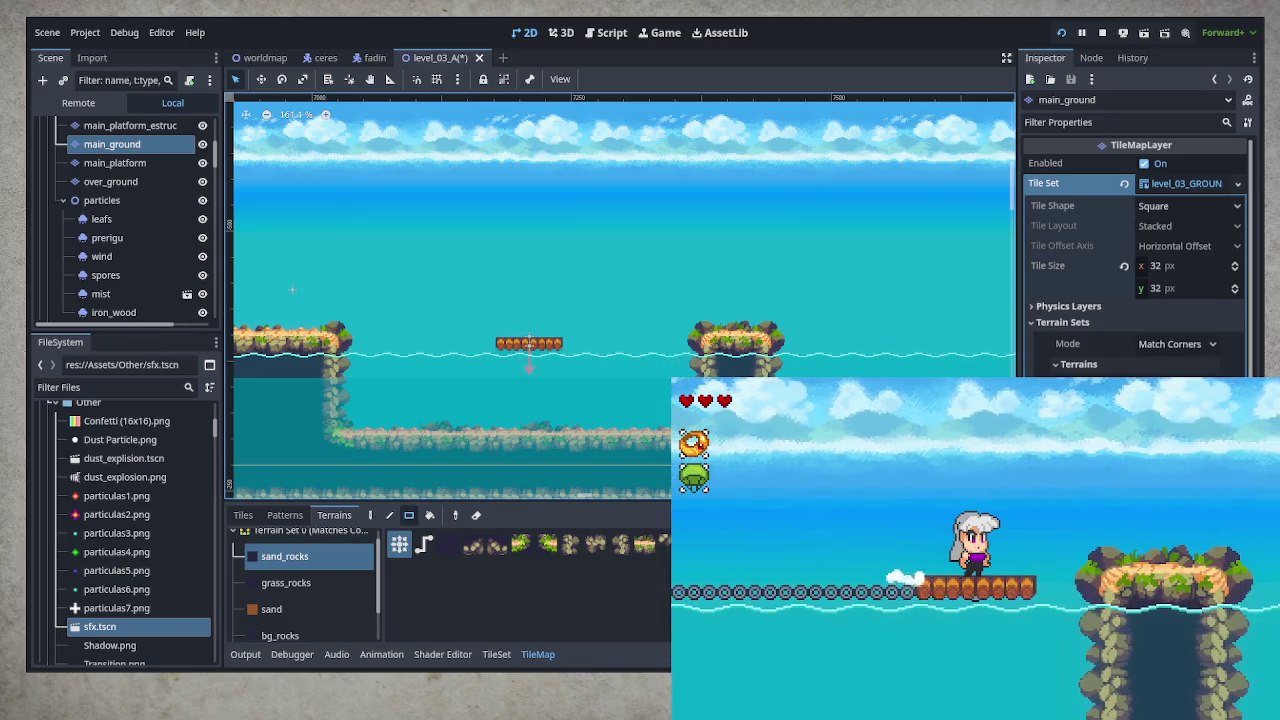
left_click_drag(779, 343, 800, 343)
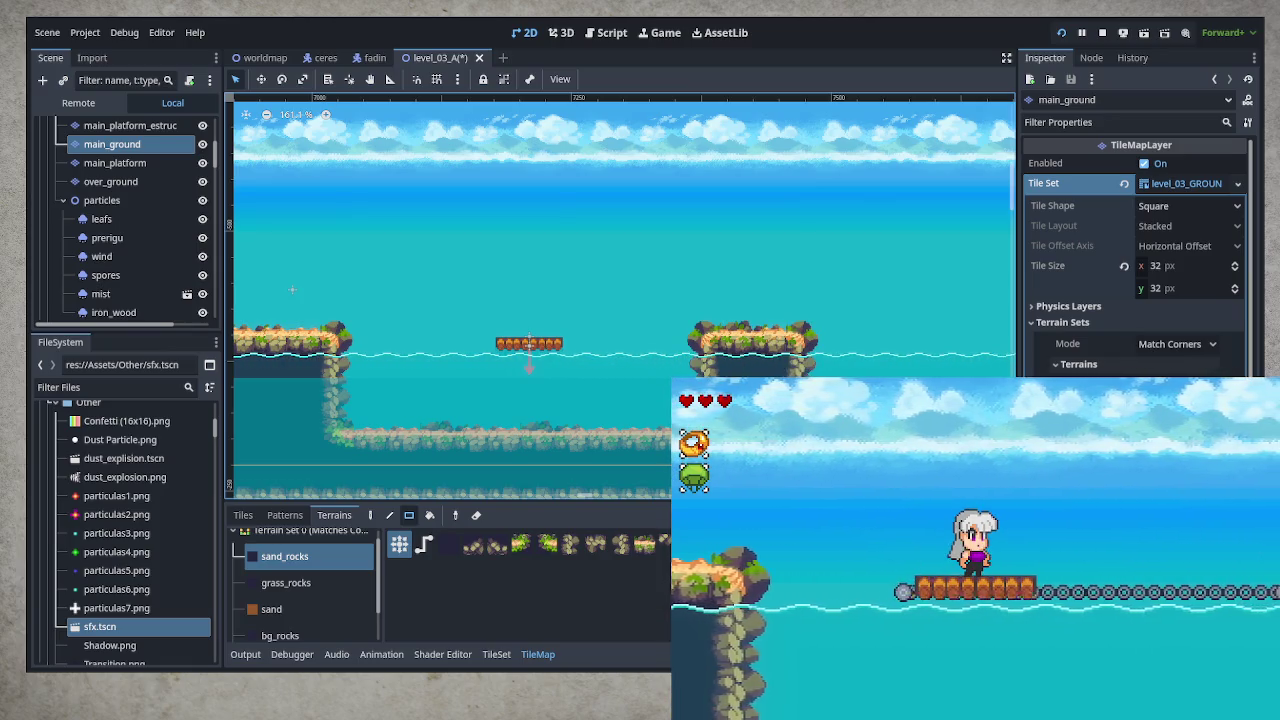
Erase the island's leftmost tile column, then playtest jumps across the log platforms onto the island
right_click(703, 340)
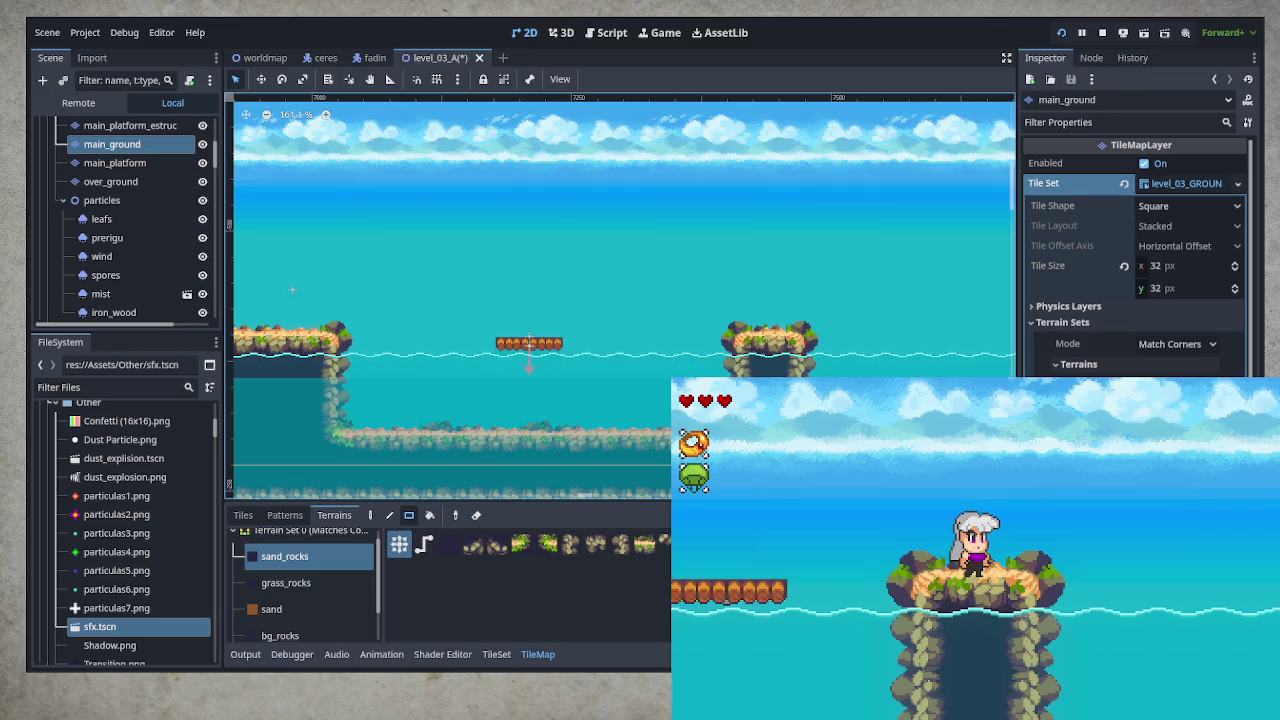
key("Left")
key("space")
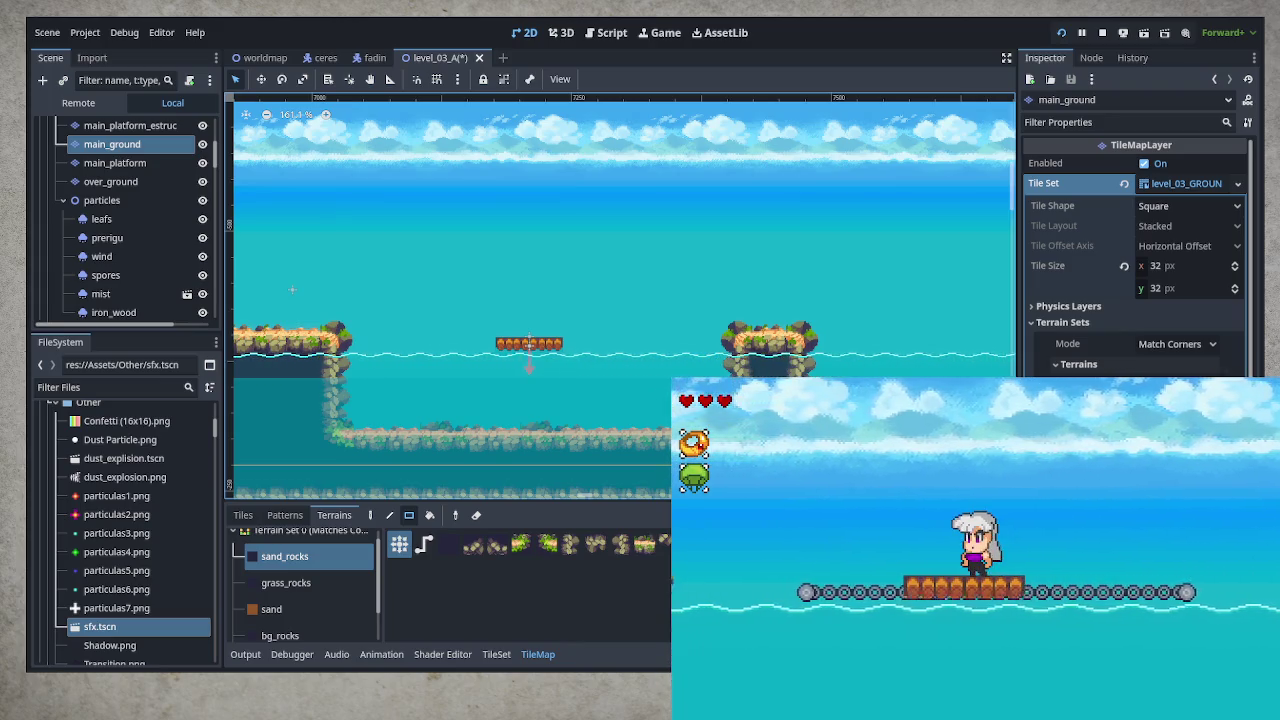
key("space")
key("Left")
key("Right")
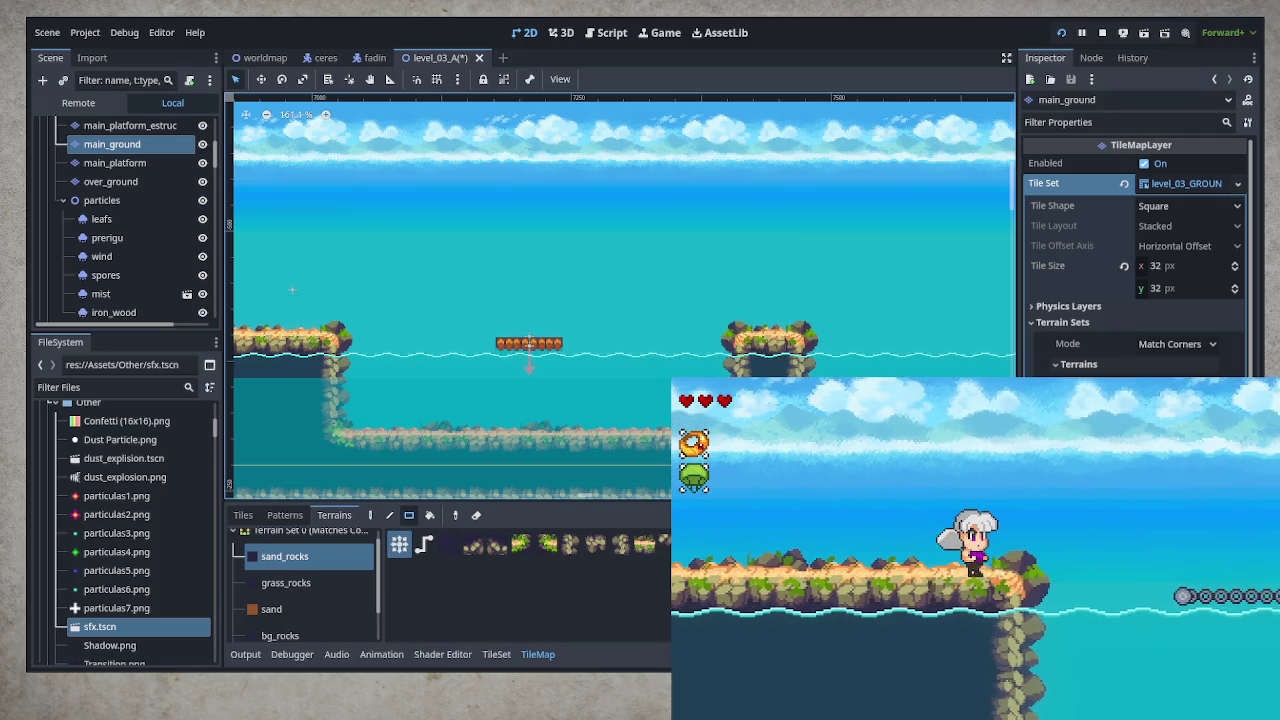
key("space")
key("Right")
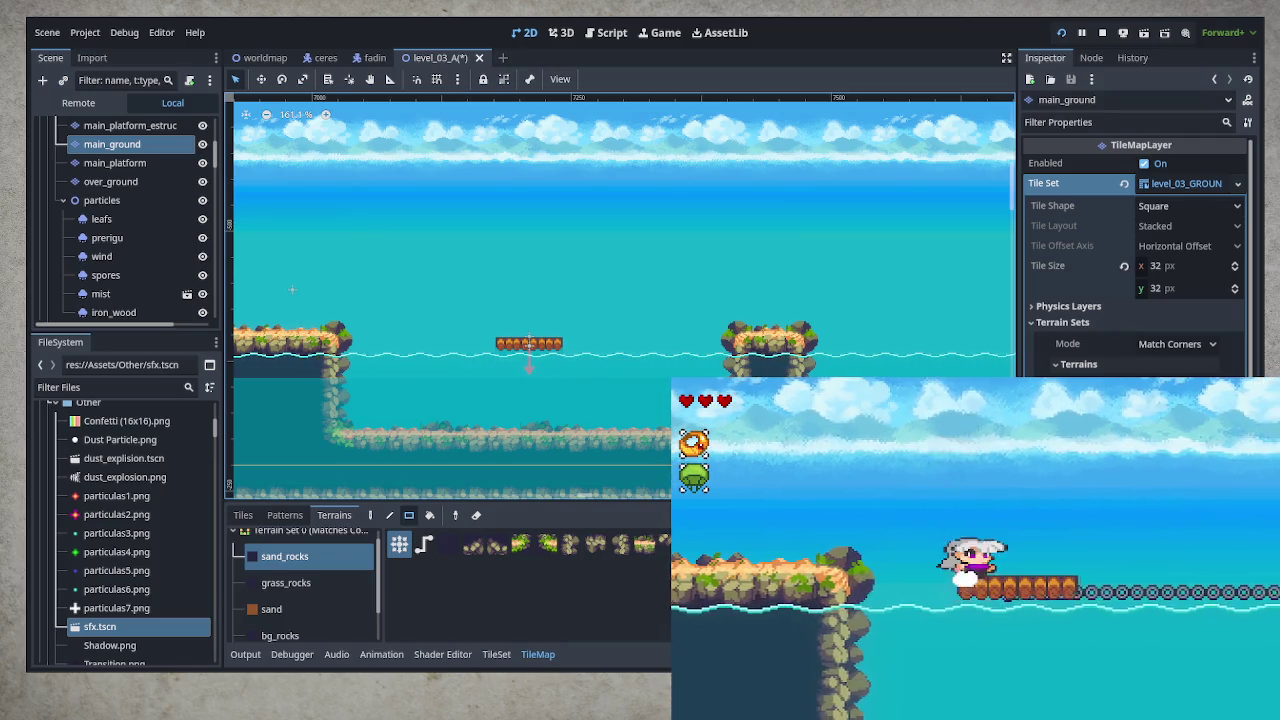
key("Right")
key("space")
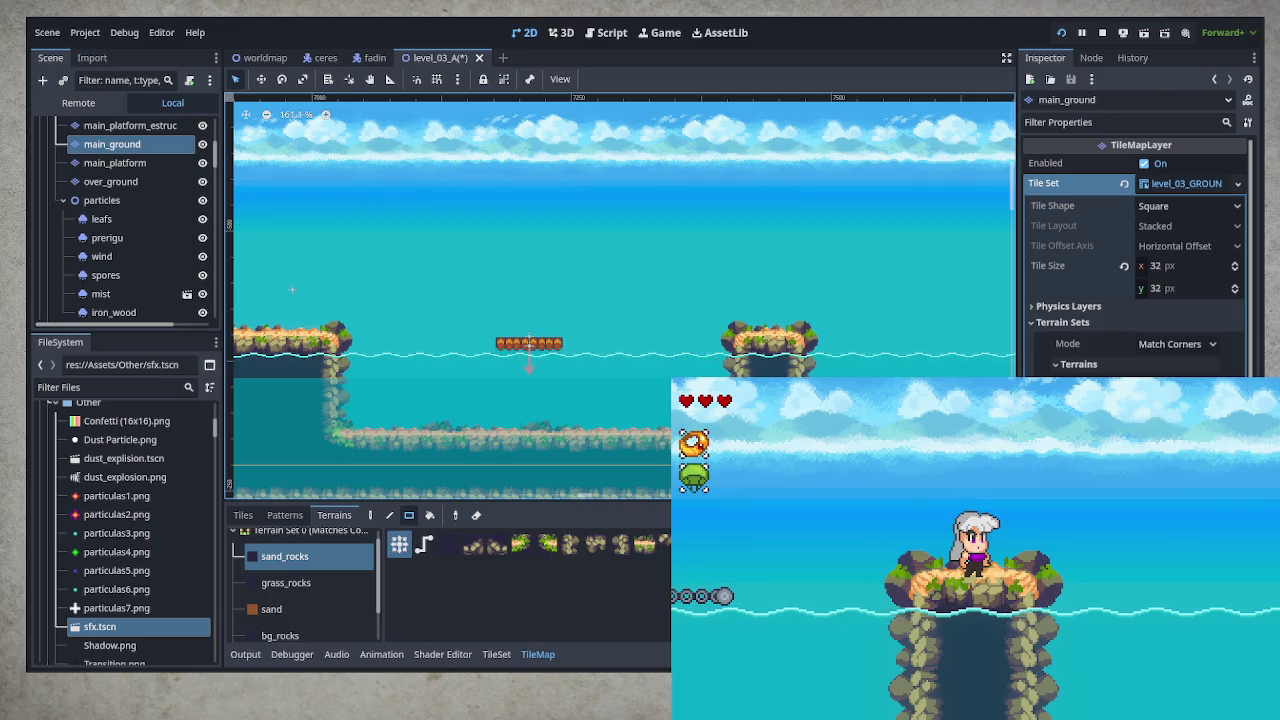
Select both moving log platforms, circular and circular2, in the Scene tree
mouse_move(769, 421)
left_mouse_down()
mouse_move(849, 344)
mouse_move(492, 351)
left_mouse_up()
left_click_drag(506, 342, 542, 326)
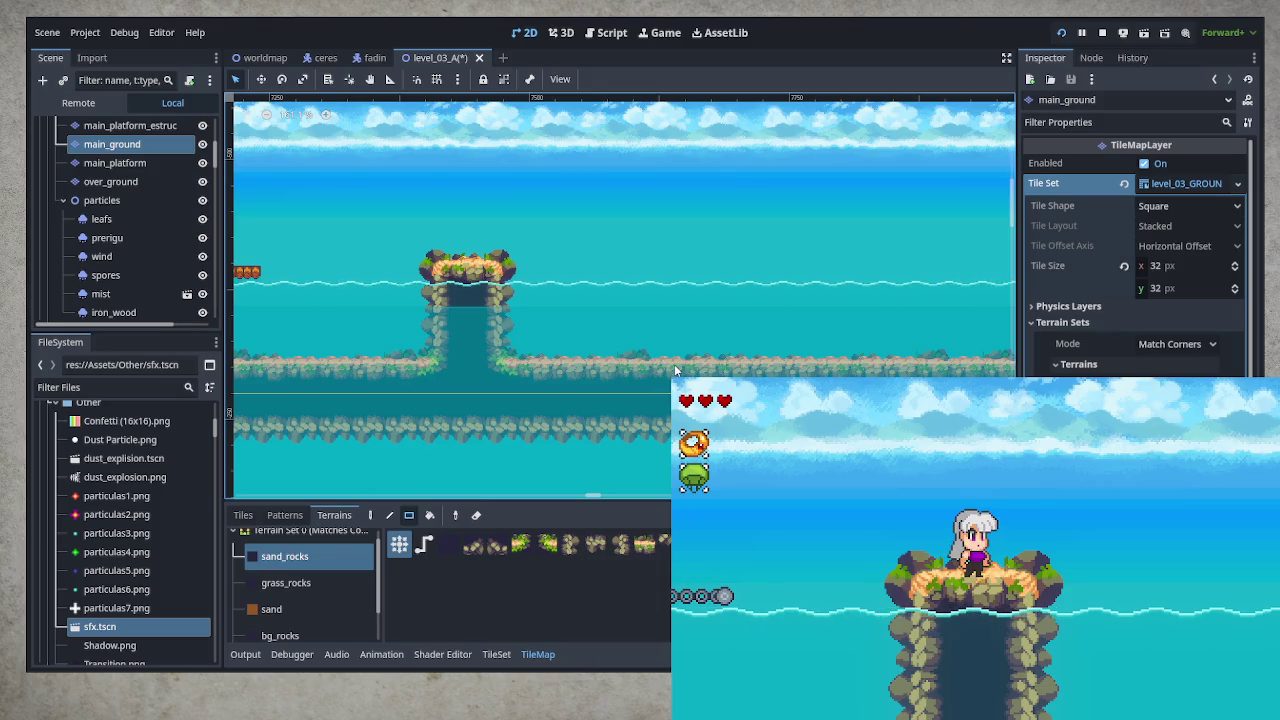
mouse_move(674, 364)
left_mouse_down()
mouse_move(914, 331)
mouse_move(452, 365)
mouse_move(351, 343)
mouse_move(639, 354)
mouse_move(723, 433)
mouse_move(650, 411)
mouse_move(900, 400)
mouse_move(1015, 412)
left_mouse_up()
scroll(620, 300, "left", 5)
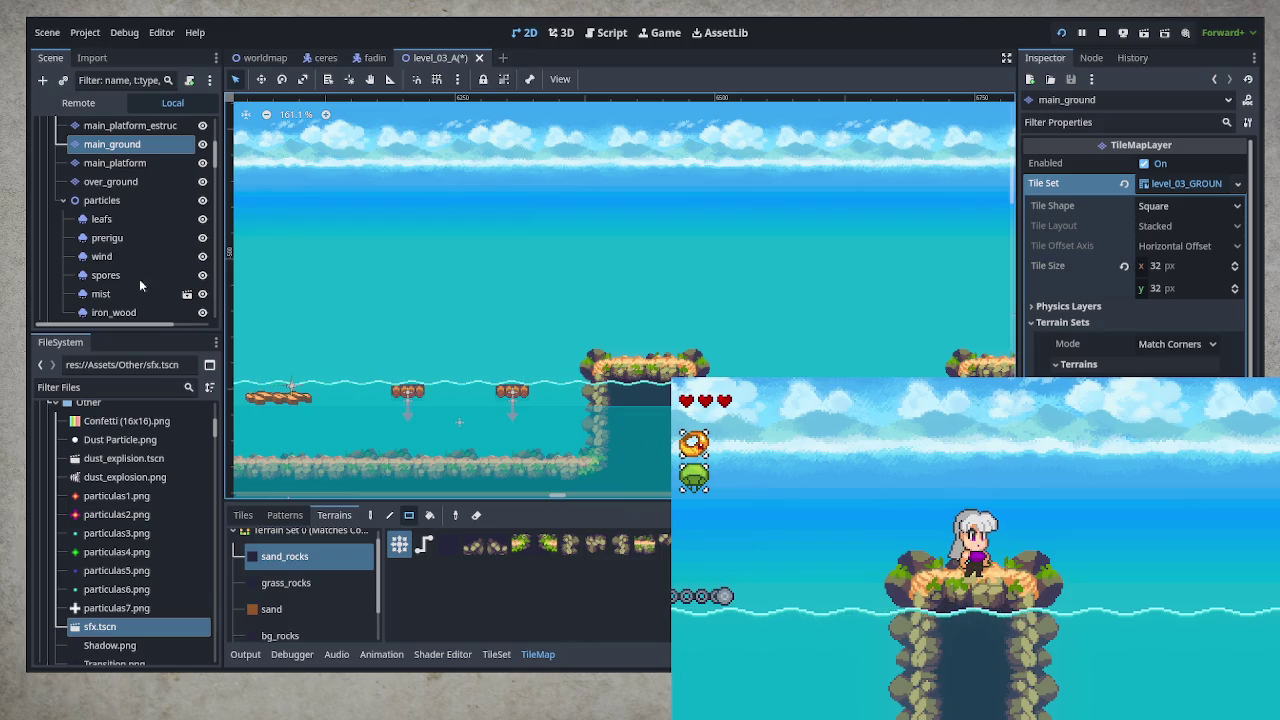
left_click(102, 200)
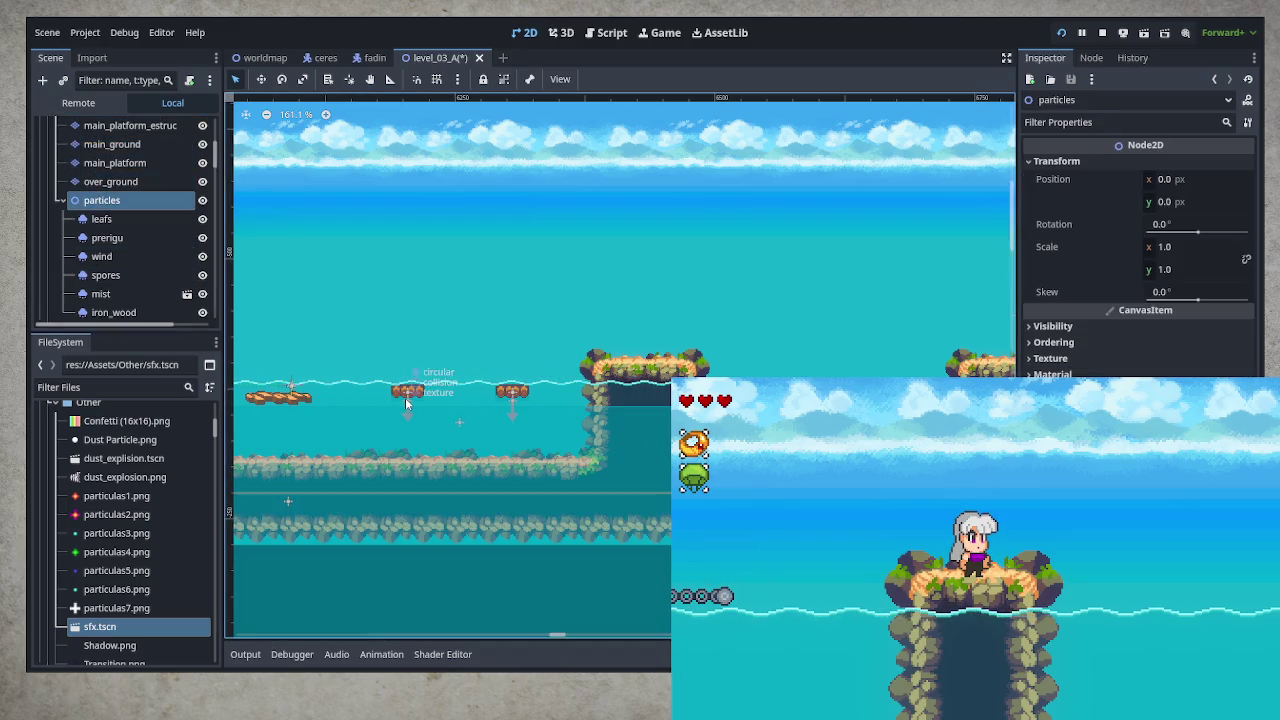
left_click(513, 393)
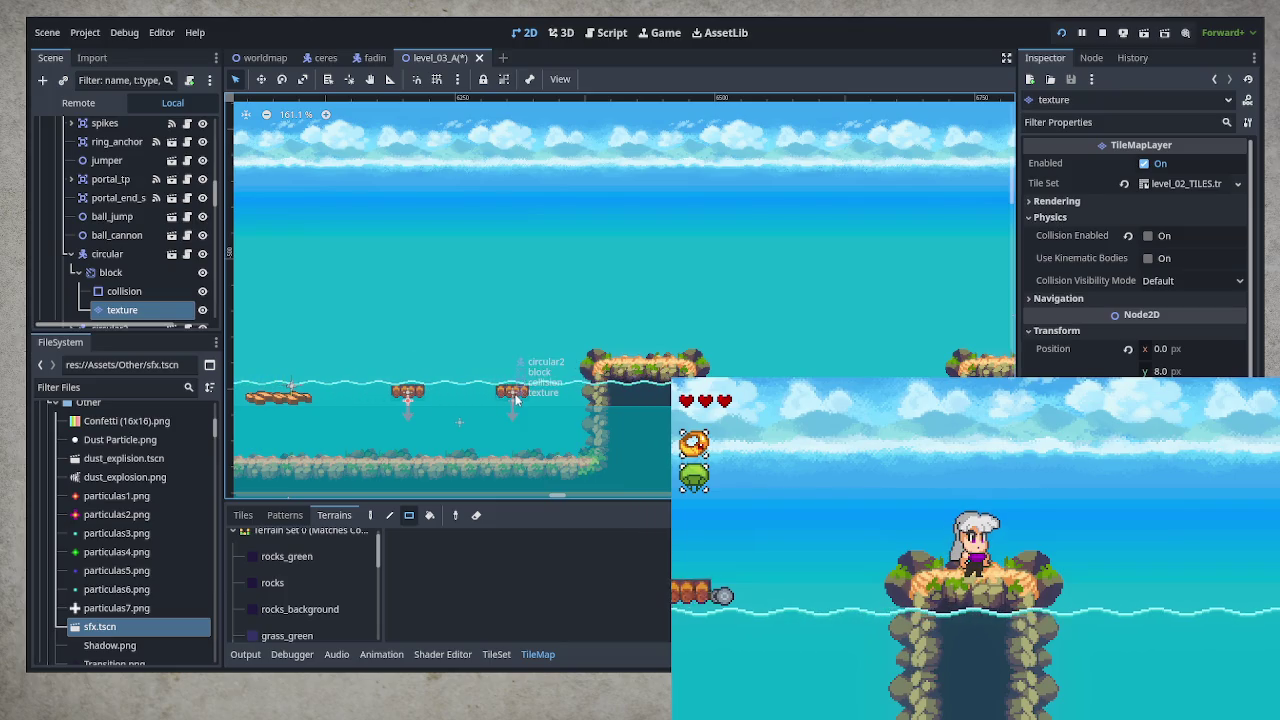
left_click(68, 255)
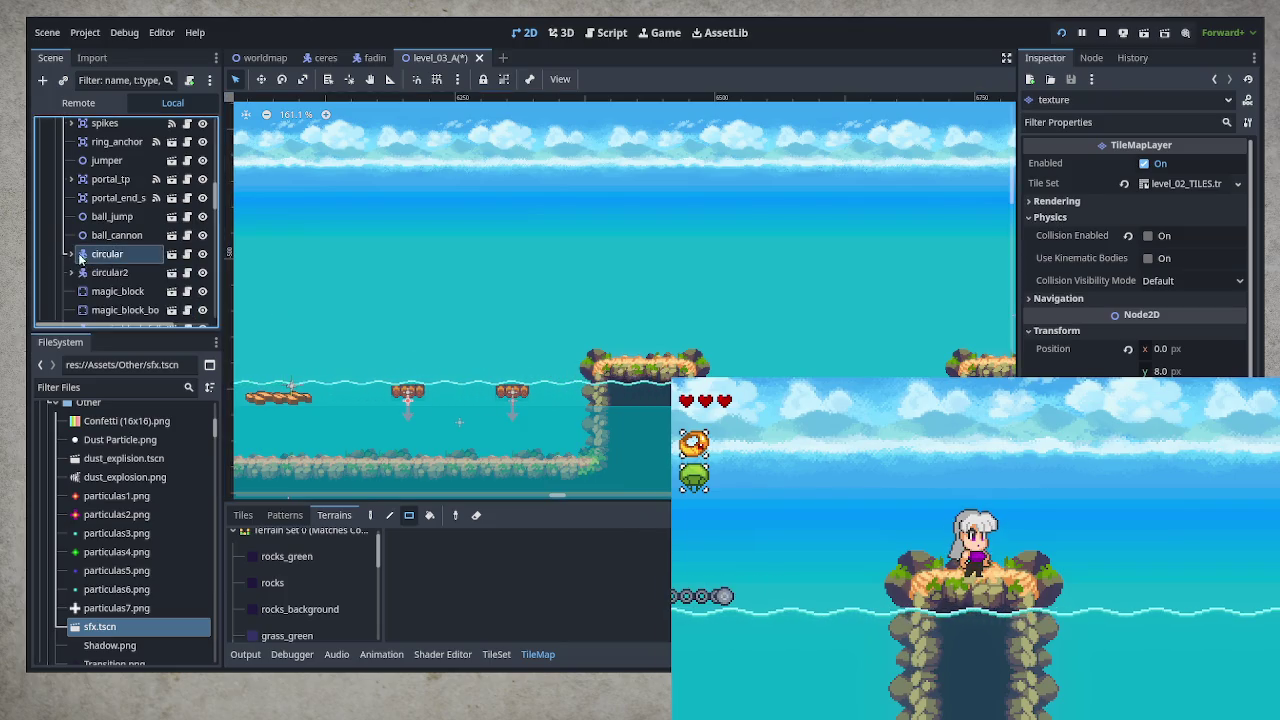
left_click(105, 272)
left_click(107, 254)
left_click(107, 272, "ctrl")
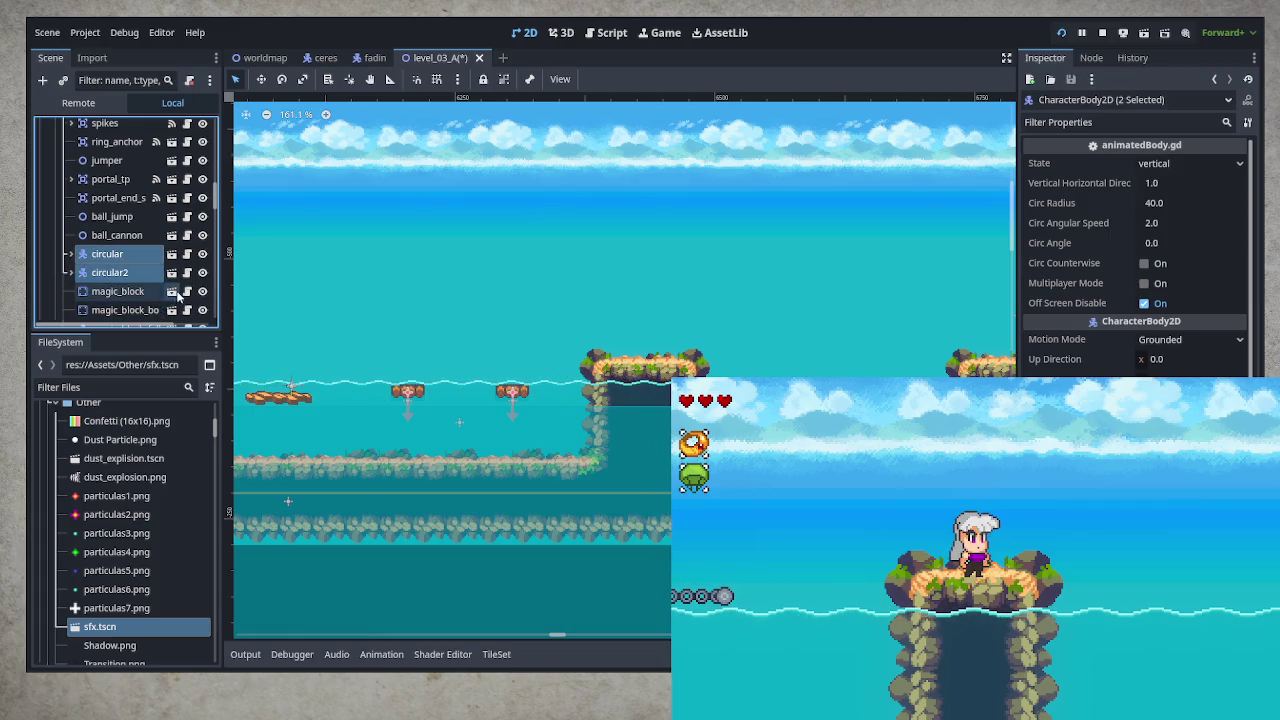
Duplicate them as circular3 and circular4 and lift the copies above the waterline
key("ctrl+d")
left_click(66, 292)
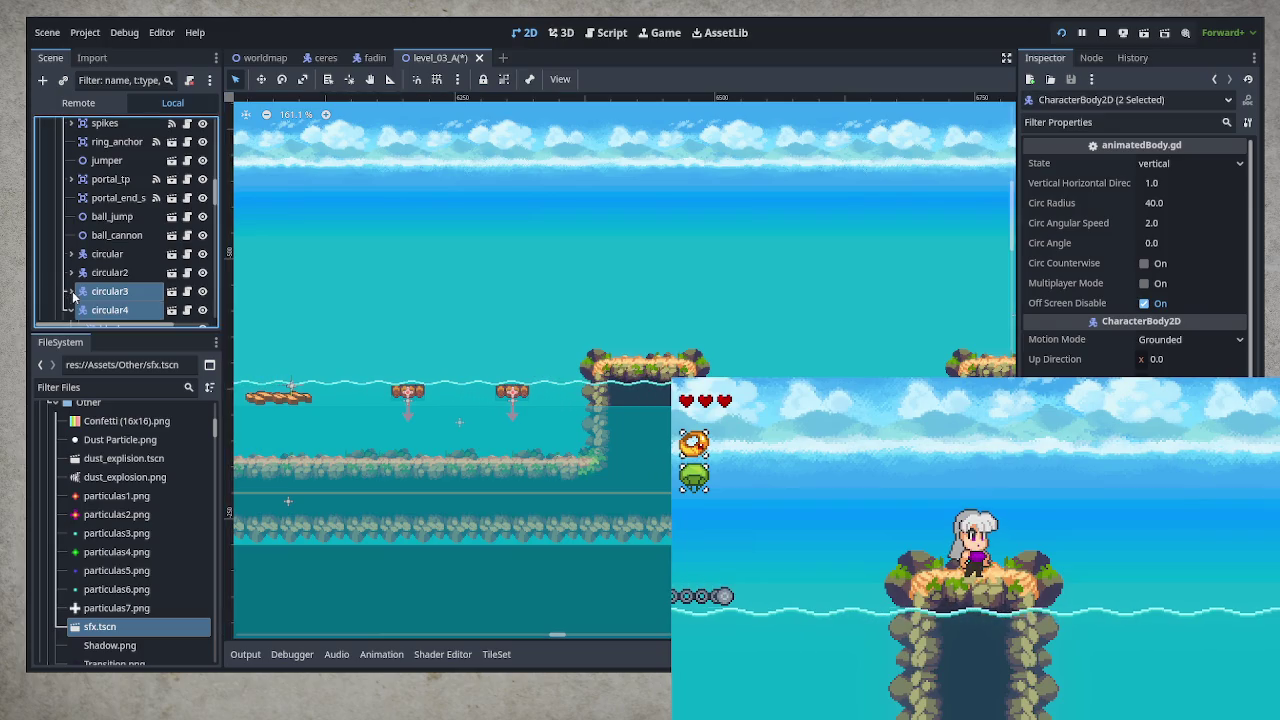
scroll(200, 230, "down", 2)
key("w")
scroll(528, 430, "down", 3)
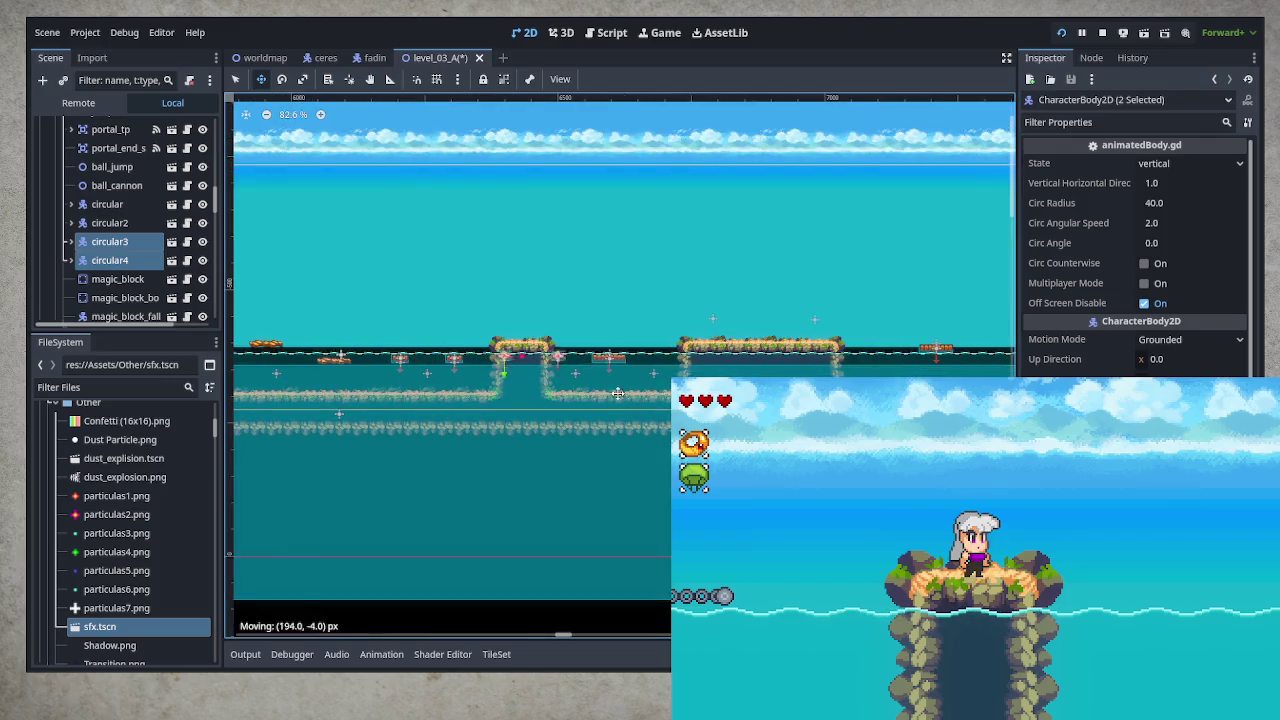
scroll(594, 477, "right", 5)
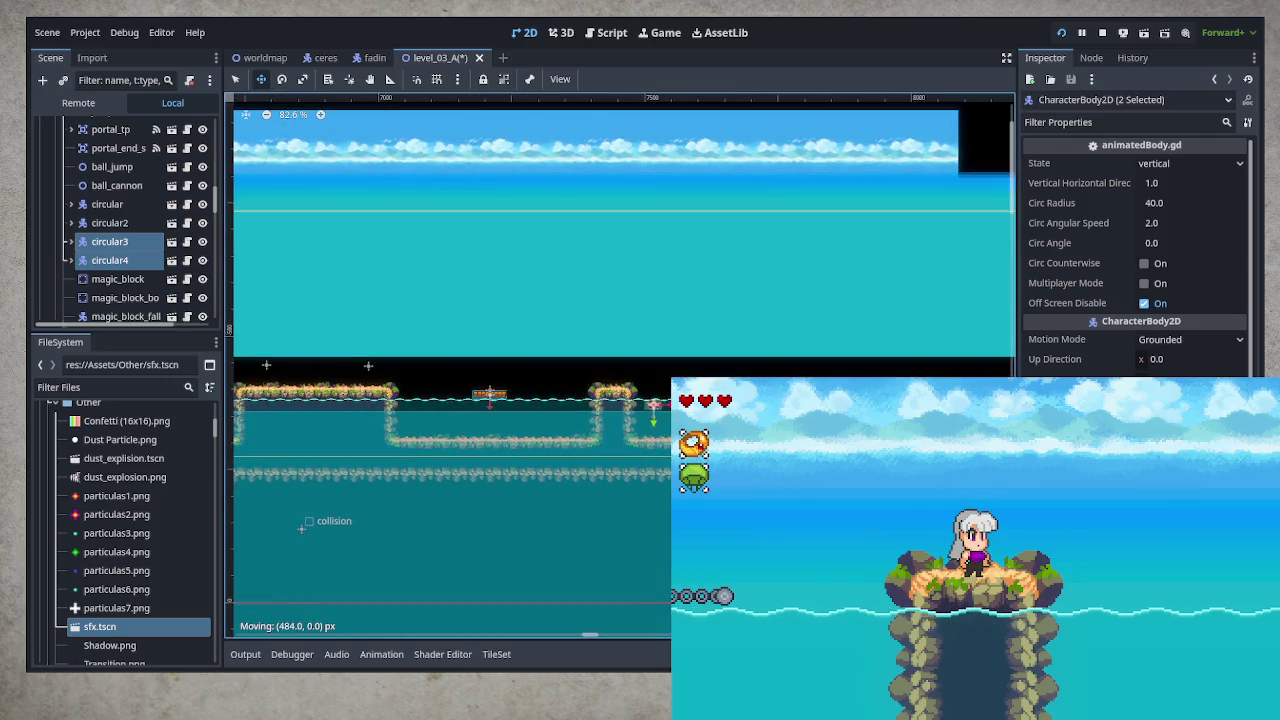
scroll(457, 482, "up", 2)
scroll(728, 410, "up", 3)
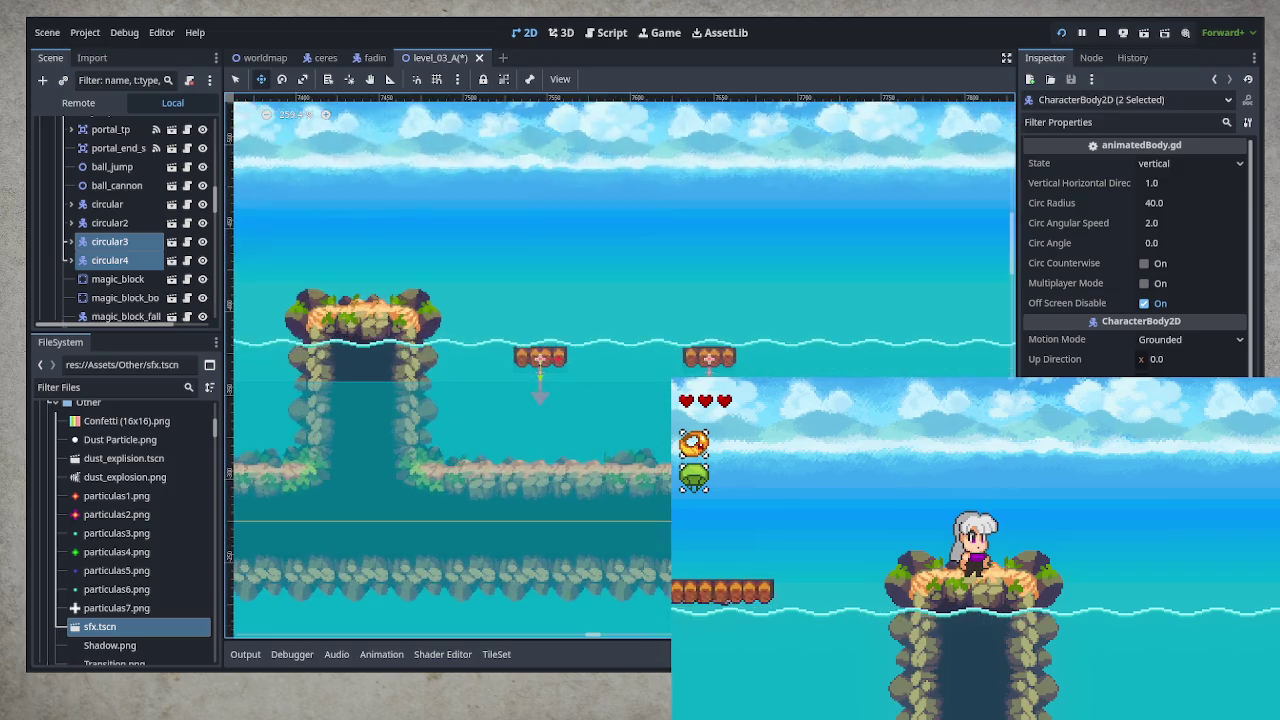
left_click_drag(702, 423, 699, 349)
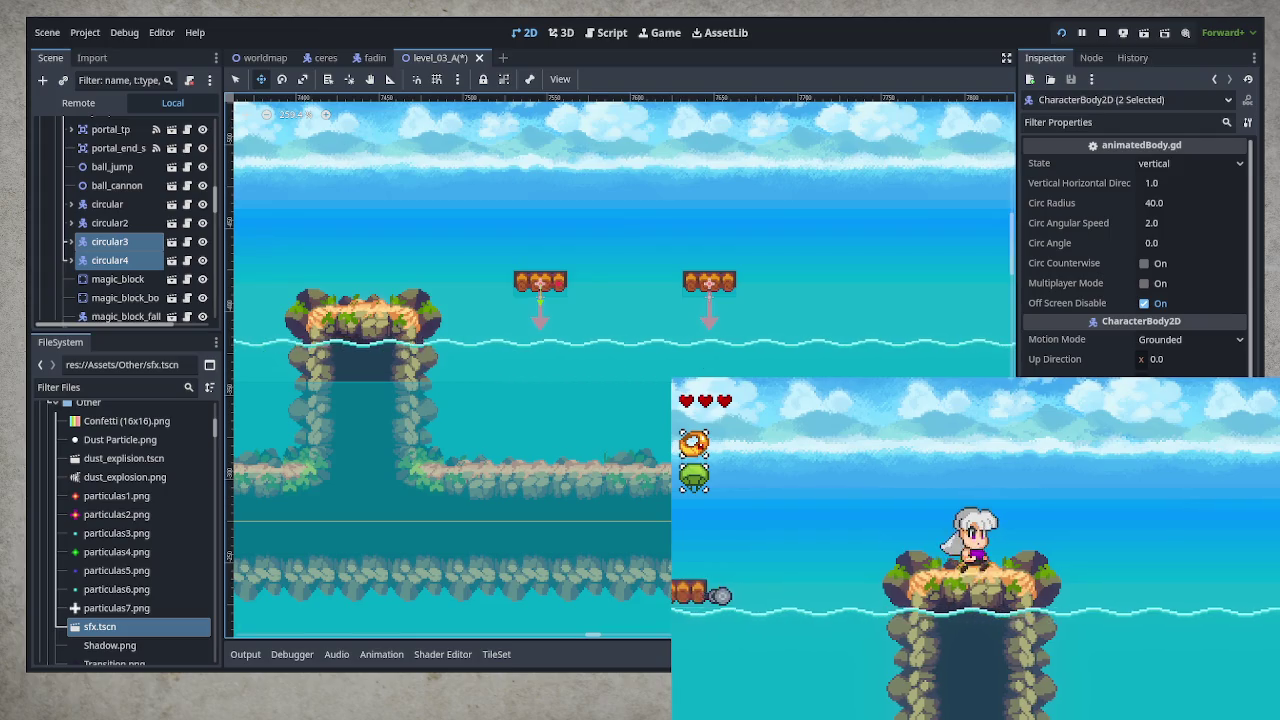
Jump and dash right in the test game
key("space")
key("shift")
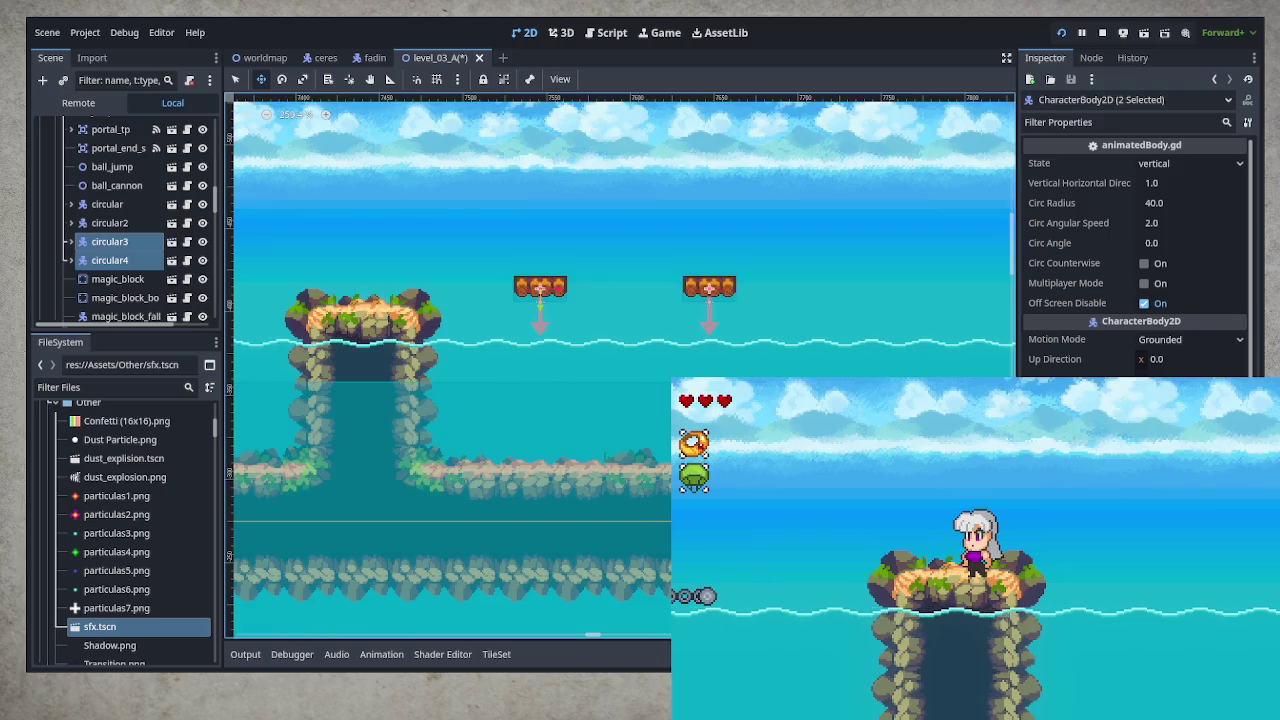
scroll(289, 320, "up", 2)
Raise circular4 higher than circular3 and save level_03_A
left_click(110, 260)
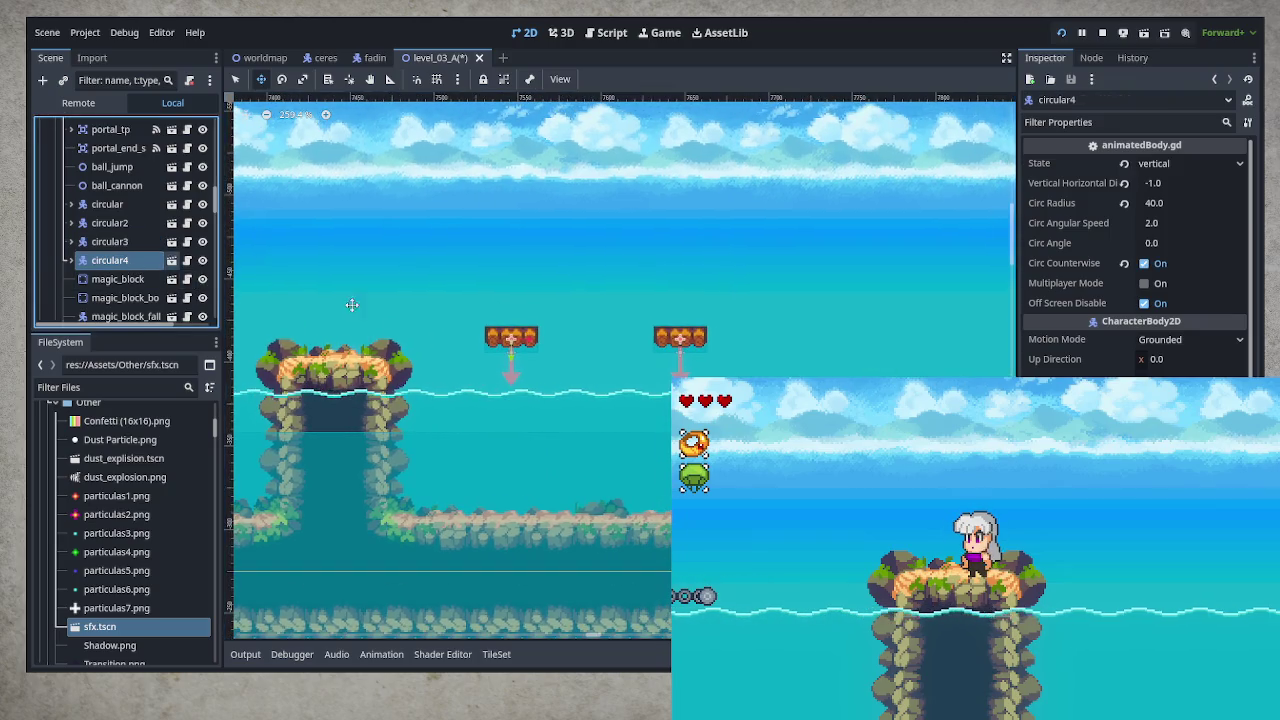
left_click_drag(689, 376, 689, 320)
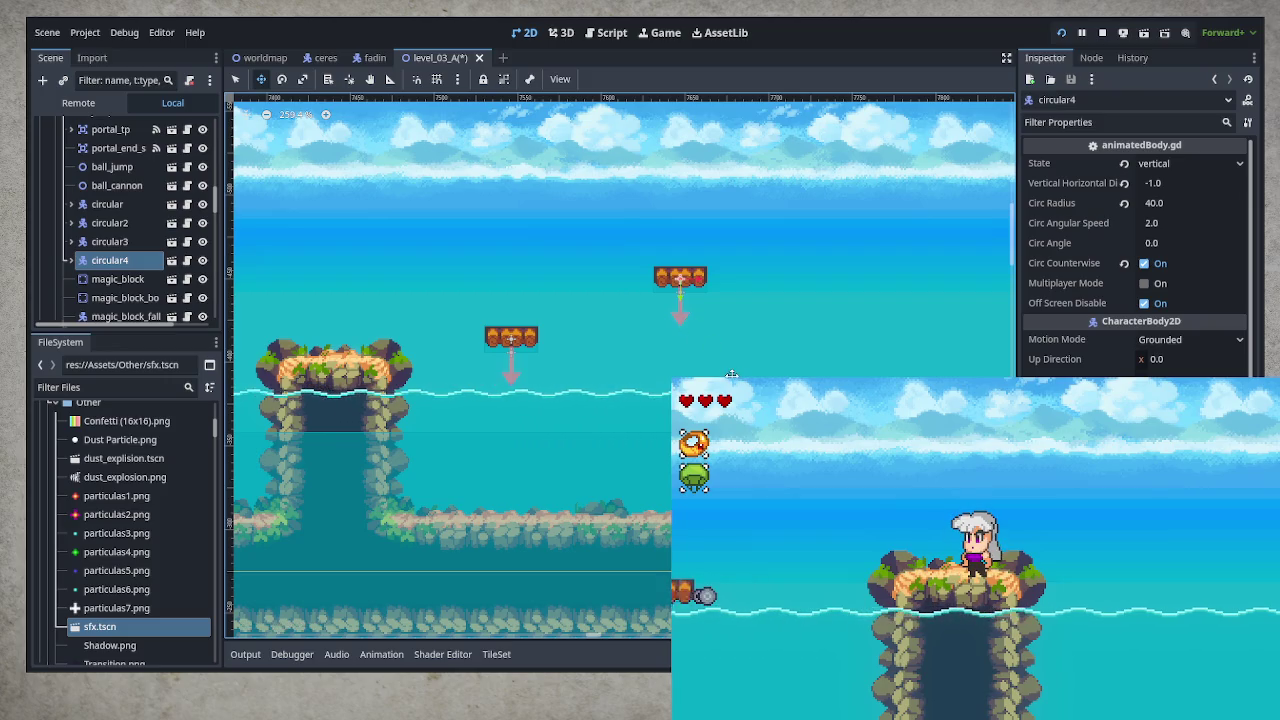
left_click_drag(732, 374, 730, 360)
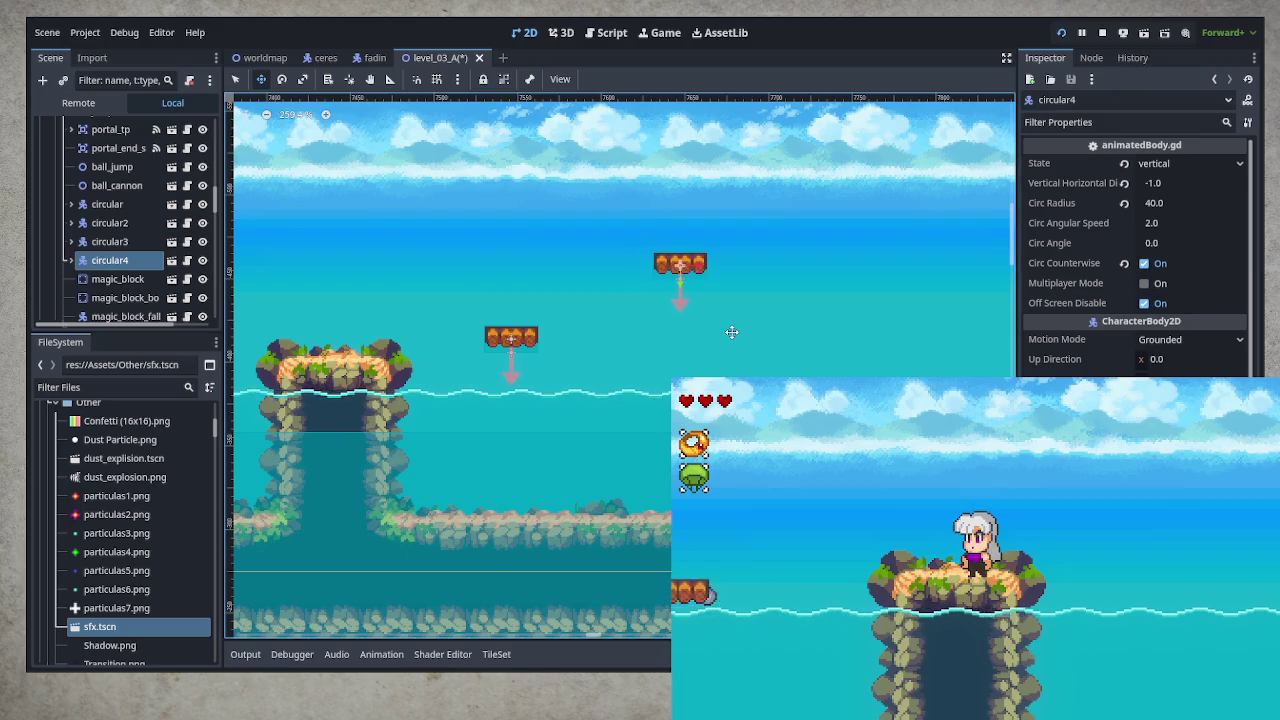
key("F8")
key("ctrl+s")
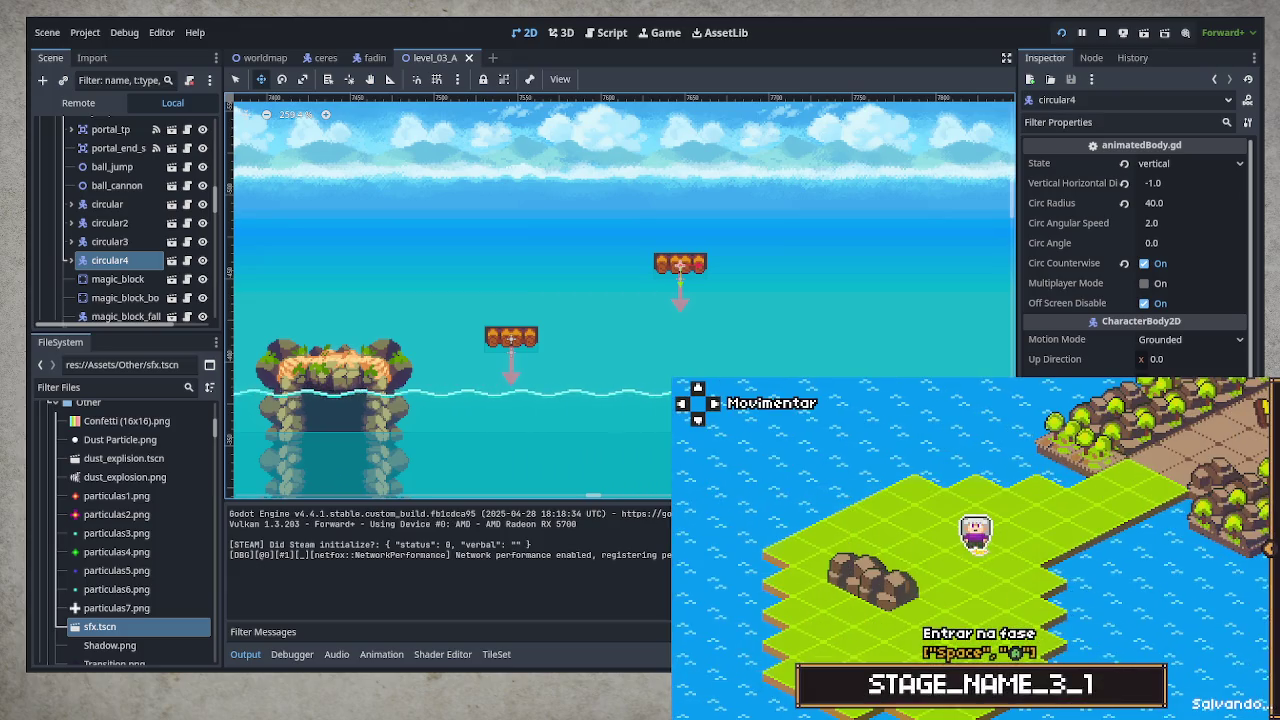
Enter the stage and hop across the chained platforms, dropping into the water and swimming back up
key("space")
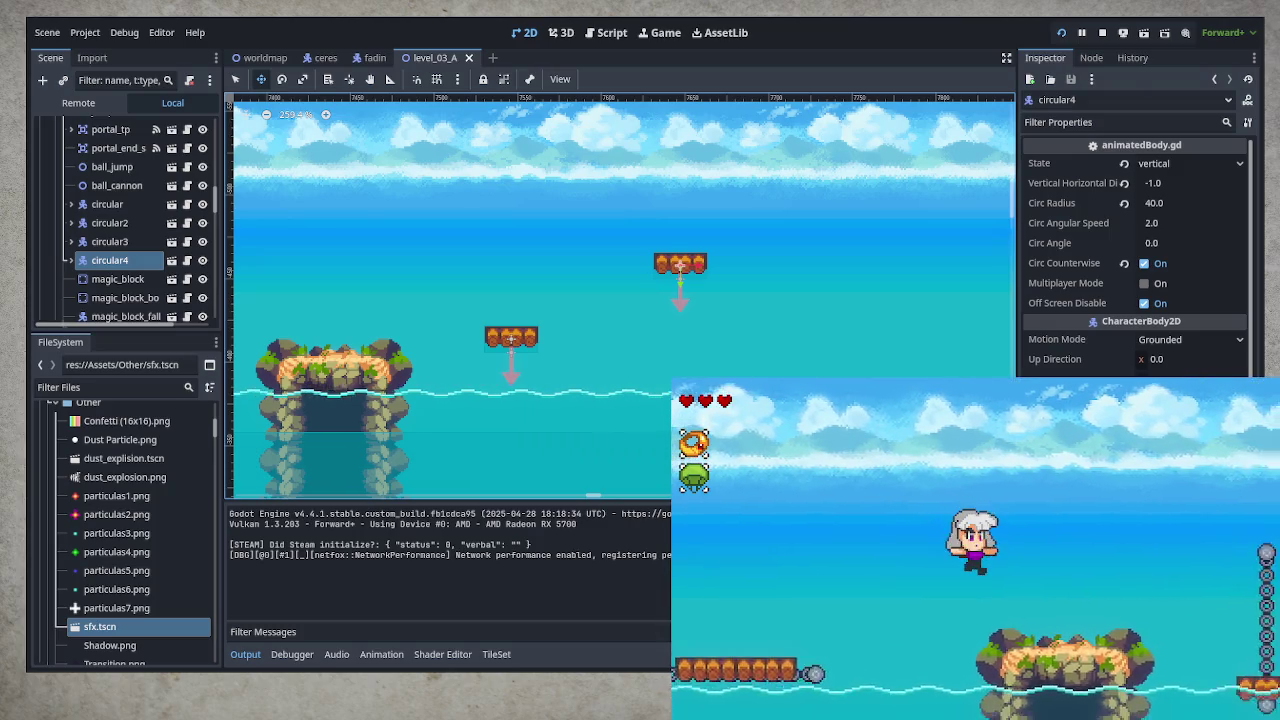
key("space")
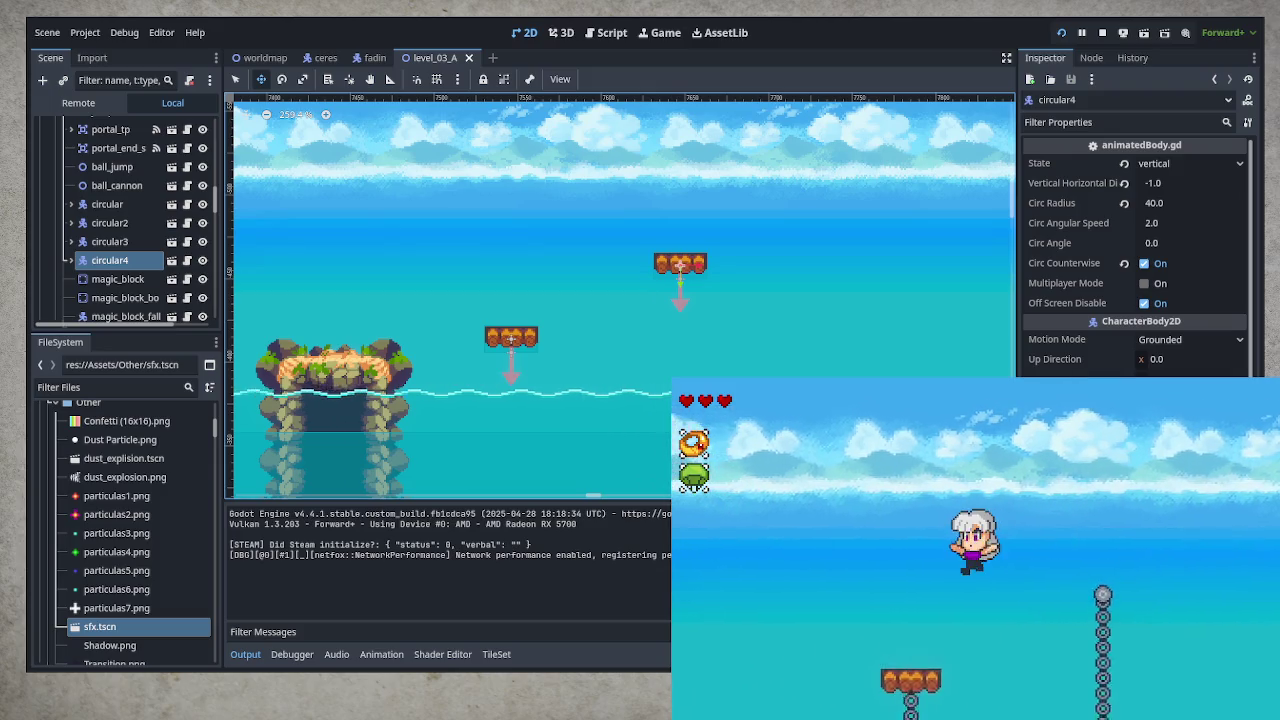
key("space")
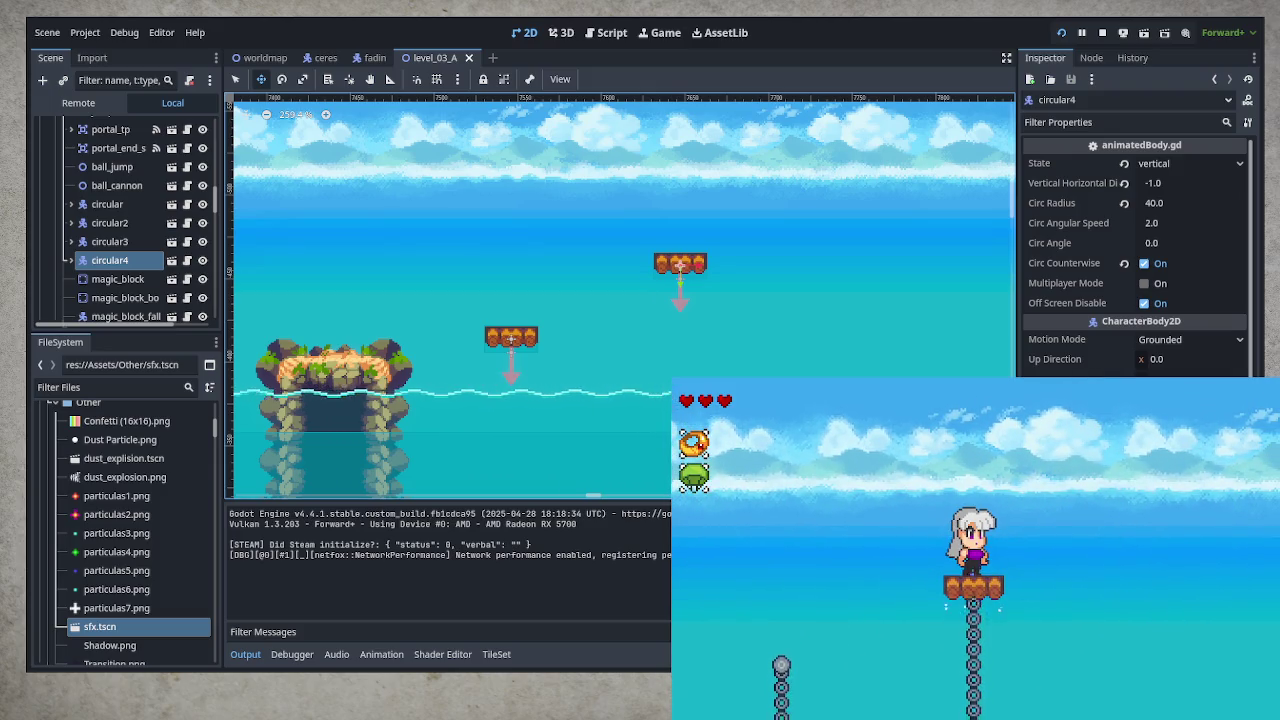
key("Down")
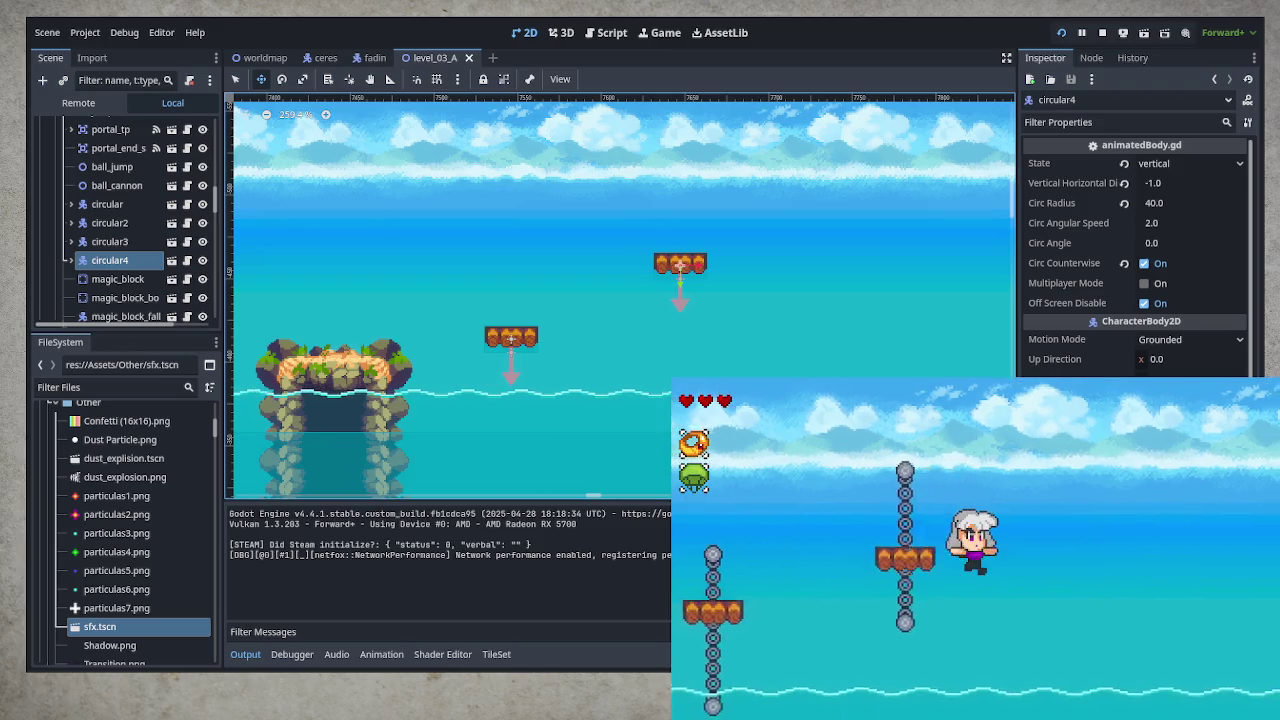
key("space")
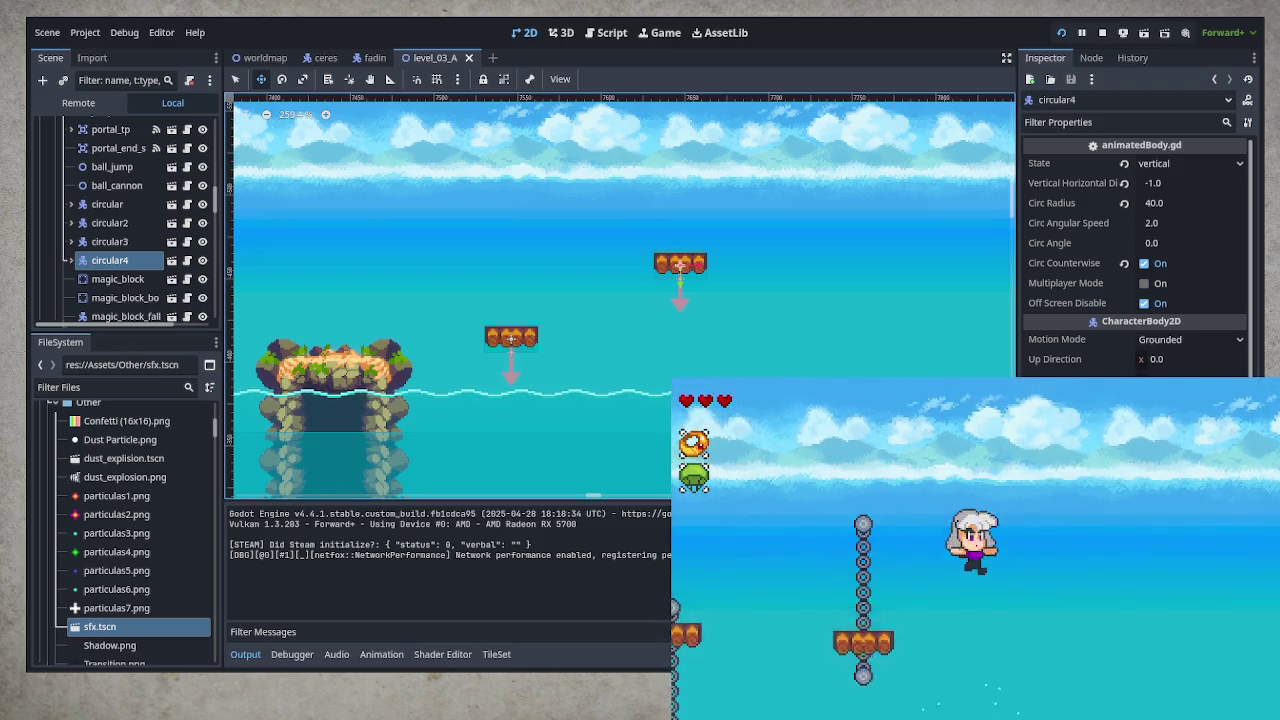
key("space")
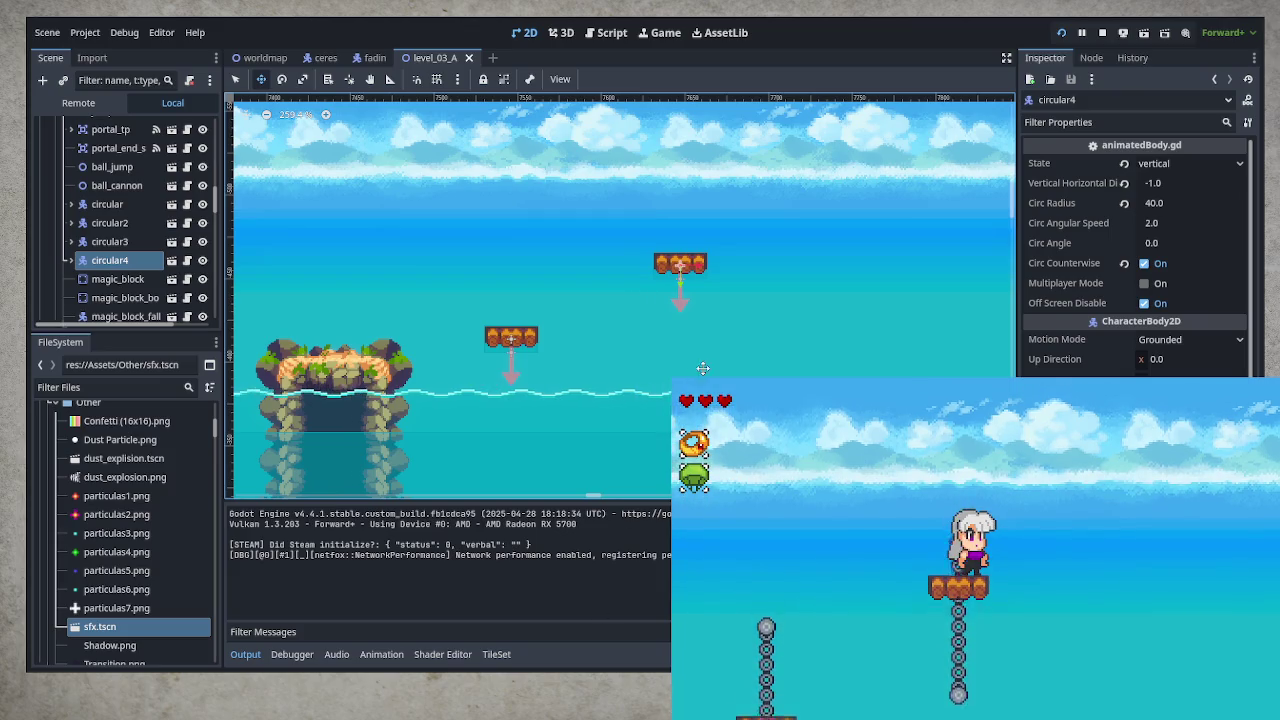
mouse_move(766, 351)
left_mouse_down()
mouse_move(646, 309)
mouse_move(609, 349)
mouse_move(590, 439)
left_mouse_up()
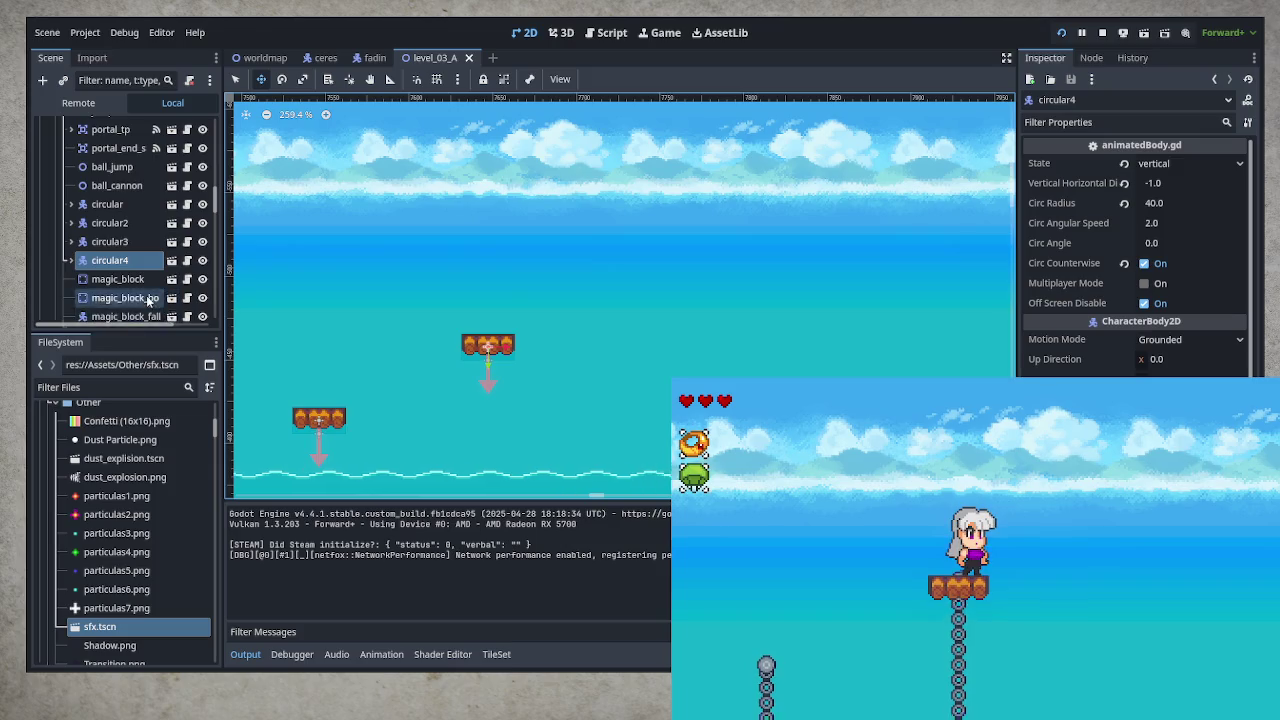
Choose the main_platform tile layer and only_woods terrain for freehand painting
scroll(160, 300, "up", 10)
scroll(148, 300, "up", 5)
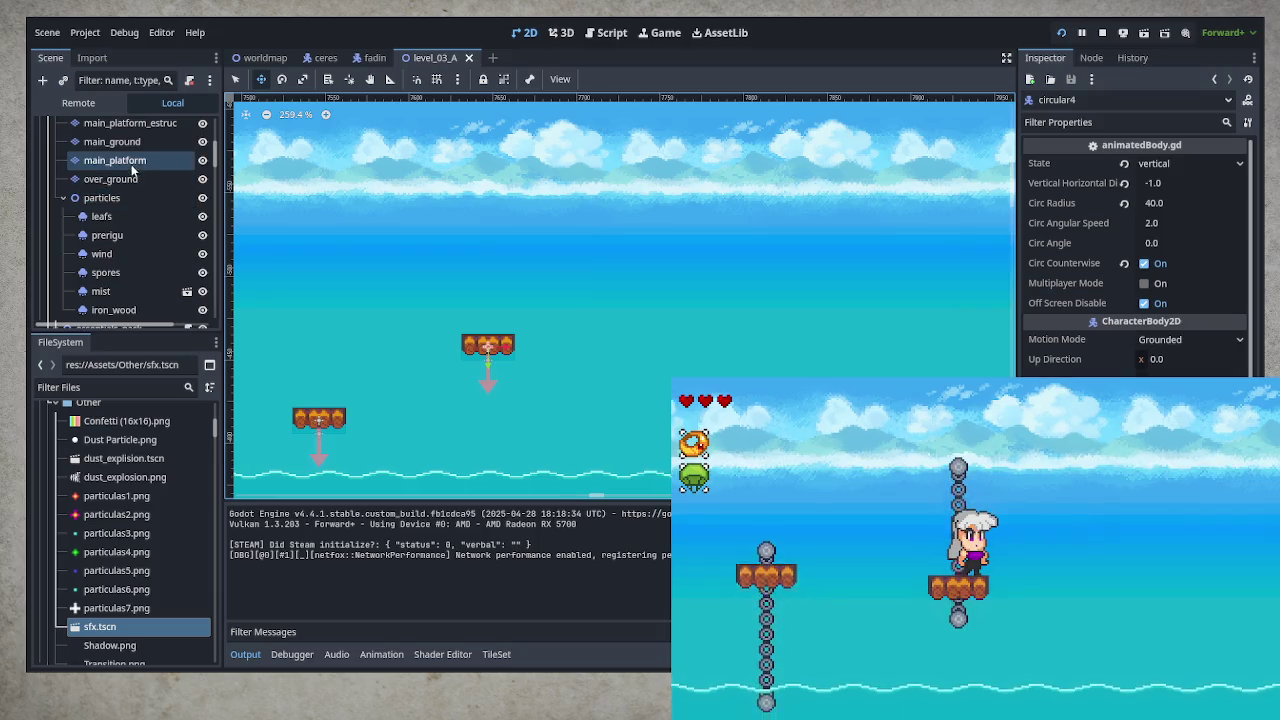
left_click(115, 160)
left_click(410, 518)
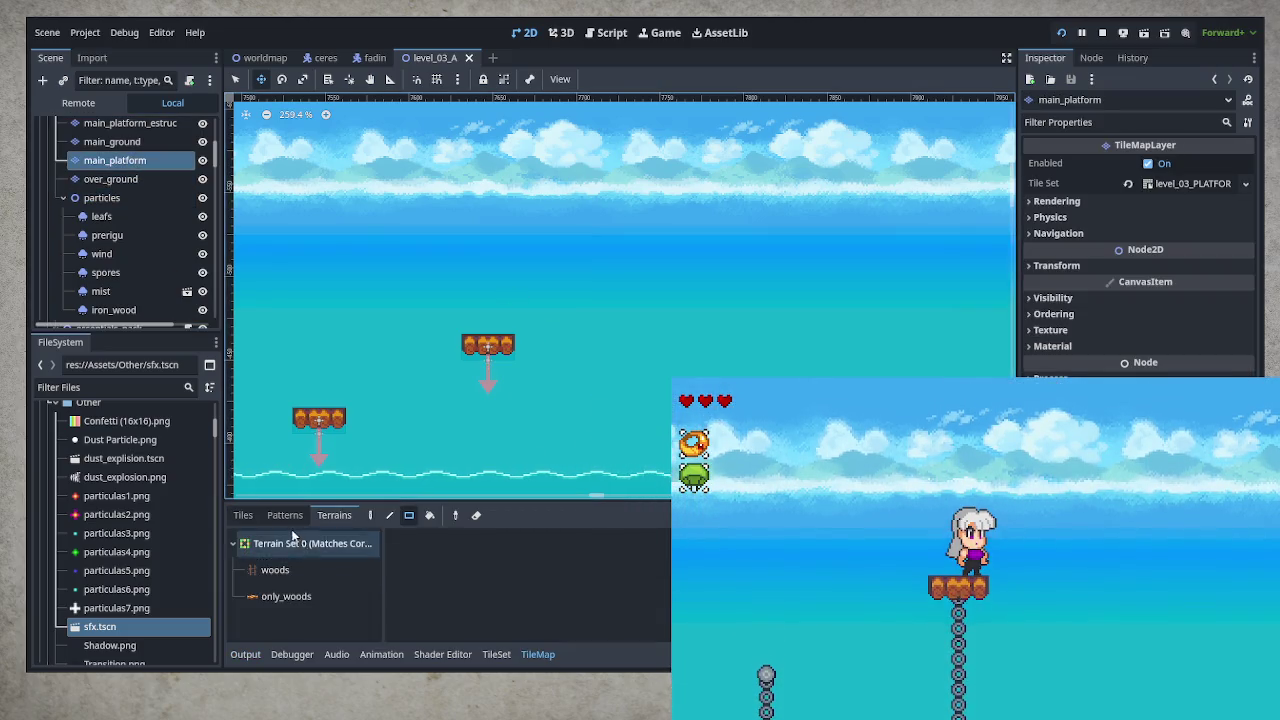
left_click(286, 596)
left_click(370, 515)
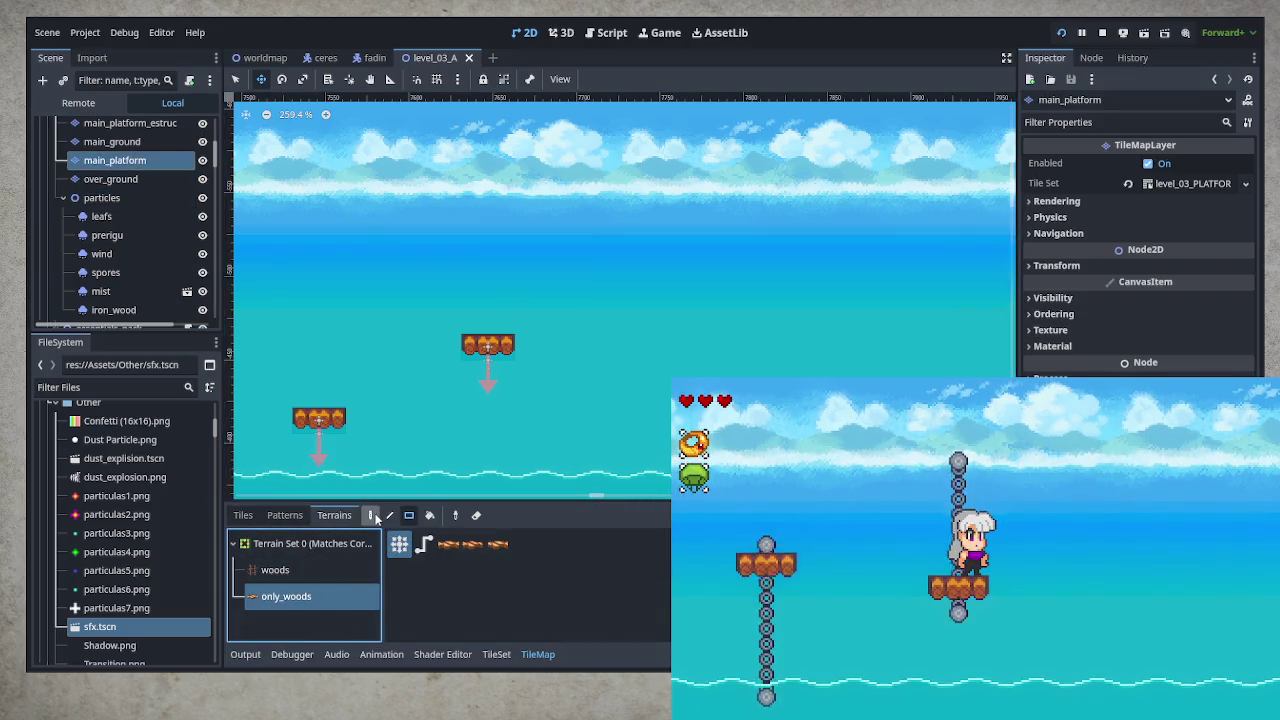
left_click(236, 80)
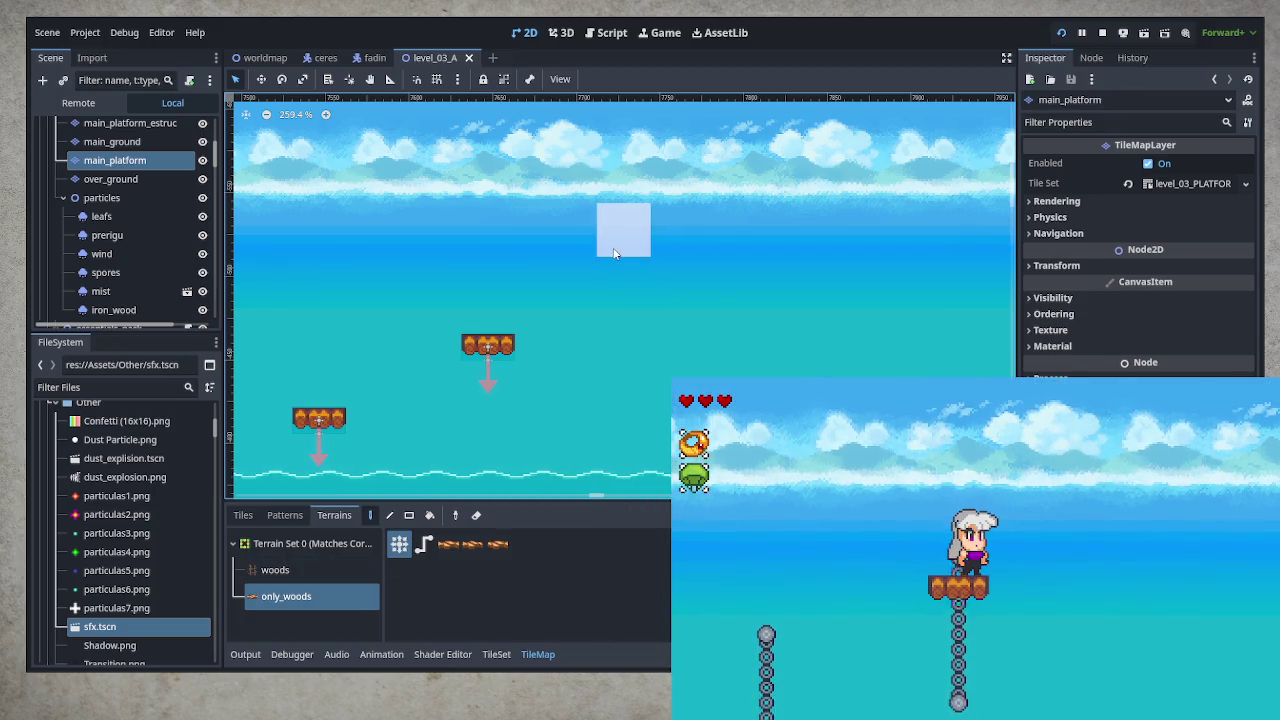
Paint a wooden platform row high above the water, extending it right and trimming its left end
left_click_drag(595, 252, 692, 246)
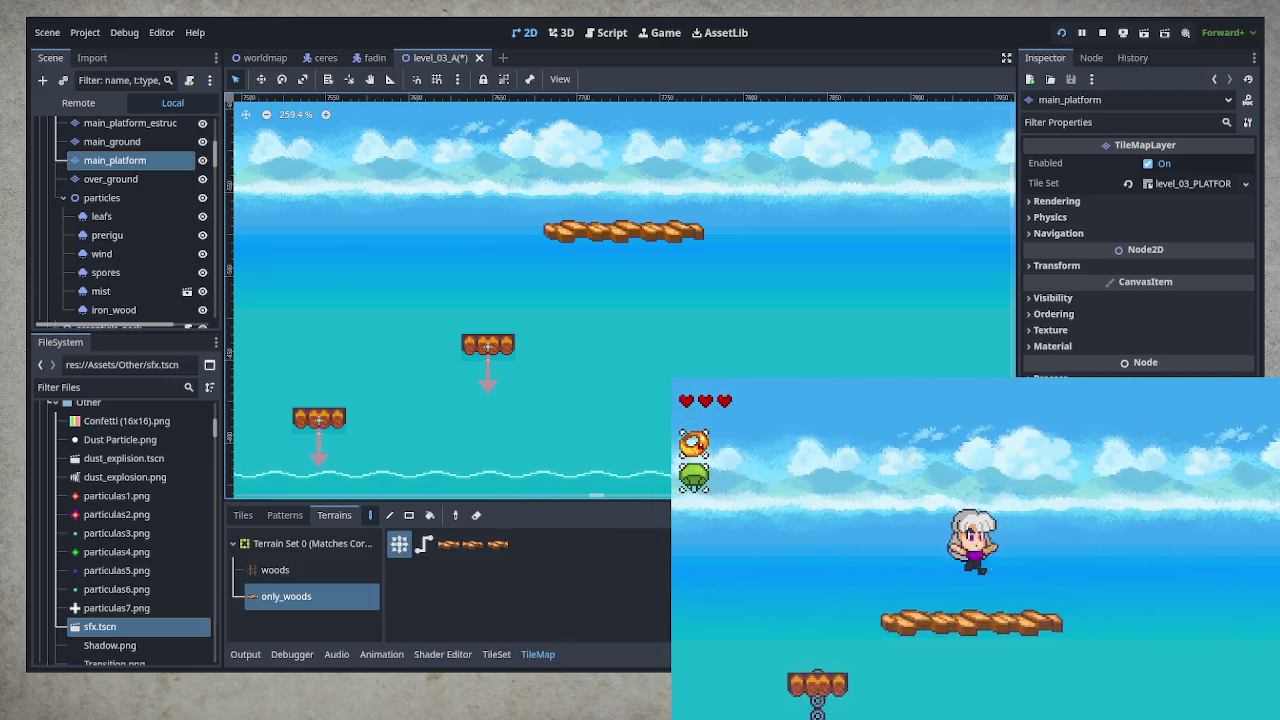
left_click_drag(710, 230, 800, 230)
left_click_drag(570, 230, 625, 232)
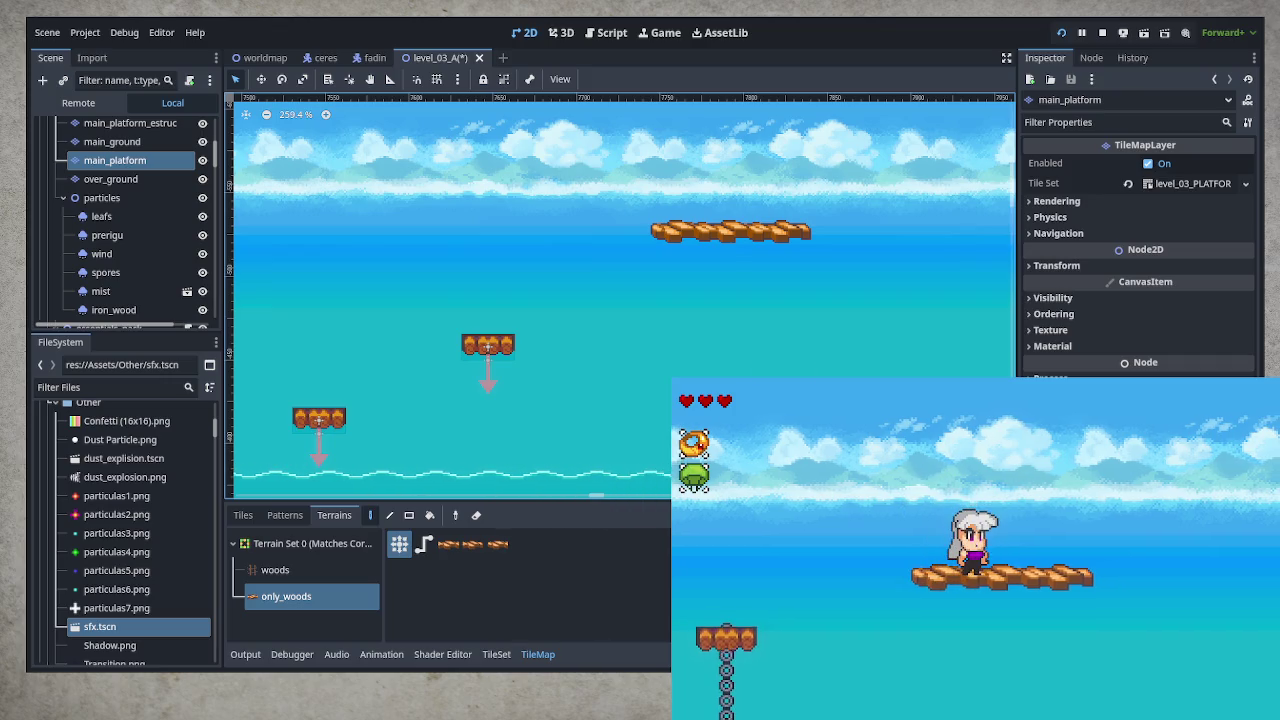
right_click(677, 230)
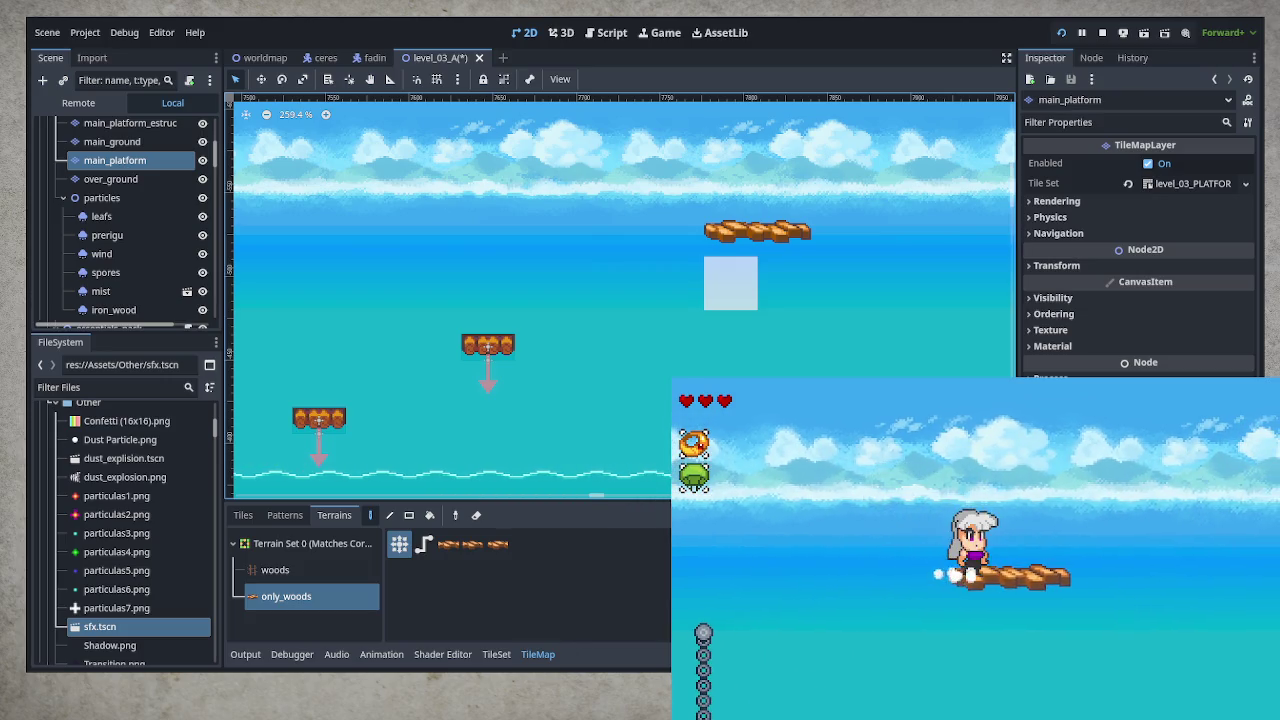
left_click(677, 230)
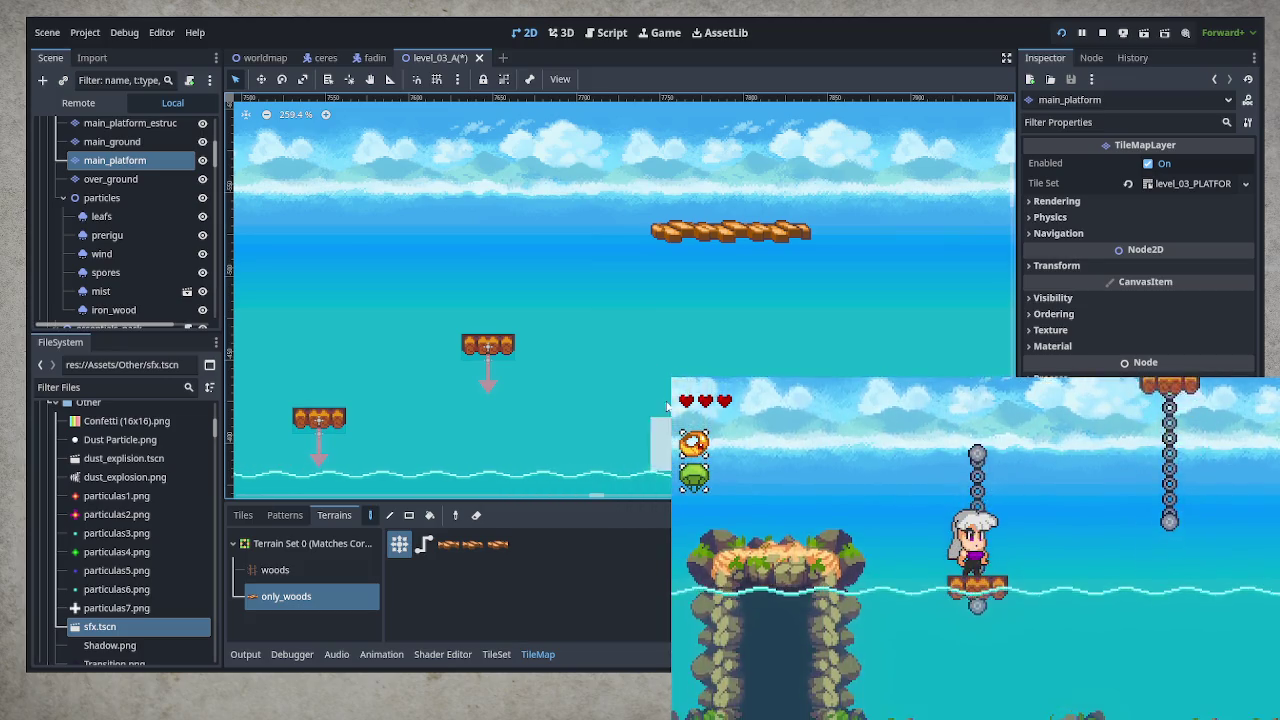
scroll(533, 330, "down", 3)
scroll(533, 330, "down", 3)
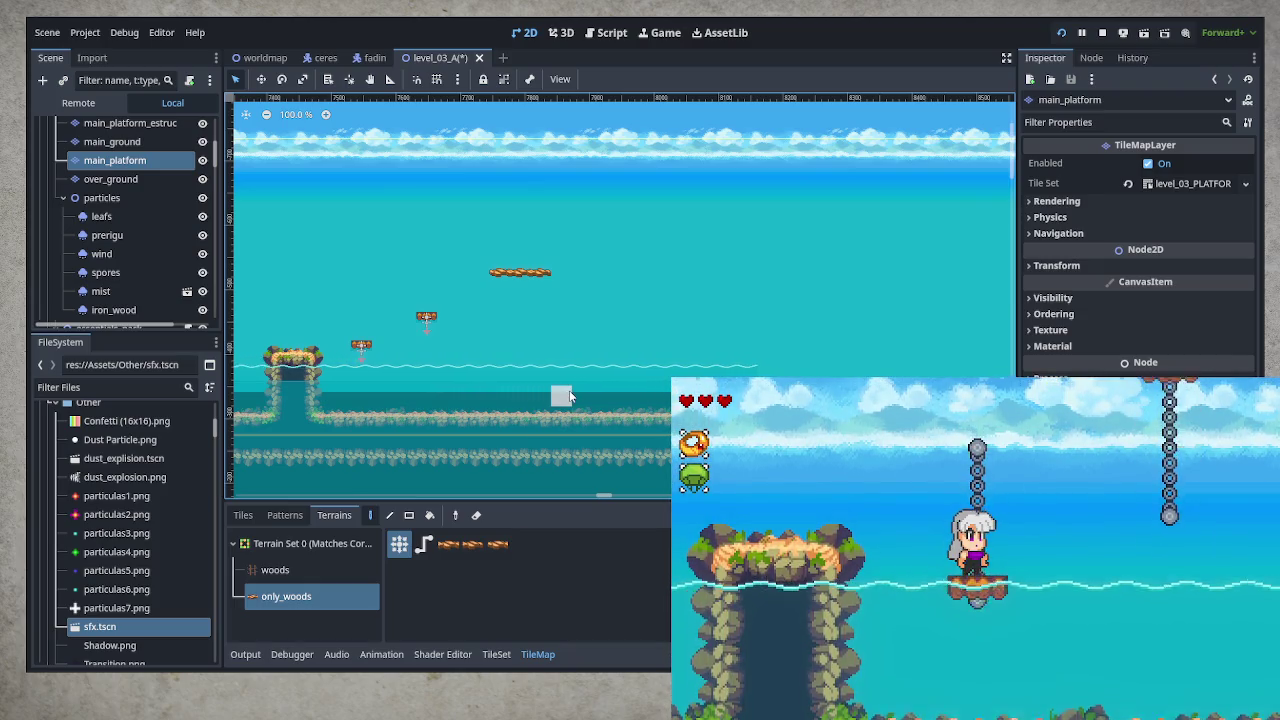
scroll(570, 397, "down", 3)
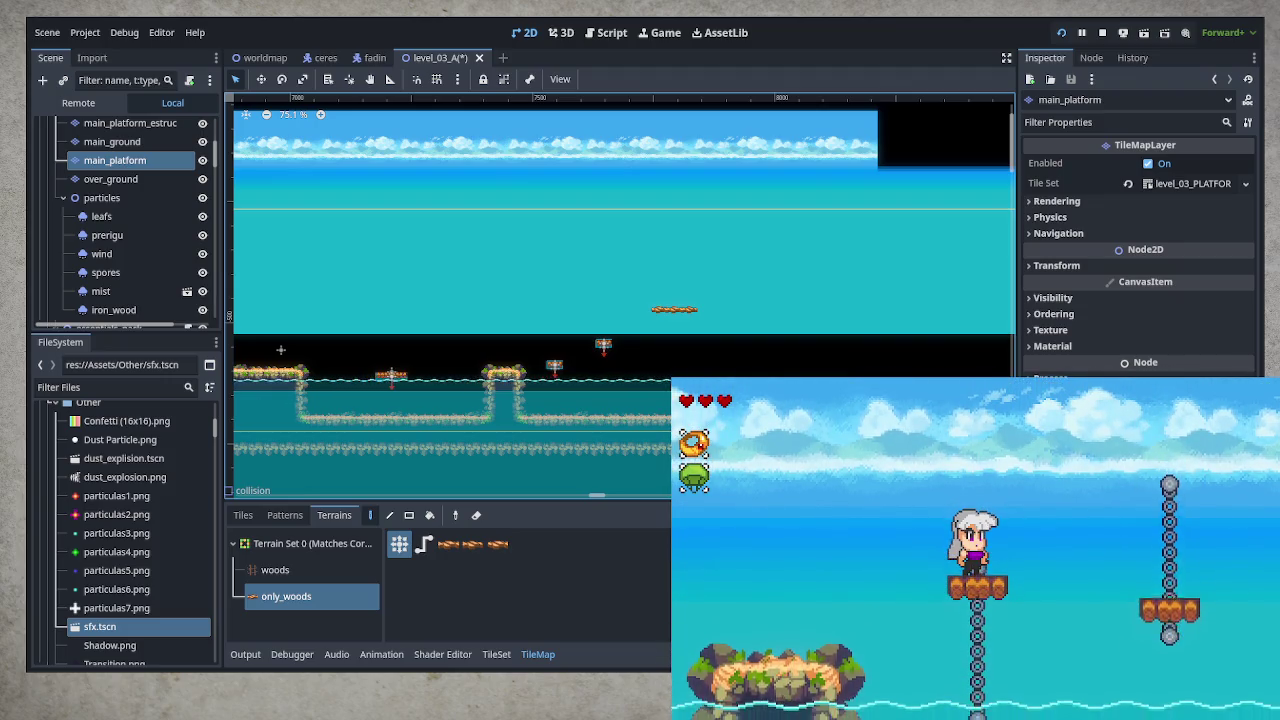
scroll(700, 400, "down", 5)
scroll(494, 441, "down", 3)
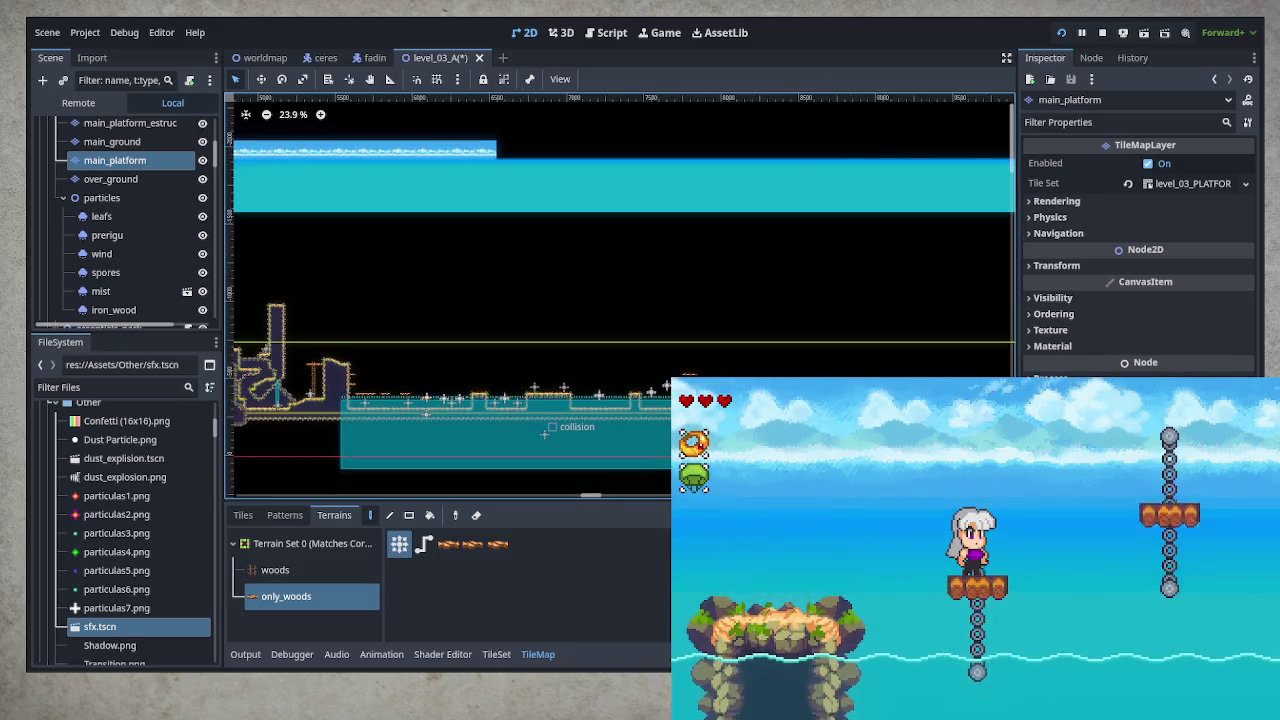
left_click_drag(612, 402, 707, 407)
mouse_move(431, 427)
left_mouse_down()
mouse_move(470, 430)
mouse_move(270, 405)
mouse_move(771, 372)
left_mouse_up()
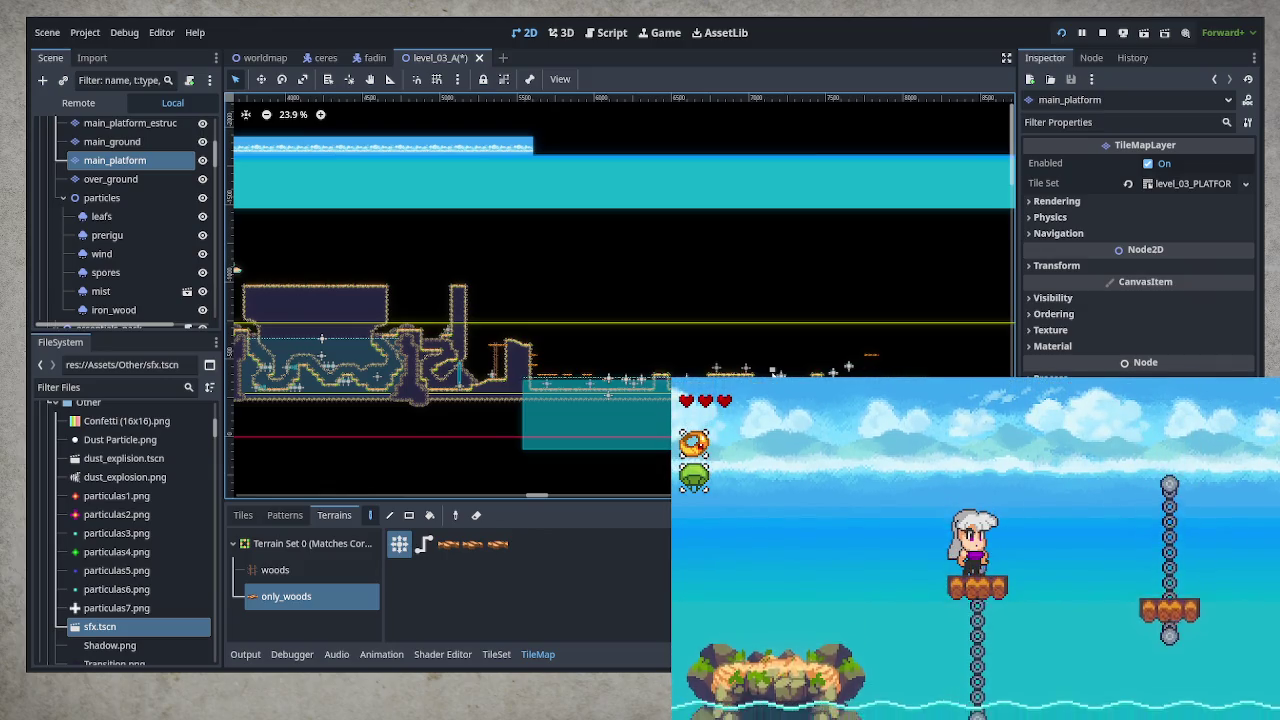
scroll(815, 370, "up", 3)
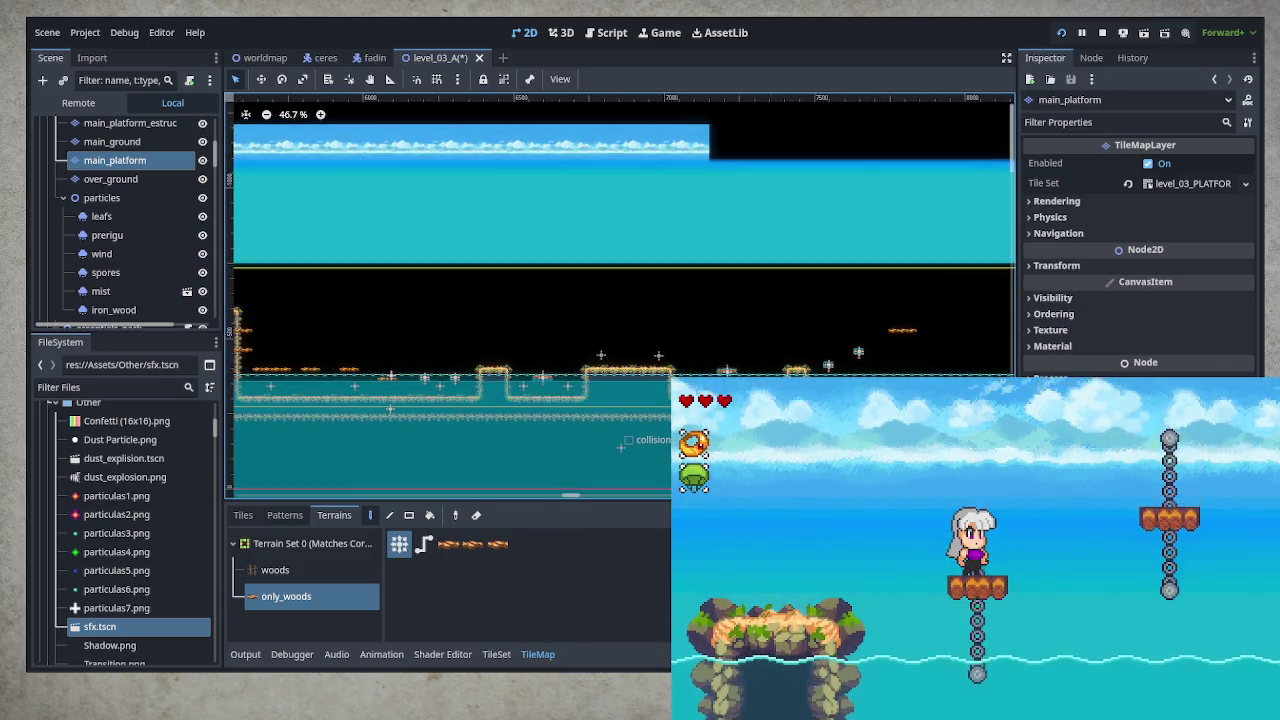
left_click(98, 387)
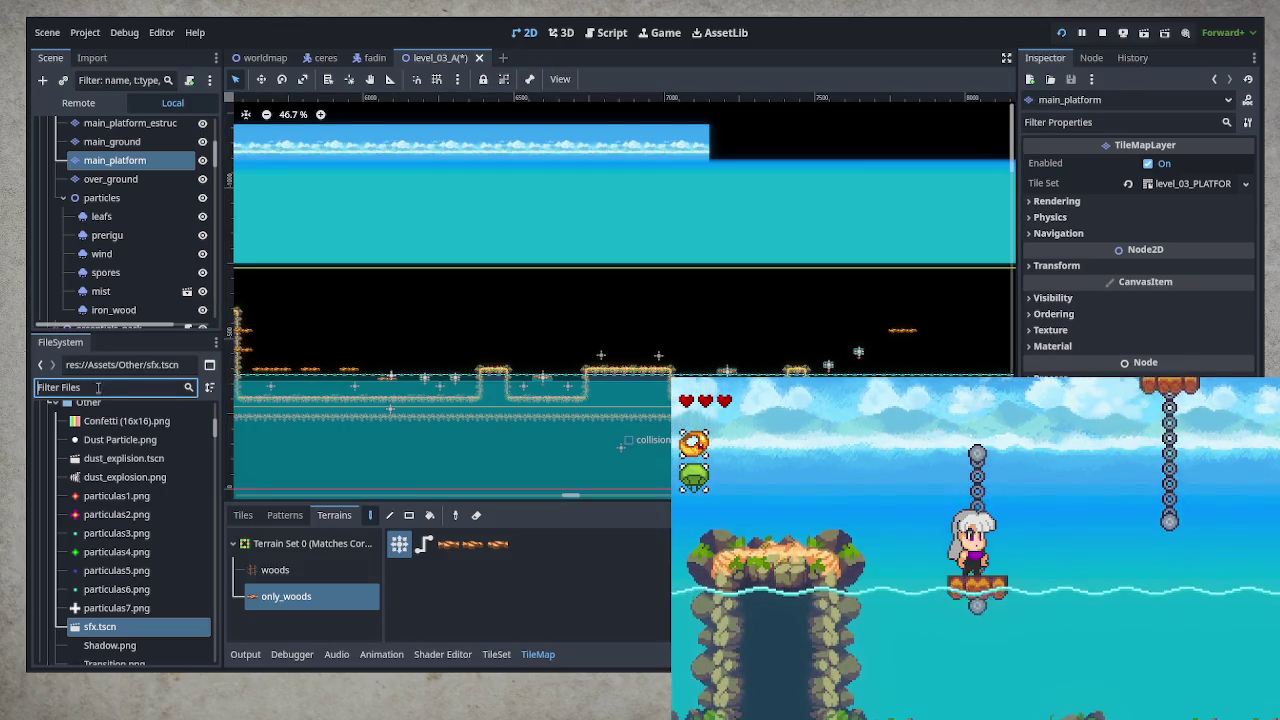
Filter the FileSystem for 'pendular', then for 'spike', and select the spike_bomb scene
type("pendular")
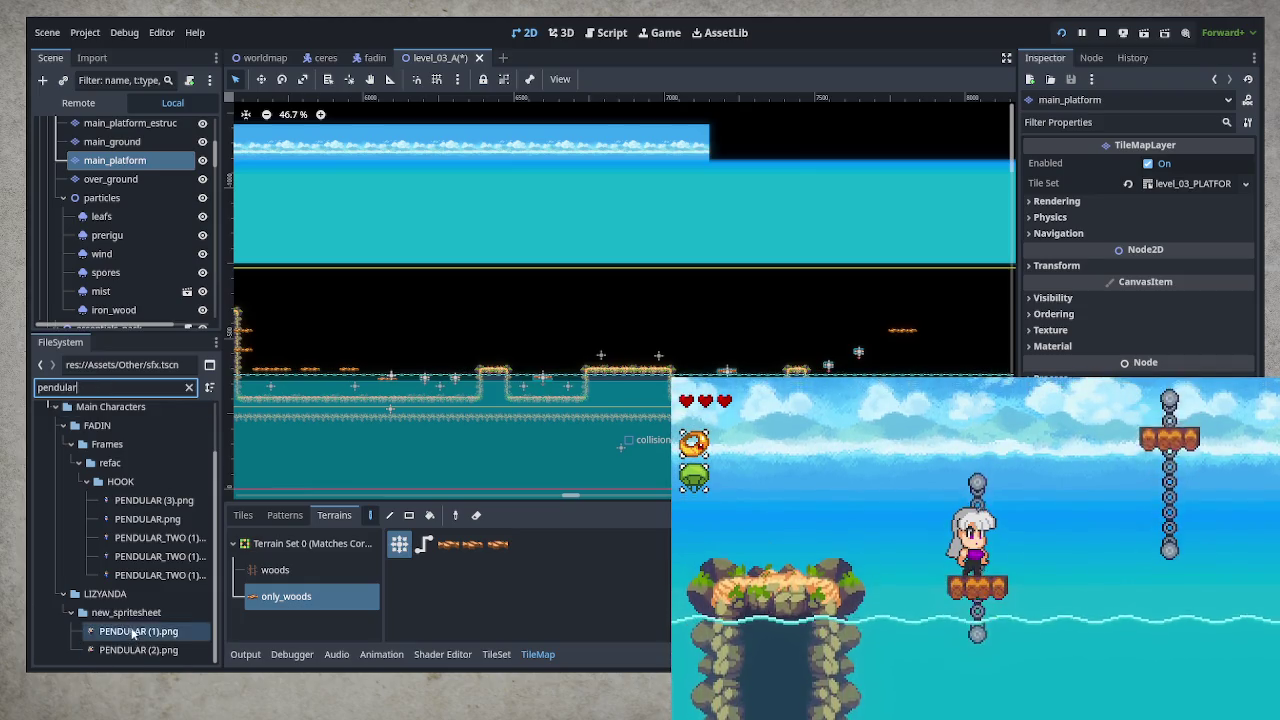
scroll(144, 579, "up", 3)
left_click_drag(84, 387, 28, 371)
type("spike")
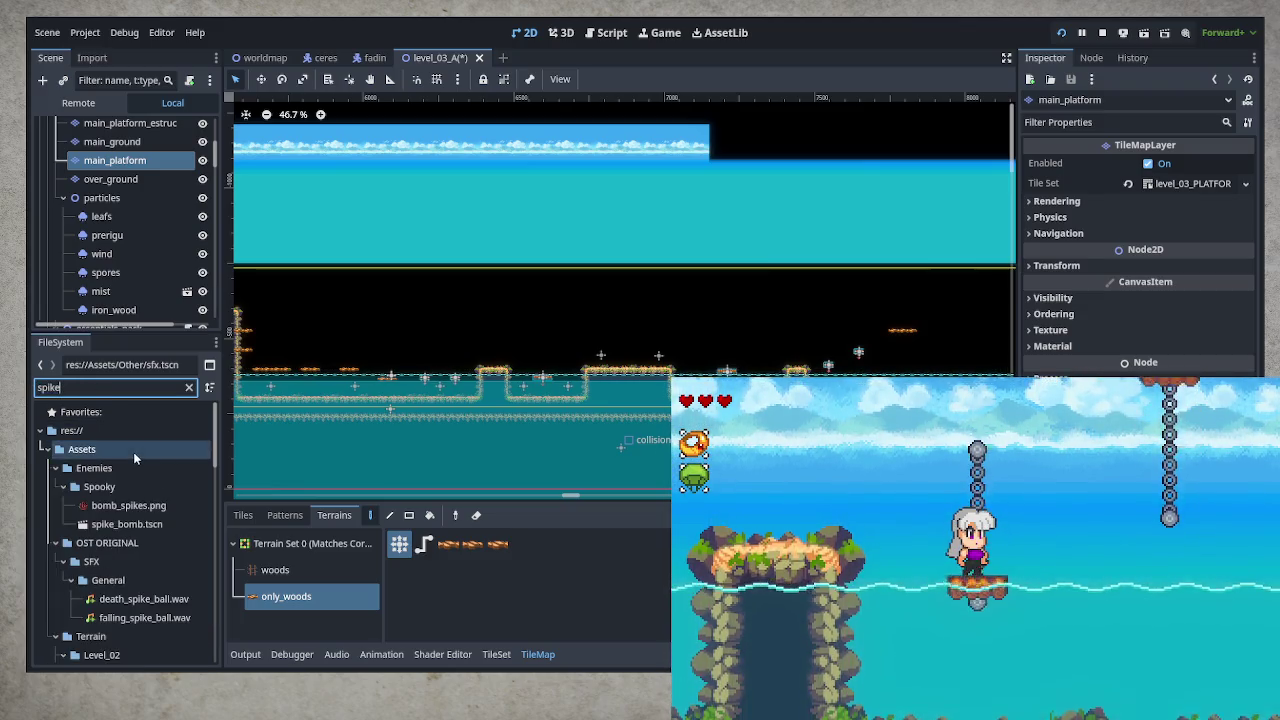
left_click(150, 527)
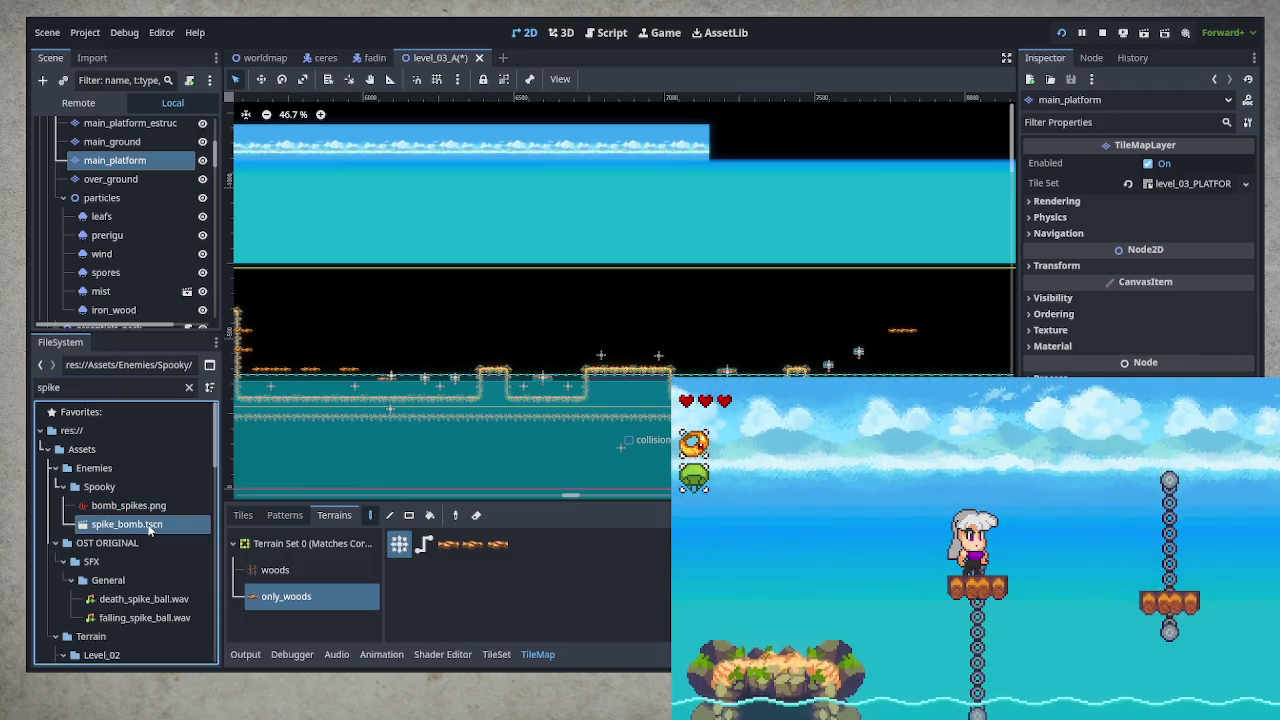
Clear the file filter and collapse the Enemies and Other folders
left_click(191, 386)
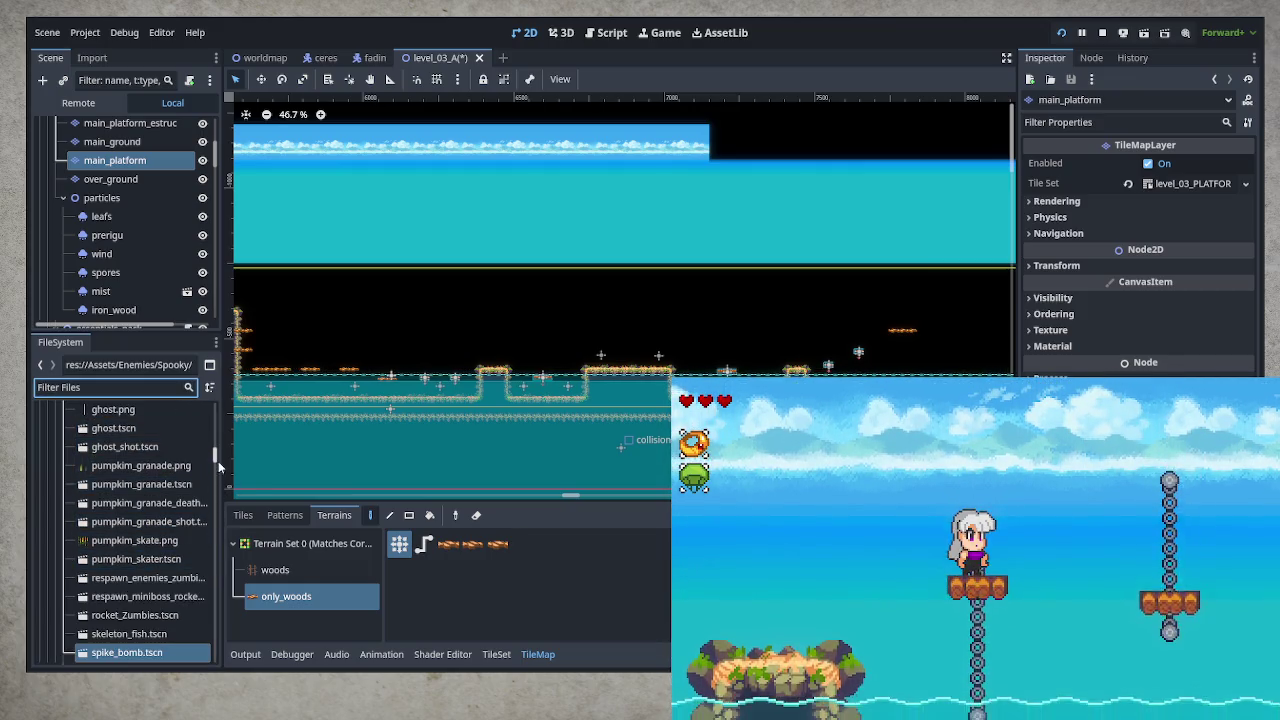
scroll(218, 454, "up", 1)
scroll(218, 453, "up", 10)
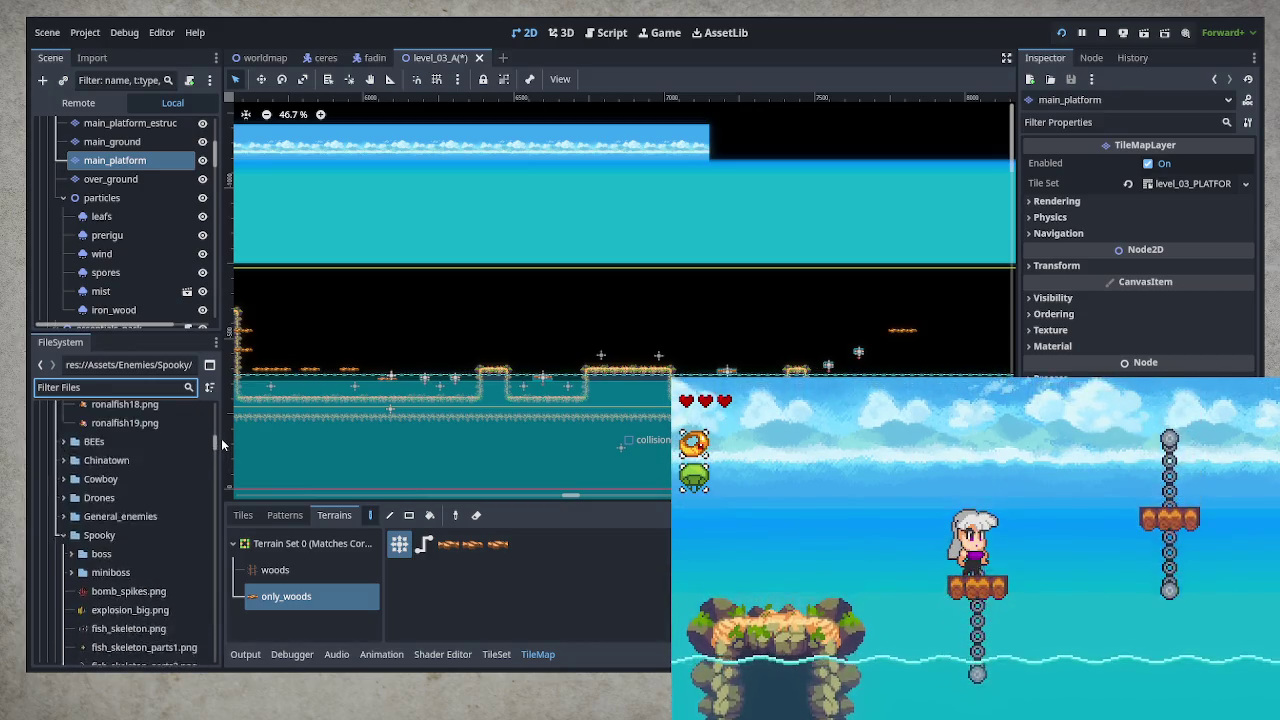
scroll(222, 437, "up", 5)
scroll(222, 430, "up", 10)
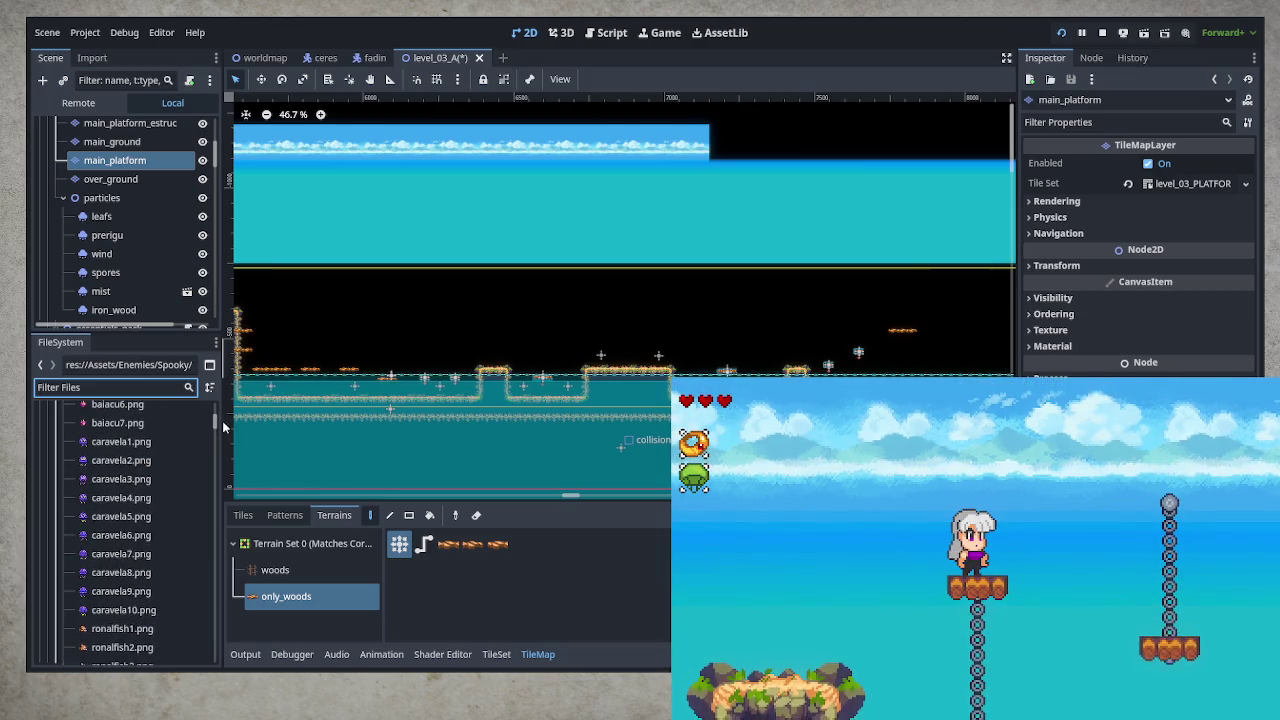
scroll(222, 415, "up", 2)
left_click(150, 470)
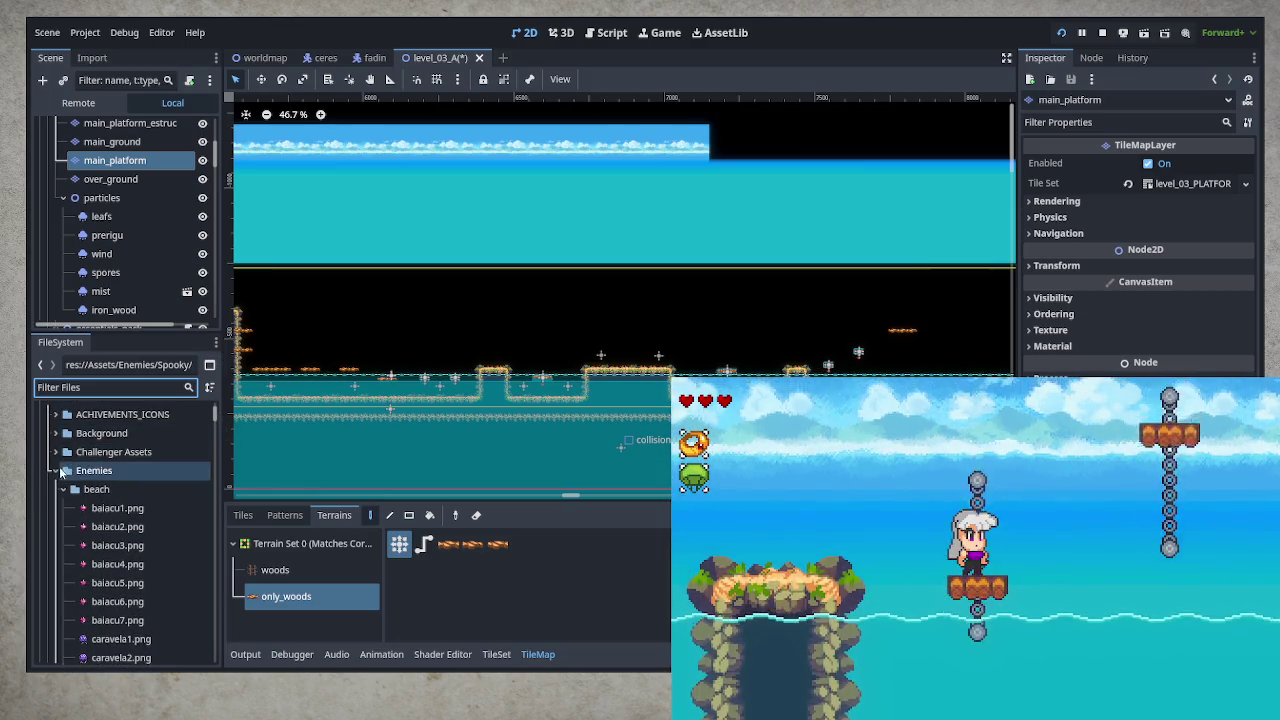
left_click(57, 470)
left_click(55, 620)
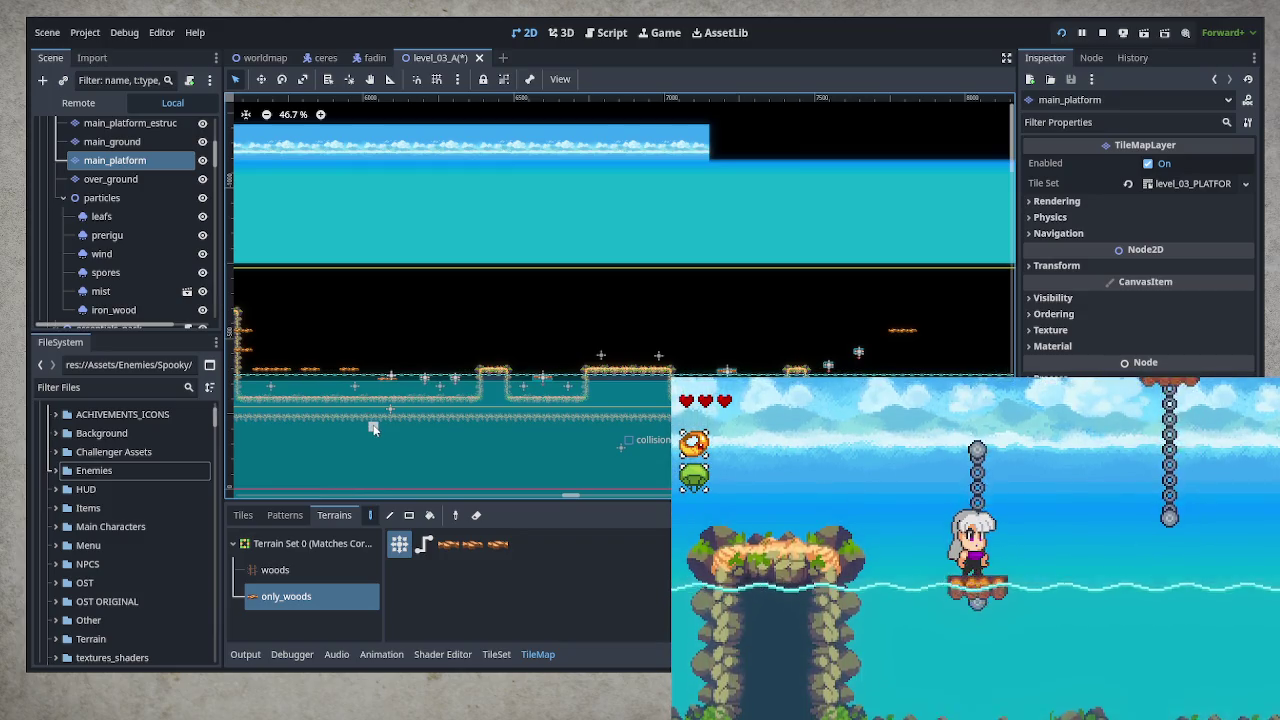
Select the particles node in the scene
scroll(608, 348, "right", 5)
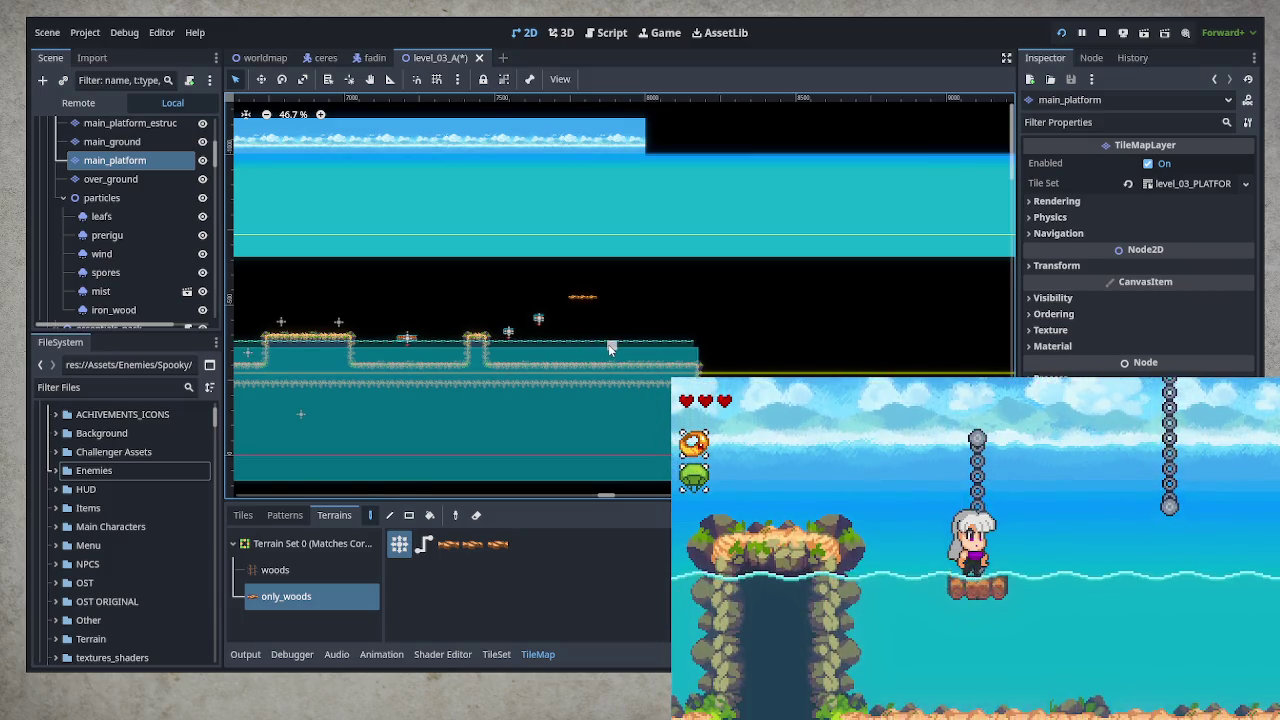
scroll(608, 348, "left", 3)
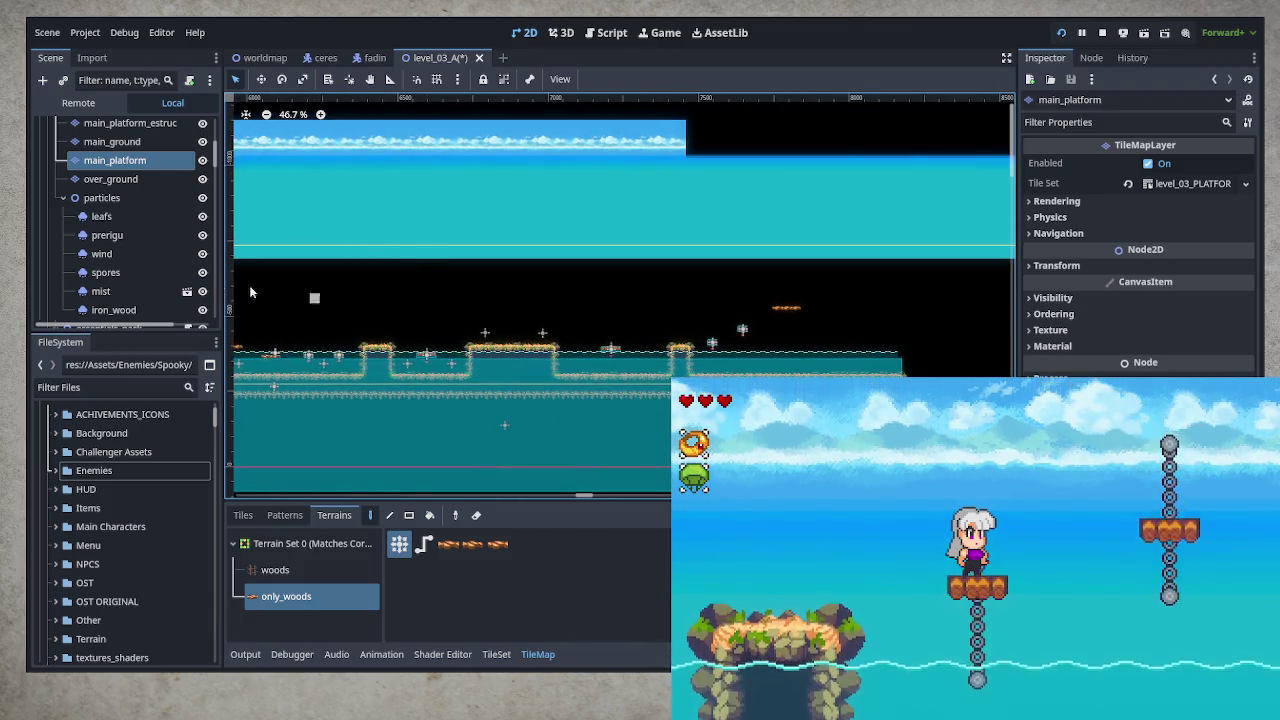
left_click(117, 202)
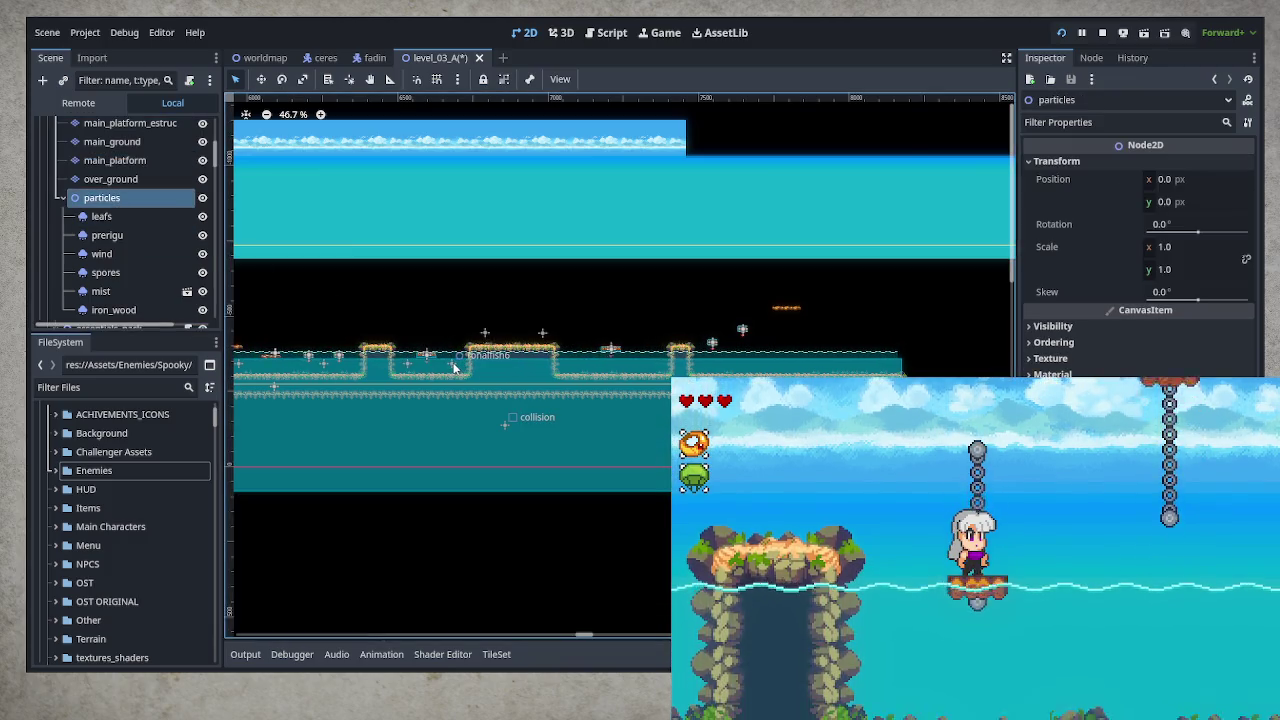
Duplicate ronalfish6, move the copy further right, then duplicate it again as ronalfish8
left_click(451, 364)
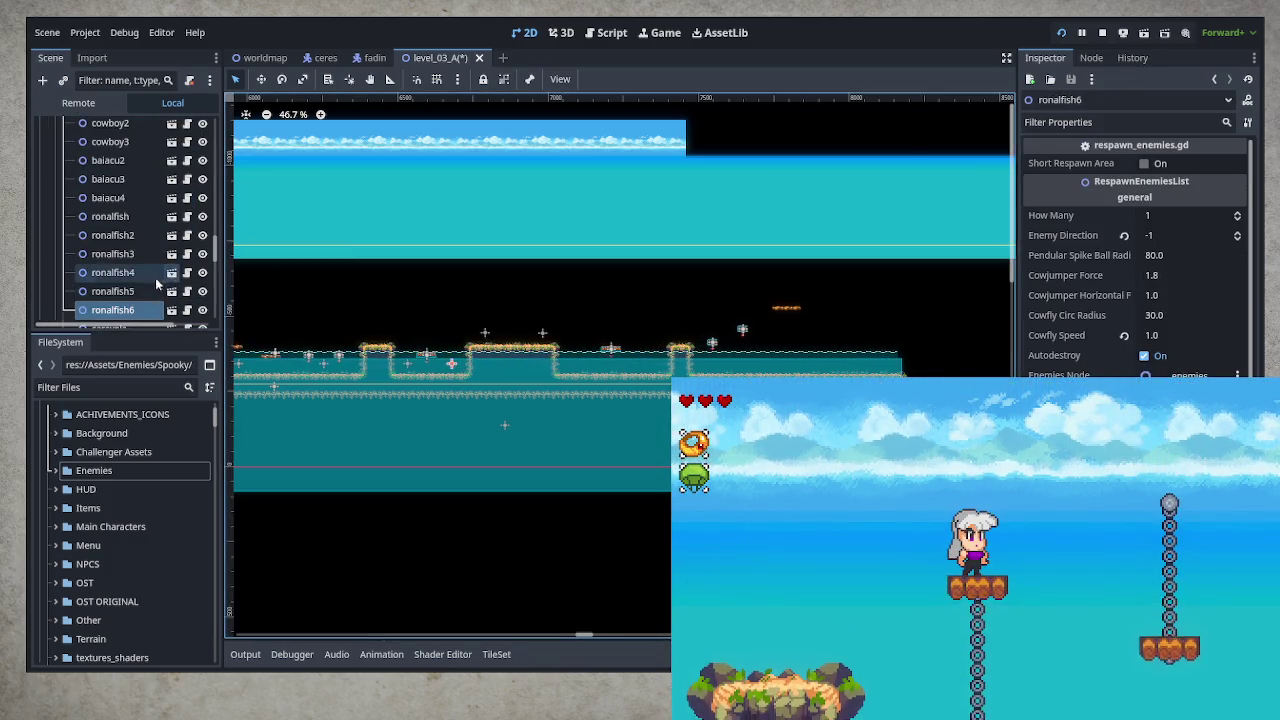
scroll(190, 275, "down", 1)
key("ctrl+d")
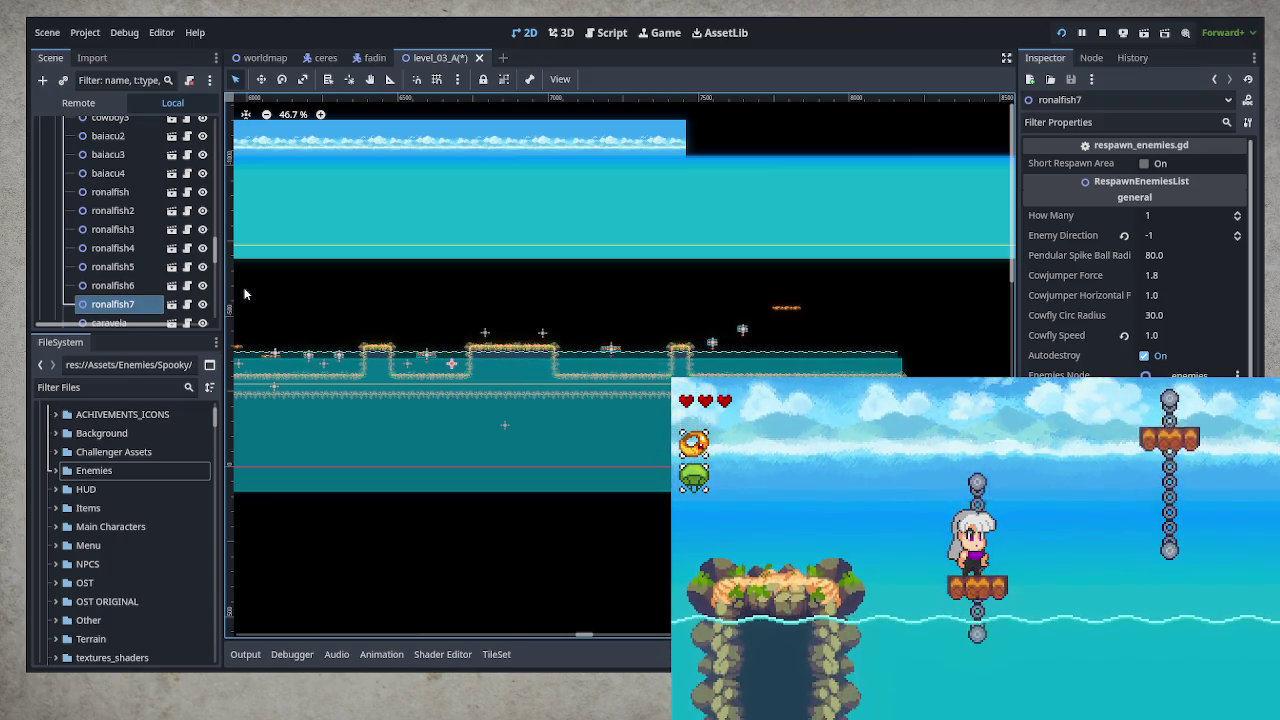
key("w")
left_click_drag(498, 373, 614, 376)
scroll(620, 378, "up", 3)
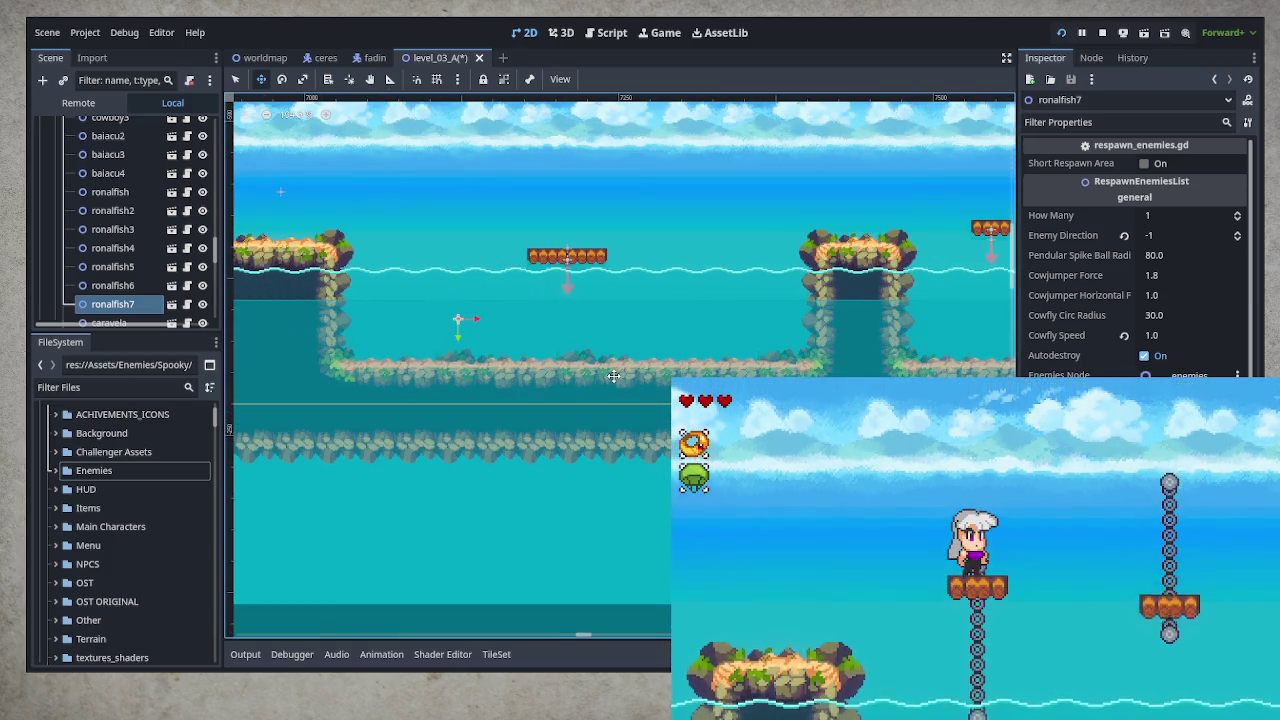
key("ctrl+d")
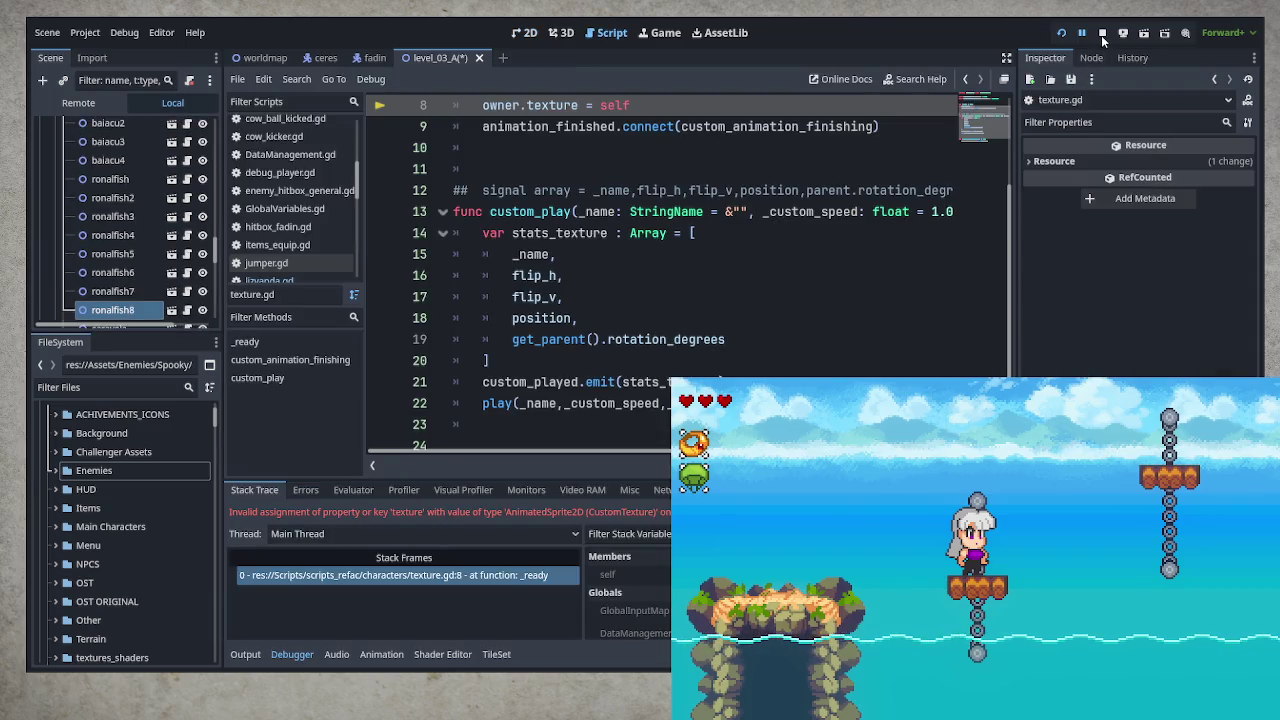
Stop the running game and shift ronalfish8 about 195 px right along the water
left_click(1101, 35)
left_click(523, 37)
mouse_move(552, 388)
left_mouse_down()
mouse_move(797, 388)
mouse_move(466, 380)
mouse_move(491, 383)
left_mouse_up()
scroll(800, 395, "down", 3)
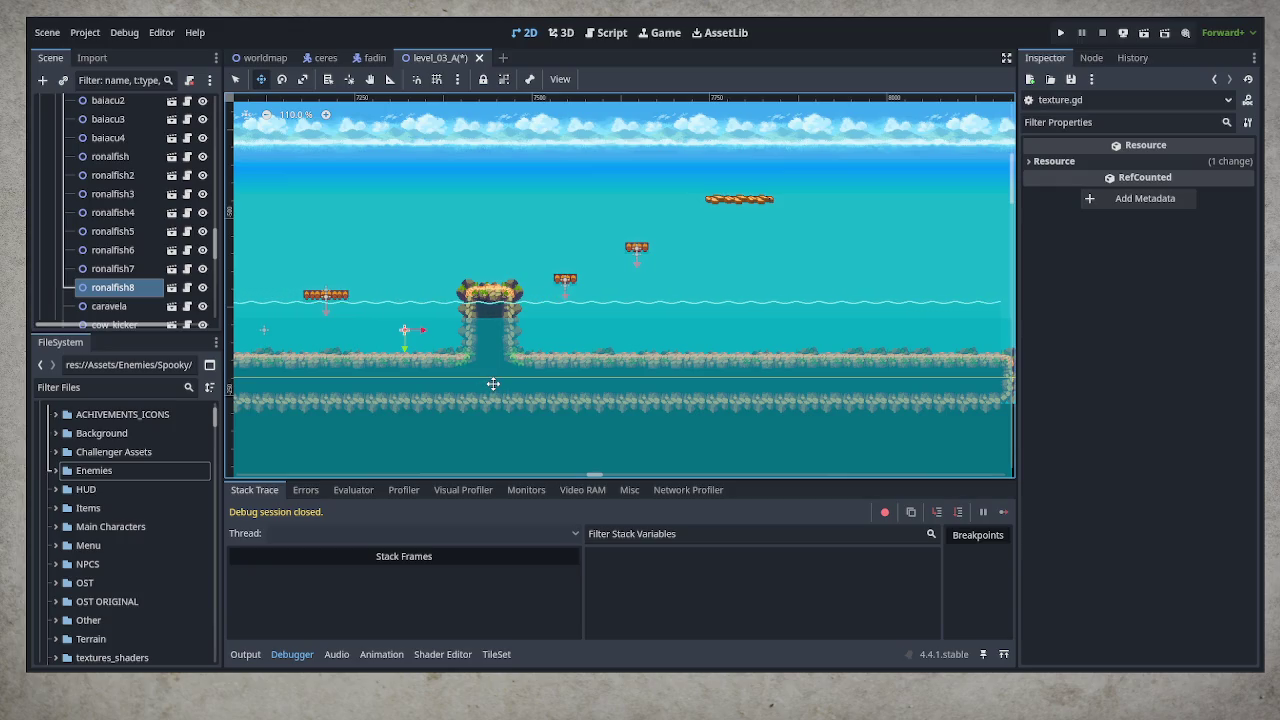
Save, add fish copies ronalfish9 and ronalfish10 spaced about 401 px further right, and save again
key("ctrl+s")
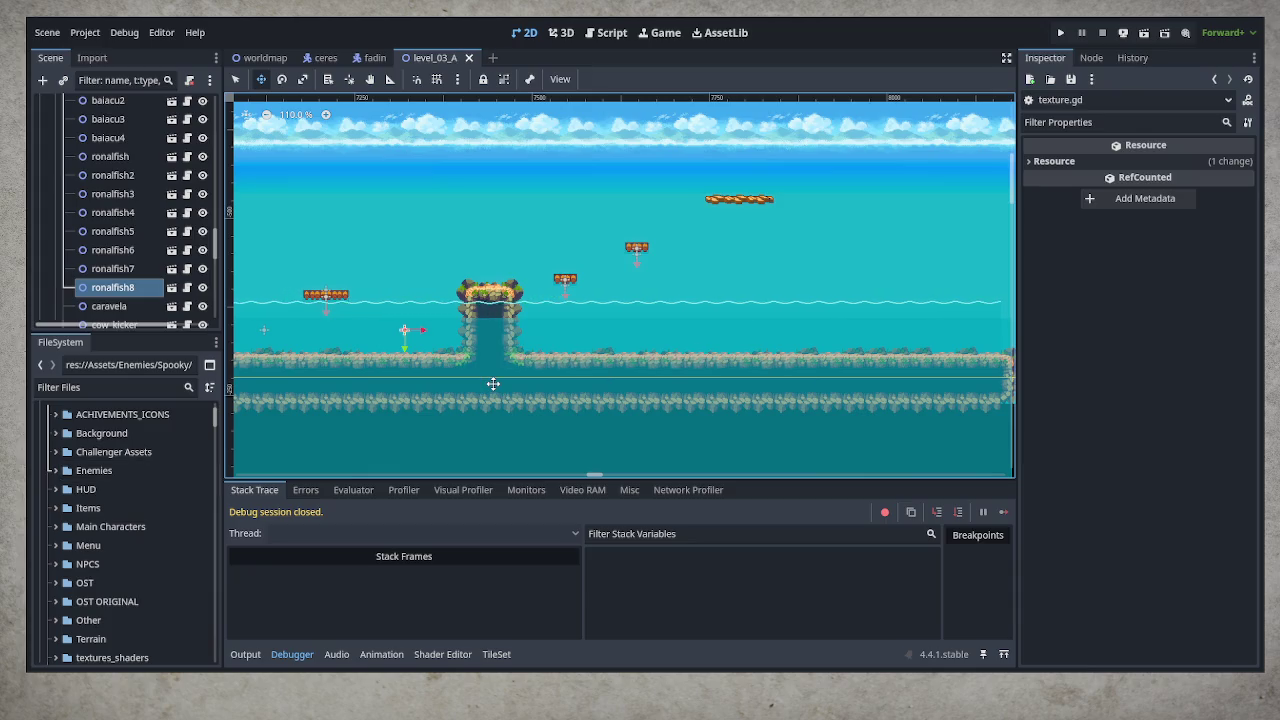
scroll(525, 380, "down", 3)
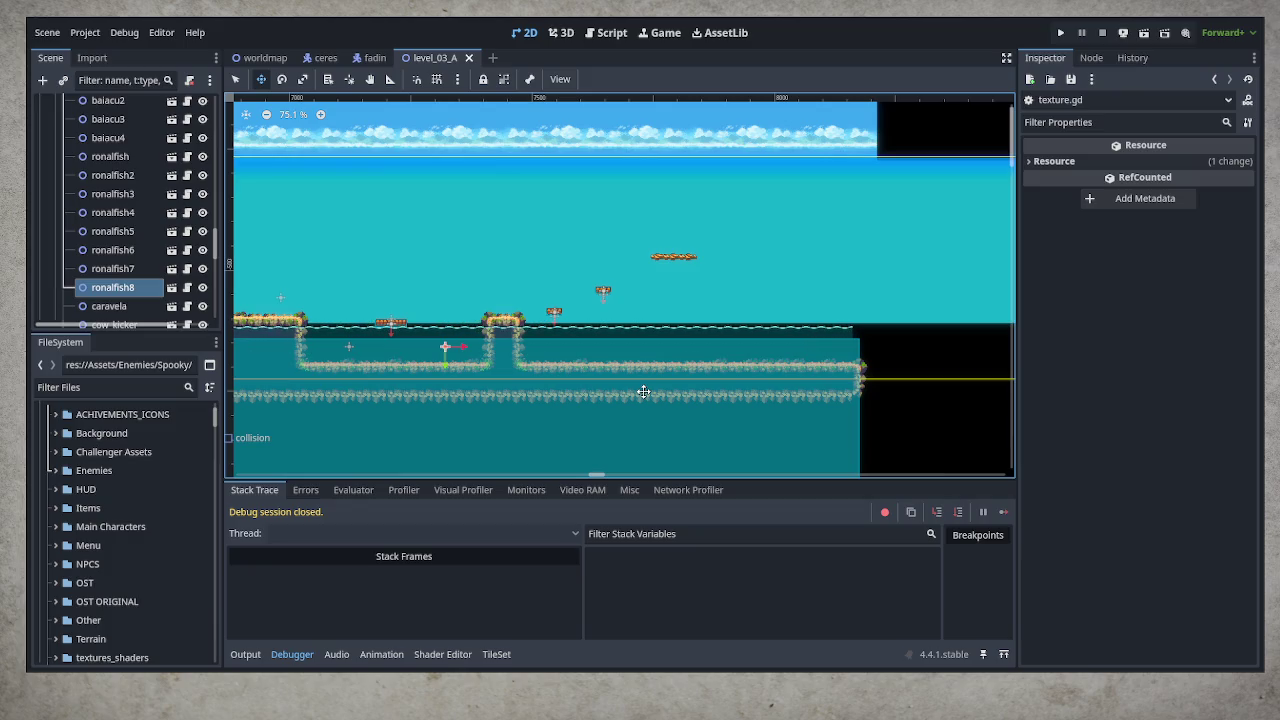
key("ctrl+d")
mouse_move(484, 379)
left_mouse_down()
mouse_move(694, 377)
mouse_move(860, 396)
left_mouse_up()
key("ctrl+d")
key("ctrl+d")
key("ctrl+d")
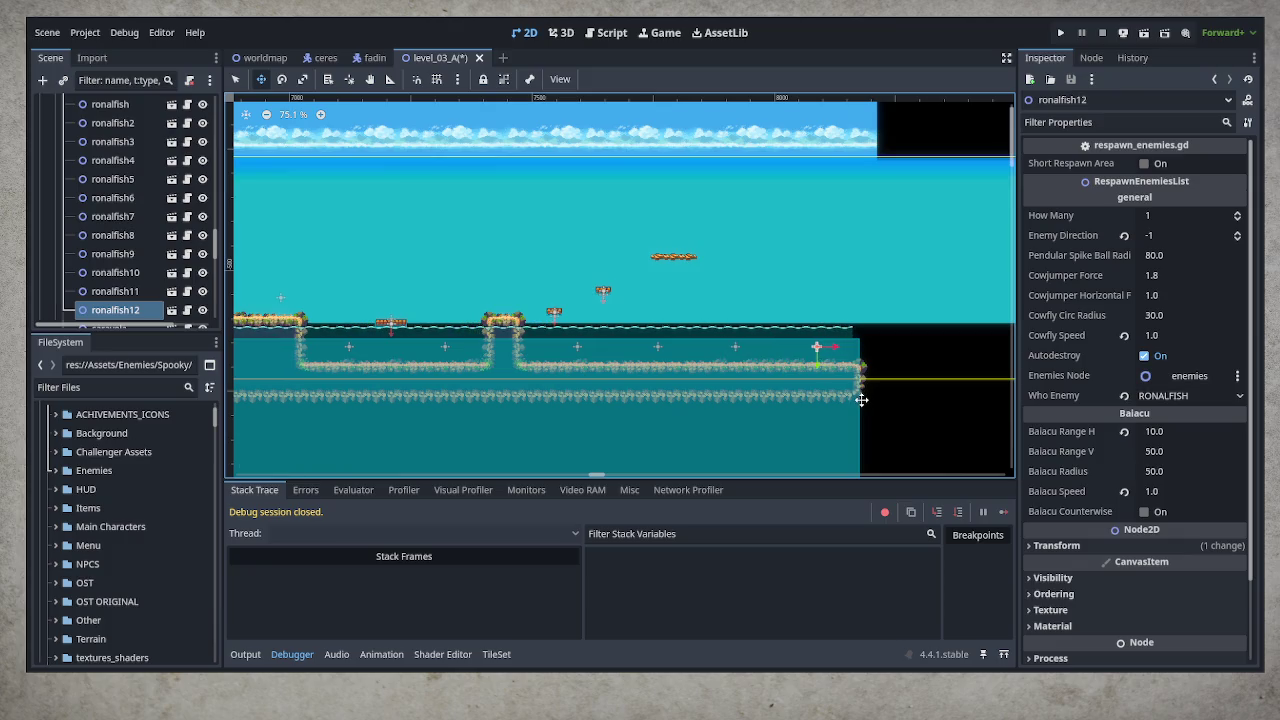
key("ctrl+s")
left_click_drag(214, 243, 230, 118)
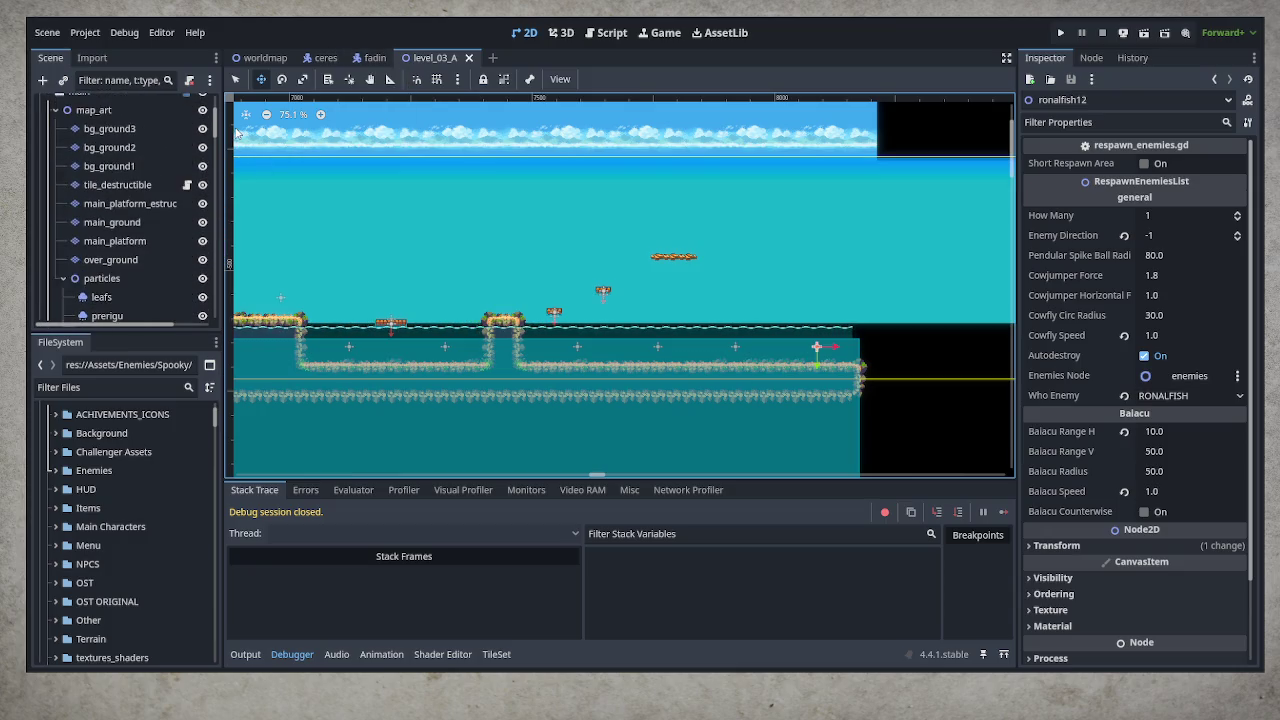
Paint a sand_rocks block on main_ground at the water's end with the rectangle tool
left_click(172, 224)
left_click(320, 556)
left_click(408, 515)
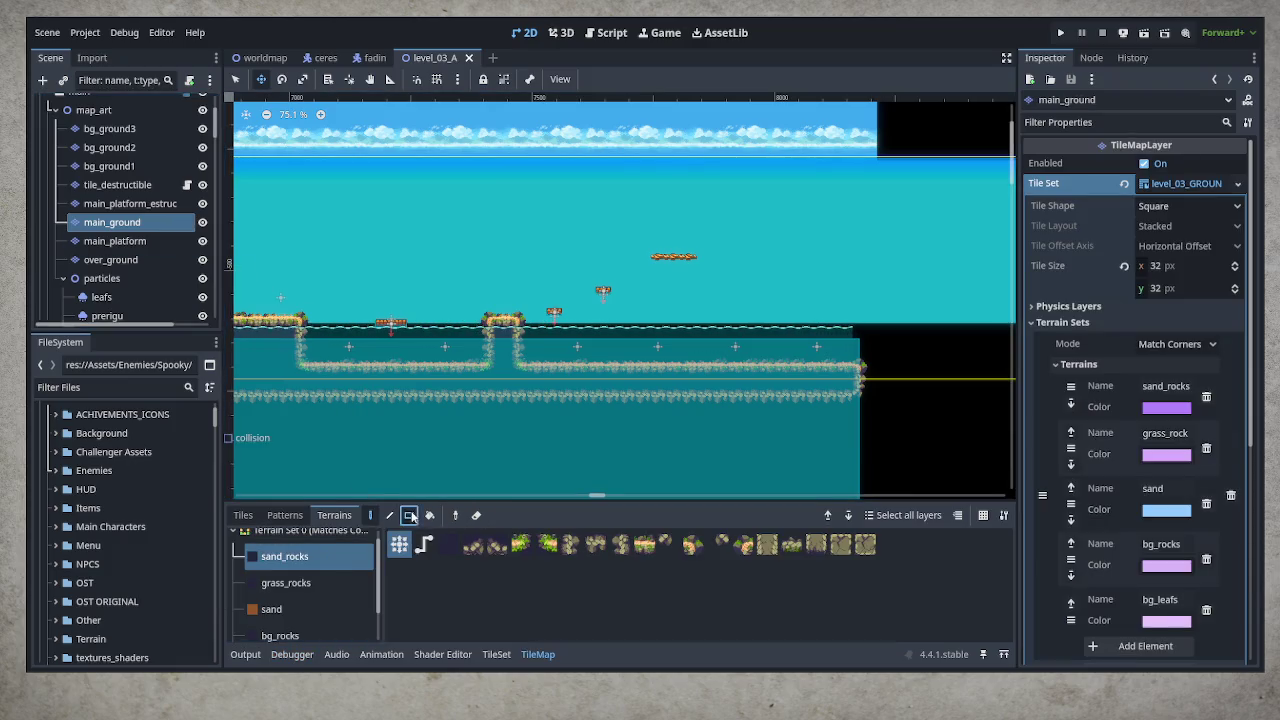
key("q")
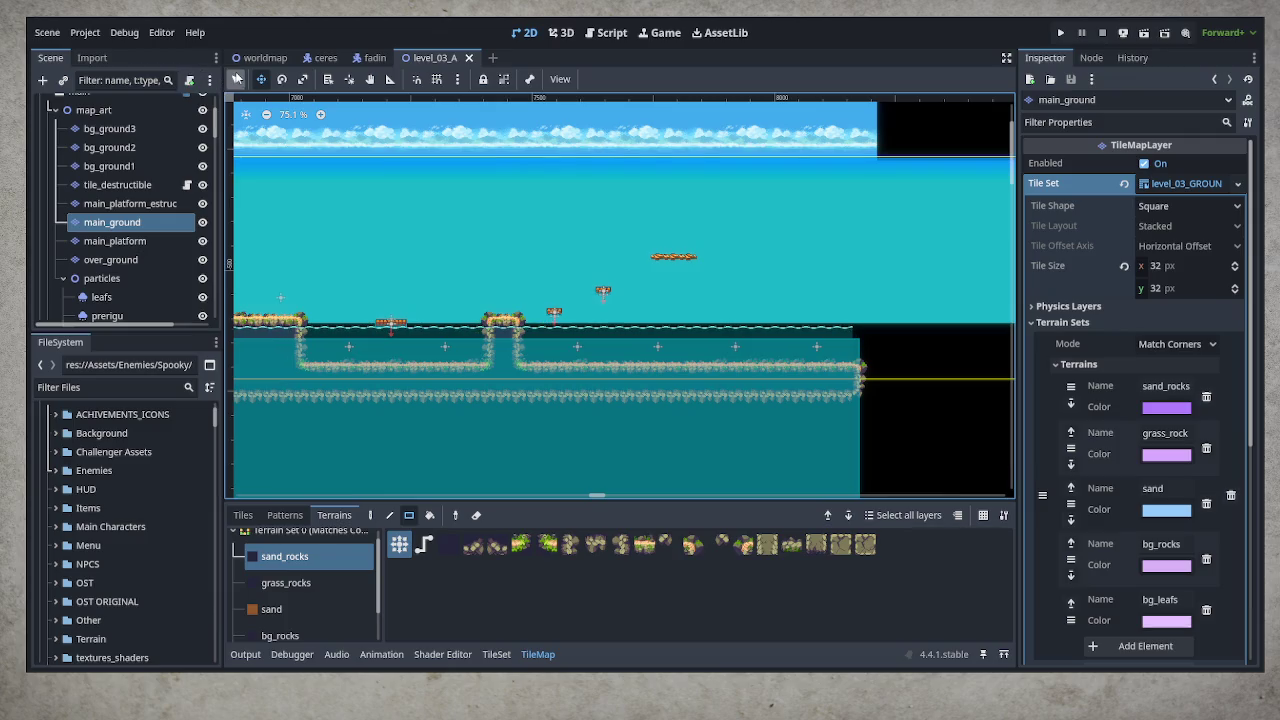
mouse_move(849, 398)
left_mouse_down()
mouse_move(900, 332)
mouse_move(935, 316)
left_mouse_up()
Extend the rock block upward, add rock at its upper-left, and widen it toward the water
scroll(892, 378, "up", 1)
left_click_drag(892, 378, 662, 418)
scroll(662, 418, "up", 1)
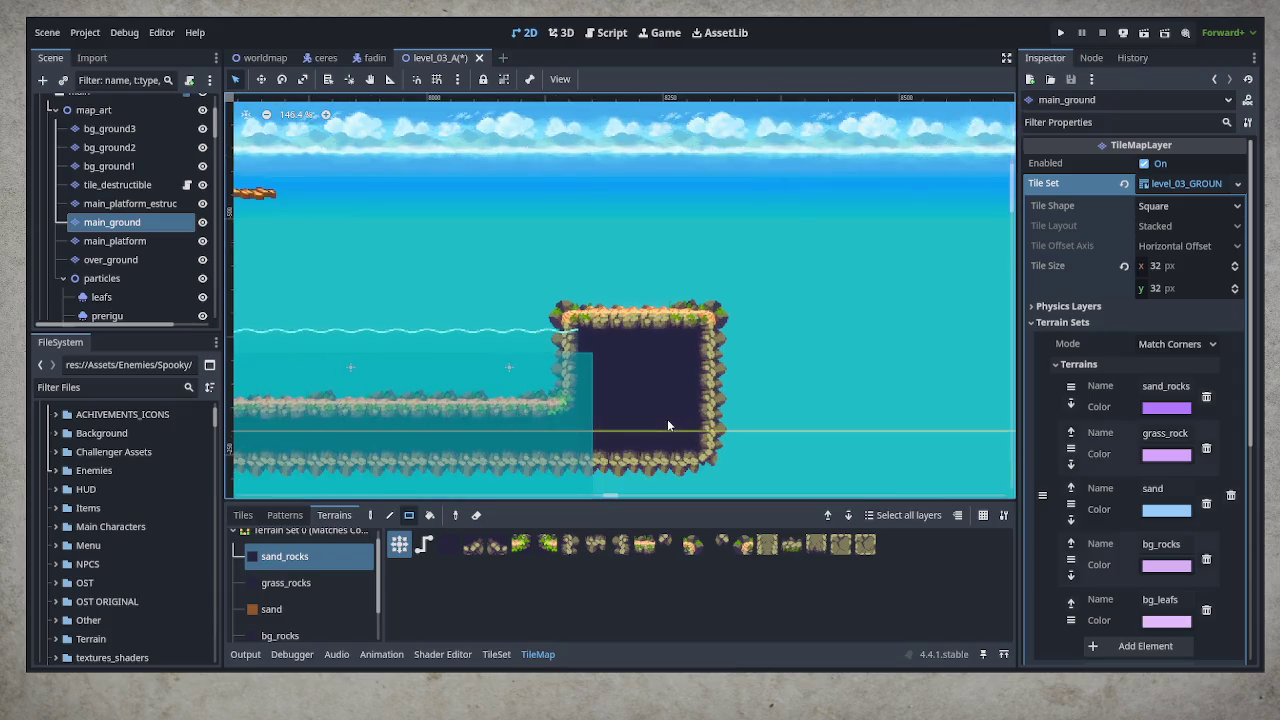
scroll(667, 419, "up", 1)
mouse_move(545, 290)
left_mouse_down()
mouse_move(680, 210)
mouse_move(698, 215)
mouse_move(843, 454)
mouse_move(866, 454)
mouse_move(885, 491)
left_mouse_up()
mouse_move(558, 163)
left_mouse_down()
mouse_move(720, 262)
mouse_move(712, 270)
left_mouse_up()
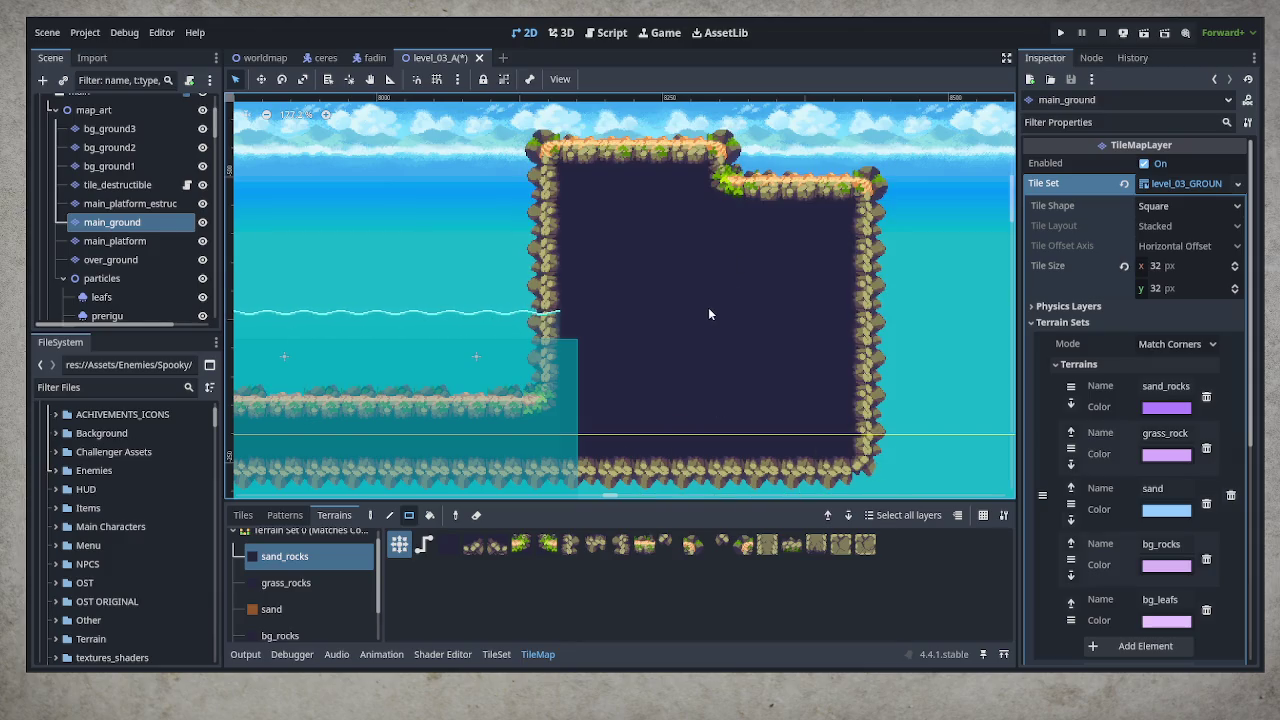
scroll(708, 307, "down", 2)
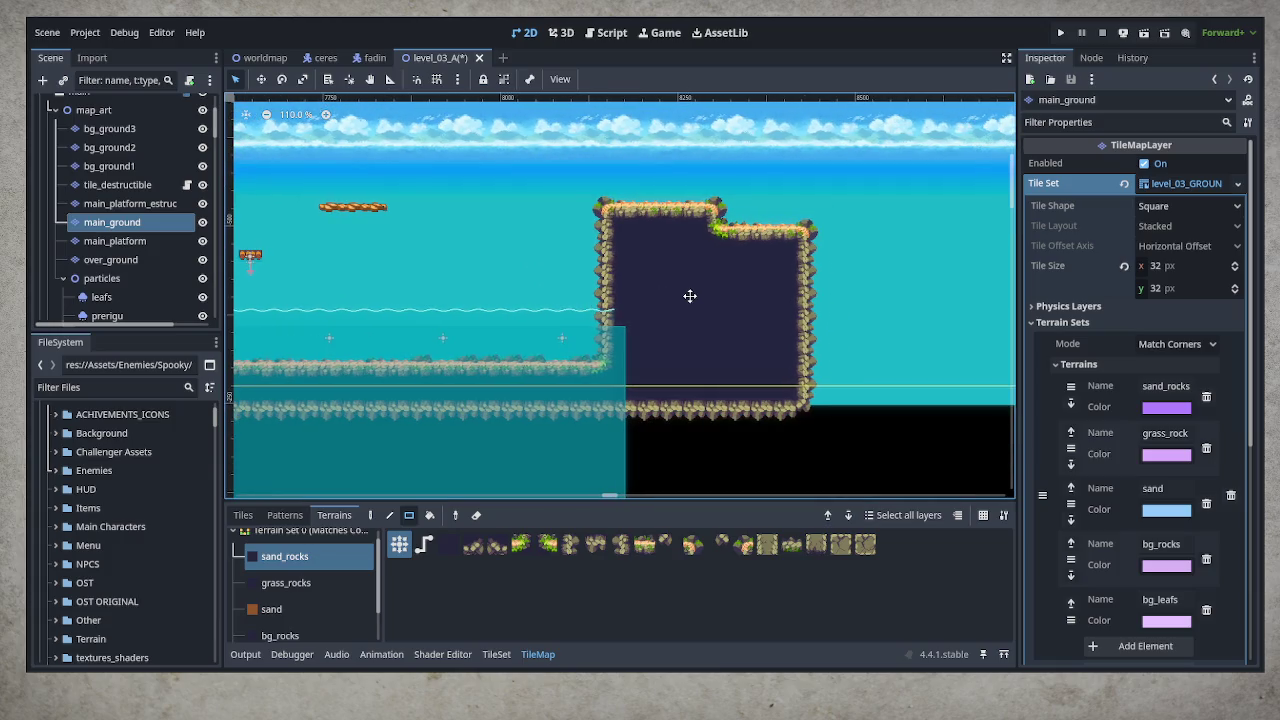
scroll(620, 330, "up", 3)
mouse_move(580, 225)
left_mouse_down()
mouse_move(690, 385)
mouse_move(648, 359)
left_mouse_up()
left_click_drag(552, 276, 661, 388)
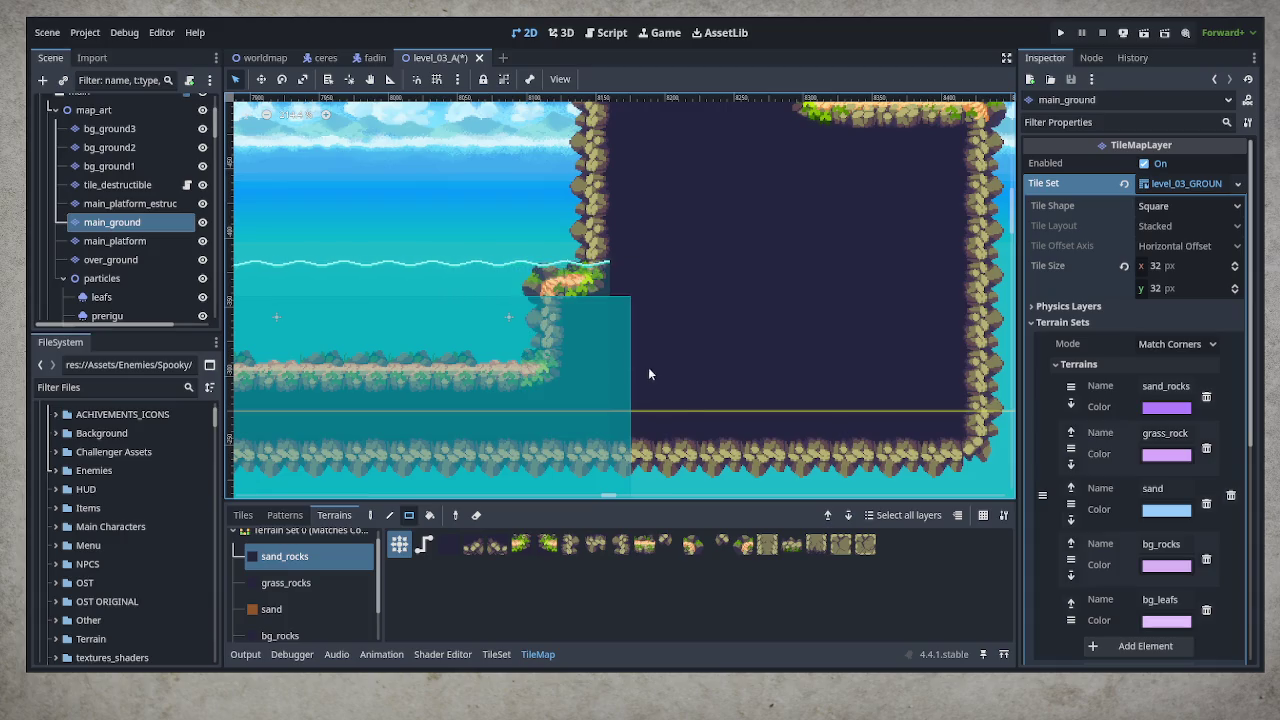
scroll(603, 245, "up", 3)
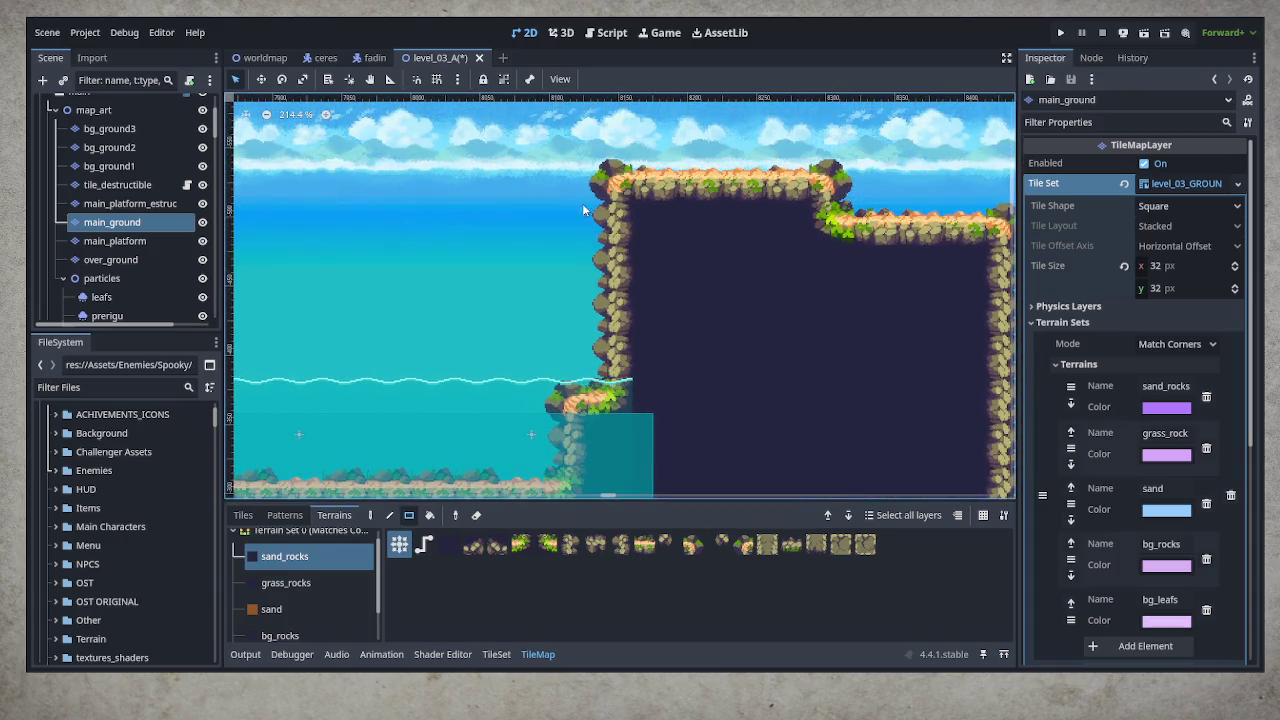
left_click_drag(580, 179, 706, 379)
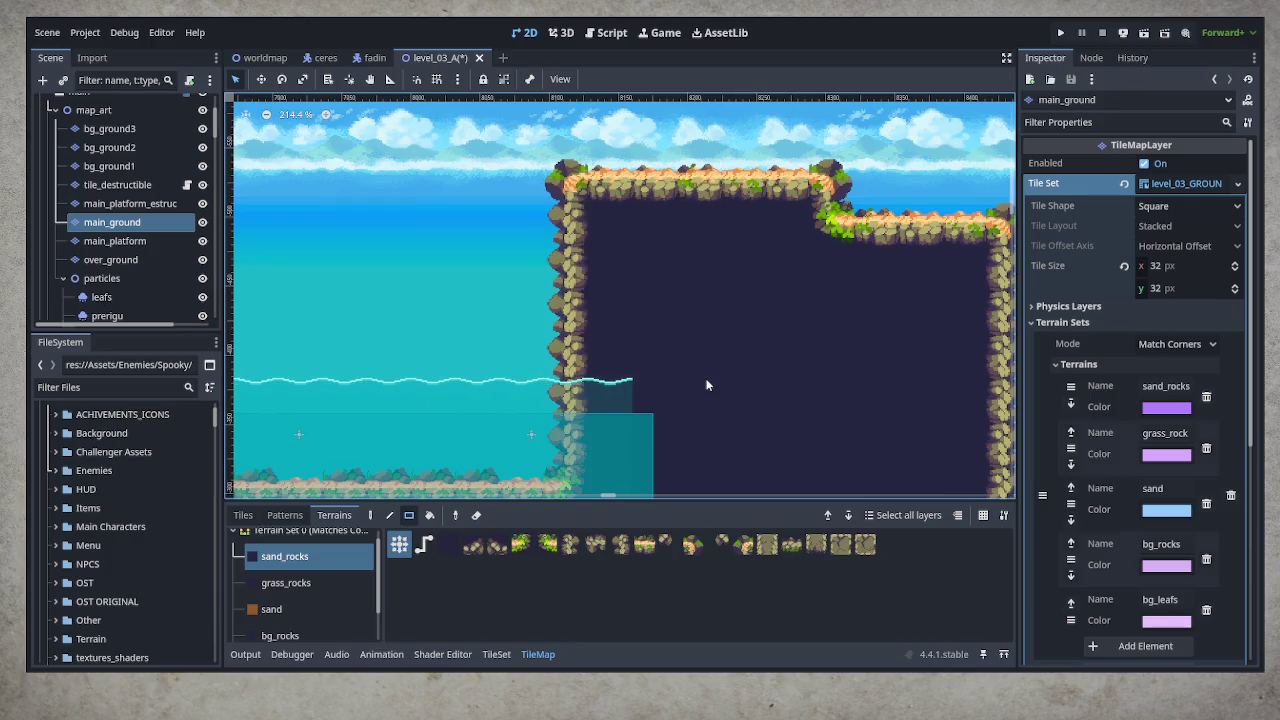
Raise the cliff top with more sand_rocks rock
mouse_move(571, 368)
left_mouse_down()
mouse_move(760, 360)
mouse_move(800, 410)
mouse_move(640, 440)
mouse_move(773, 382)
left_mouse_up()
scroll(760, 375, "down", 5)
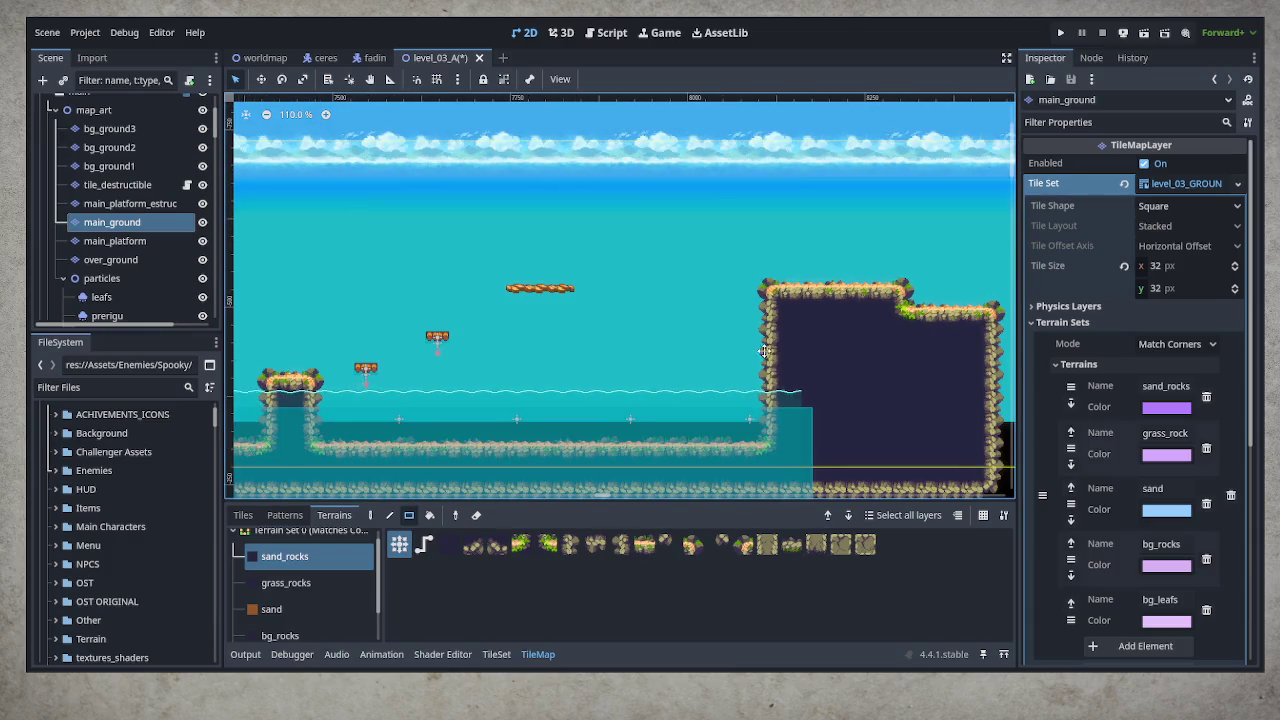
left_click_drag(764, 351, 672, 351)
left_click_drag(676, 240, 860, 320)
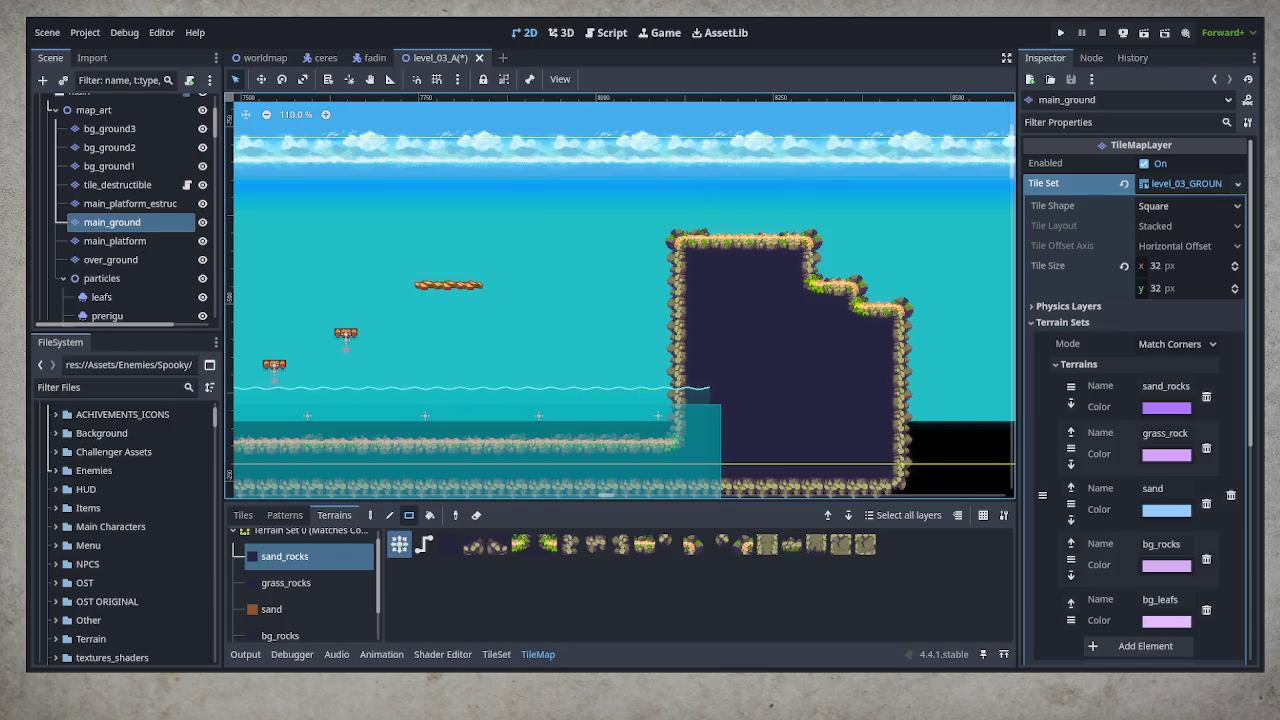
Erase the step, ledge and right column to leave a narrow, tall rock pillar
mouse_move(827, 404)
left_mouse_down()
mouse_move(711, 337)
mouse_move(680, 220)
left_mouse_up()
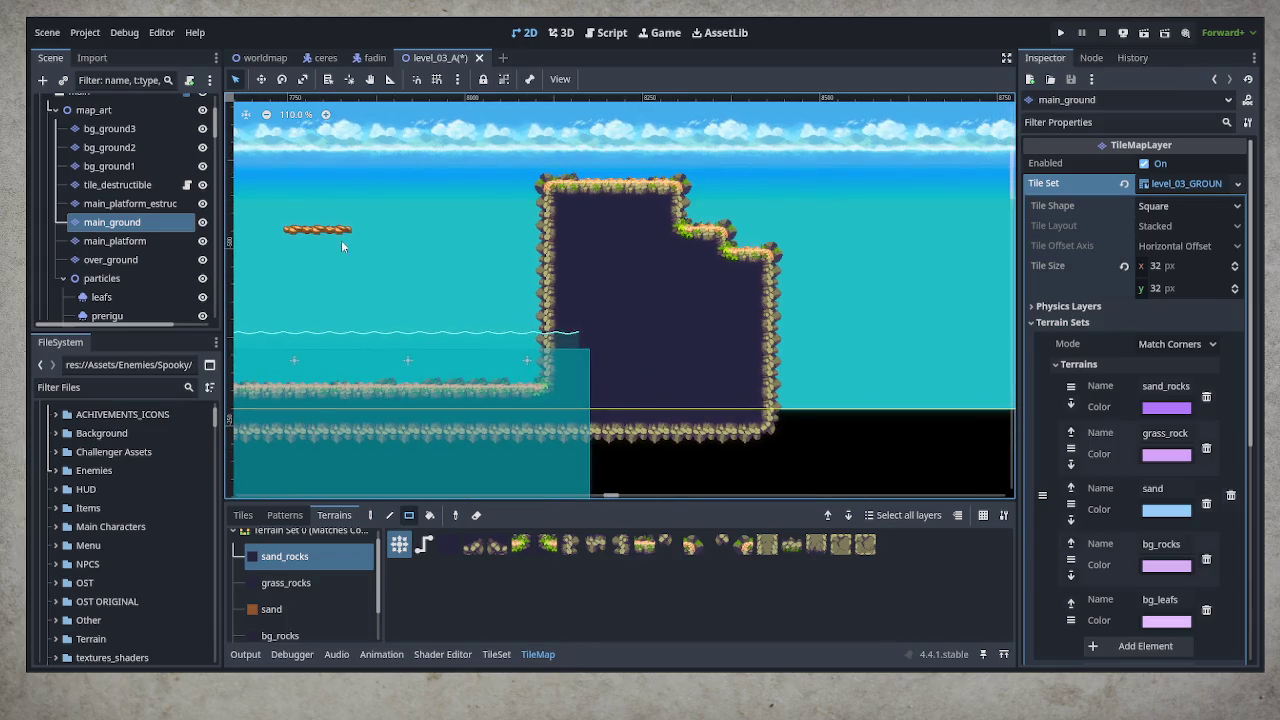
mouse_move(647, 200)
left_mouse_down()
mouse_move(702, 267)
mouse_move(760, 430)
left_mouse_up()
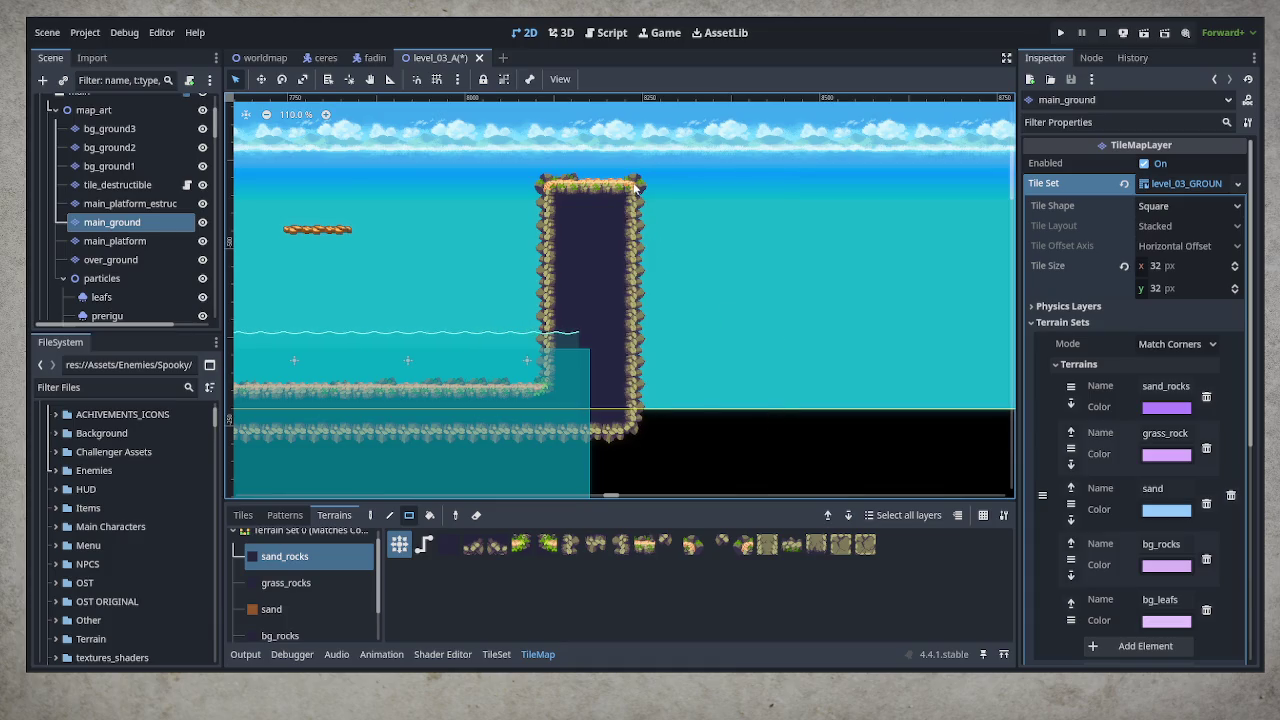
left_click_drag(632, 180, 715, 421)
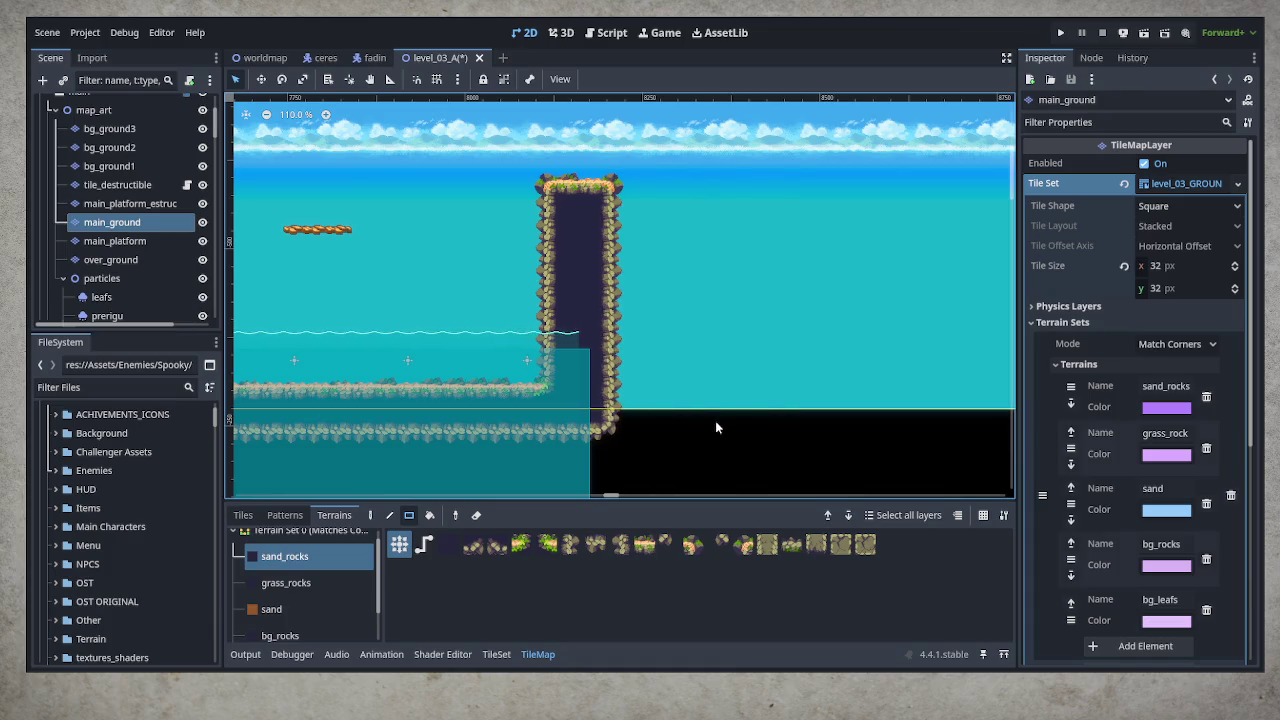
mouse_move(606, 192)
left_mouse_down()
mouse_move(658, 391)
mouse_move(680, 426)
left_mouse_up()
mouse_move(444, 349)
left_mouse_down()
mouse_move(613, 360)
mouse_move(452, 349)
left_mouse_up()
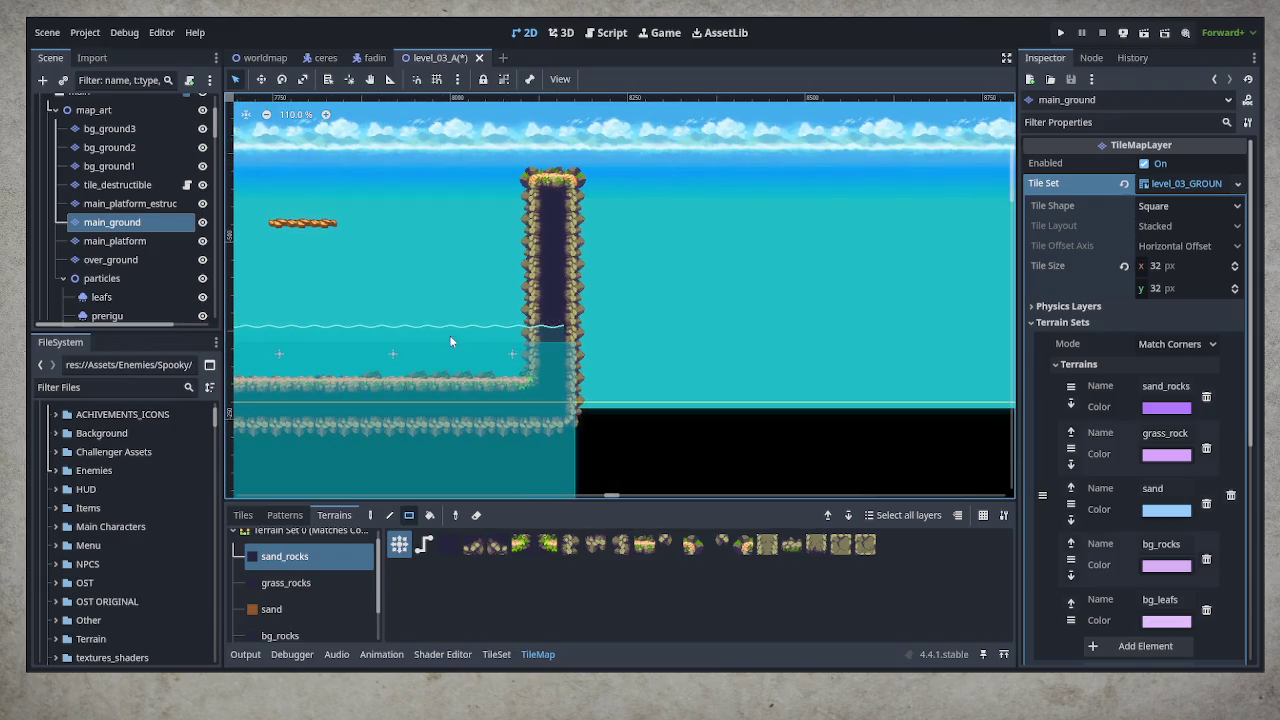
left_click(146, 246)
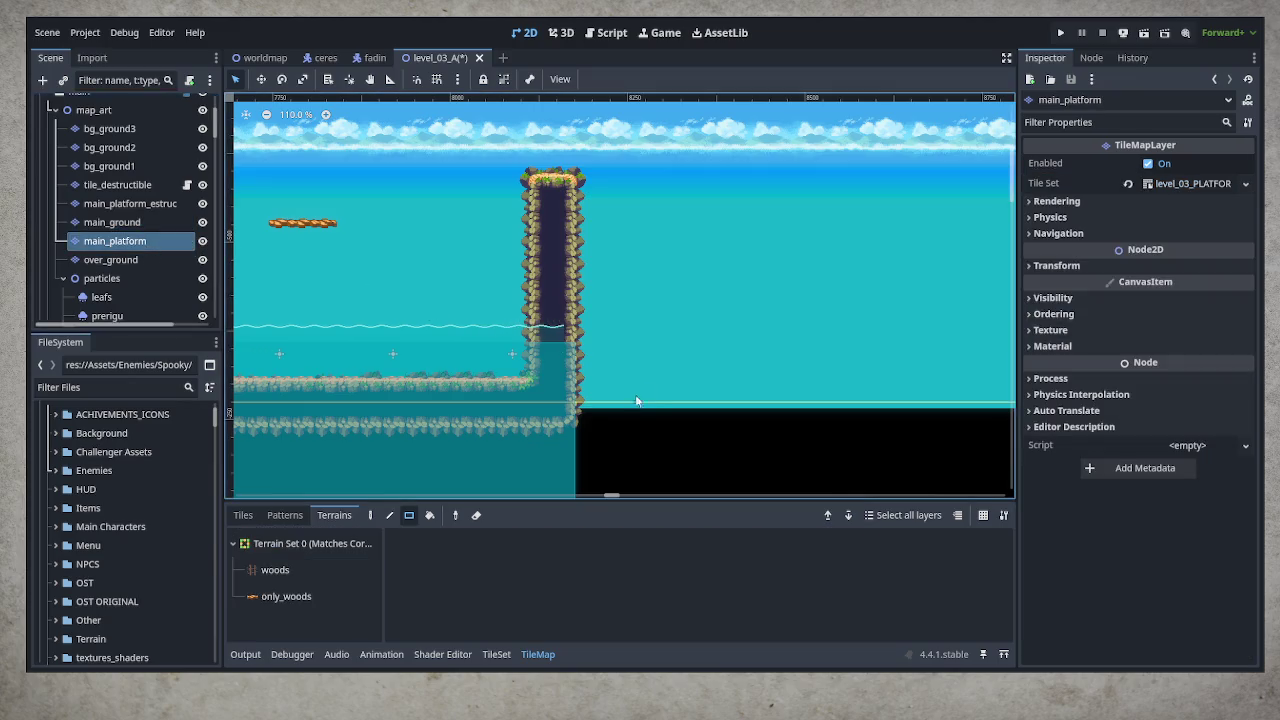
Paint only_woods platforms right of the pillar and trim their right ends into two short platforms
left_click(286, 596)
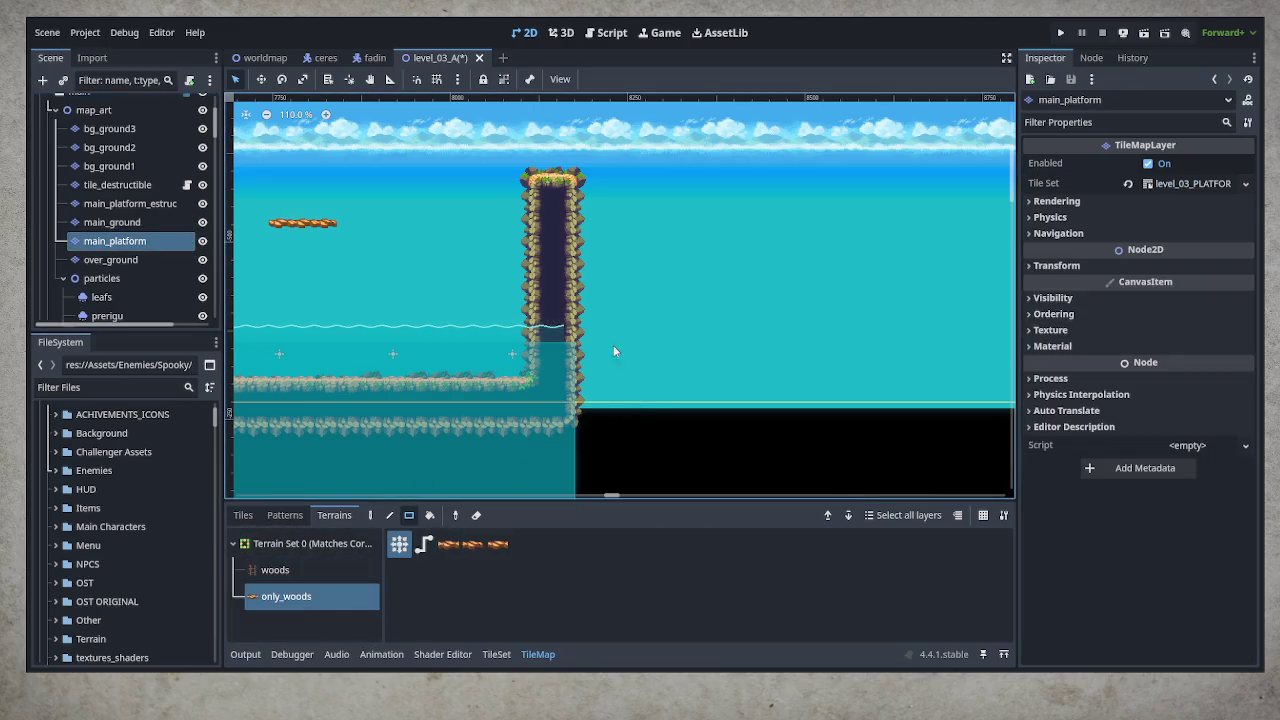
mouse_move(621, 213)
left_mouse_down()
mouse_move(682, 208)
mouse_move(826, 248)
left_mouse_up()
right_click(823, 248)
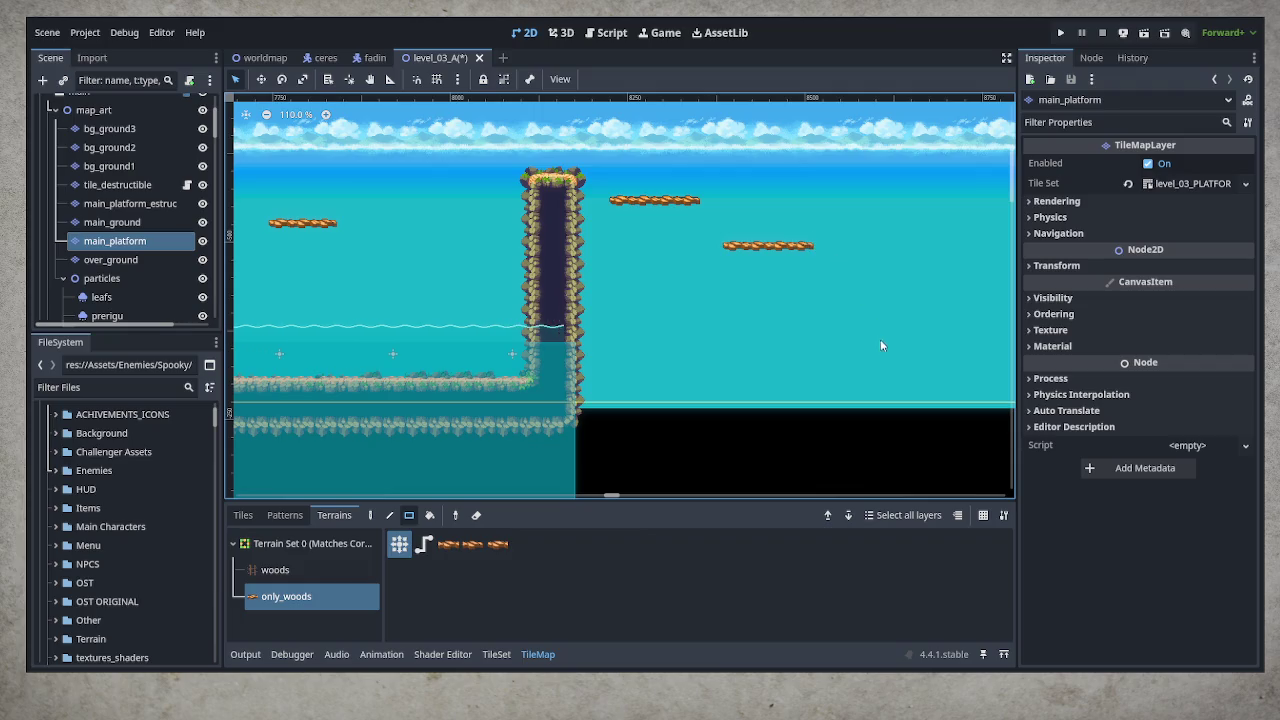
right_click(694, 204)
left_click_drag(710, 228, 851, 250)
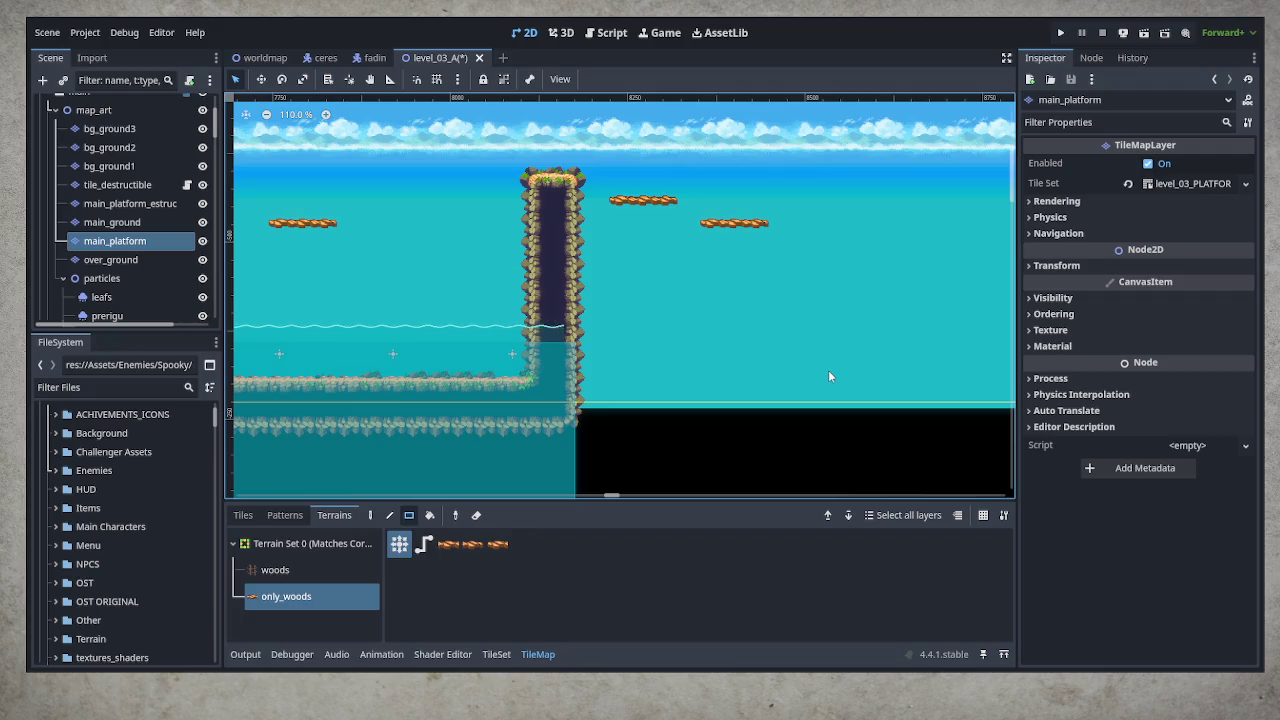
left_click_drag(828, 370, 757, 357)
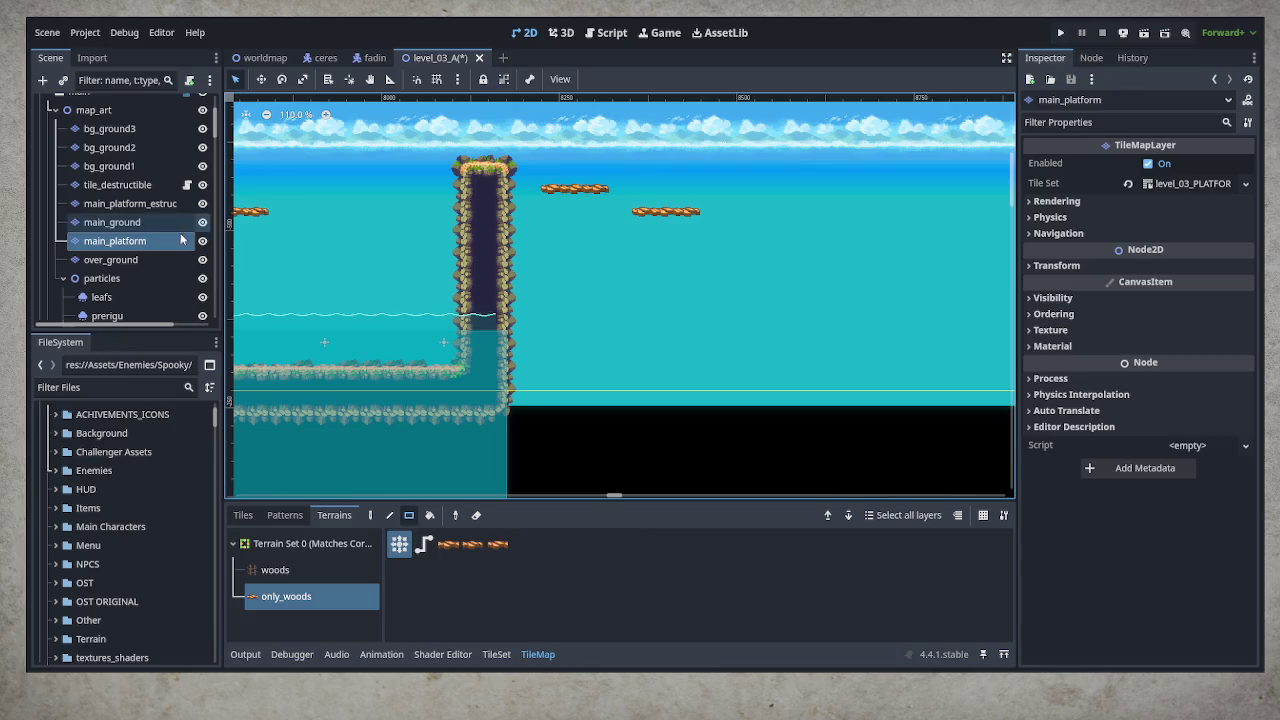
left_click(126, 221)
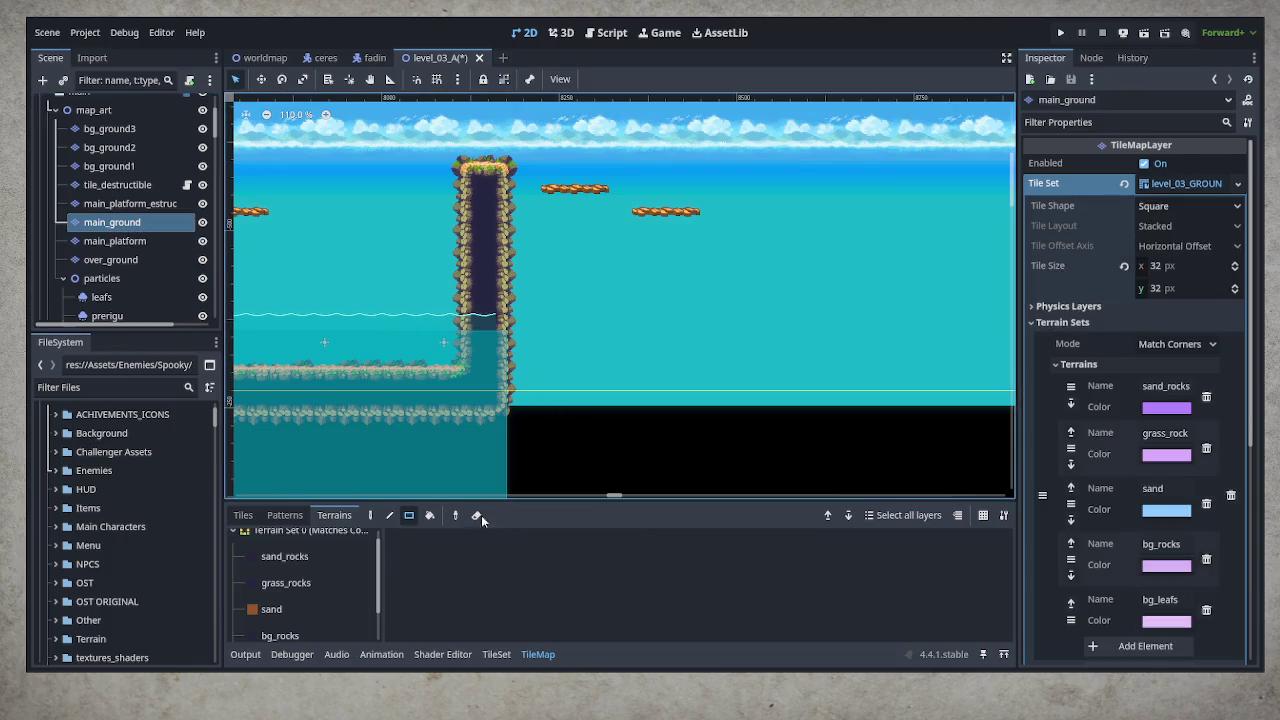
Extend the sand_rocks floor right of the pillar, then pan around to frame the pillar
left_click(308, 556)
mouse_move(511, 412)
left_mouse_down()
mouse_move(832, 395)
mouse_move(840, 381)
left_mouse_up()
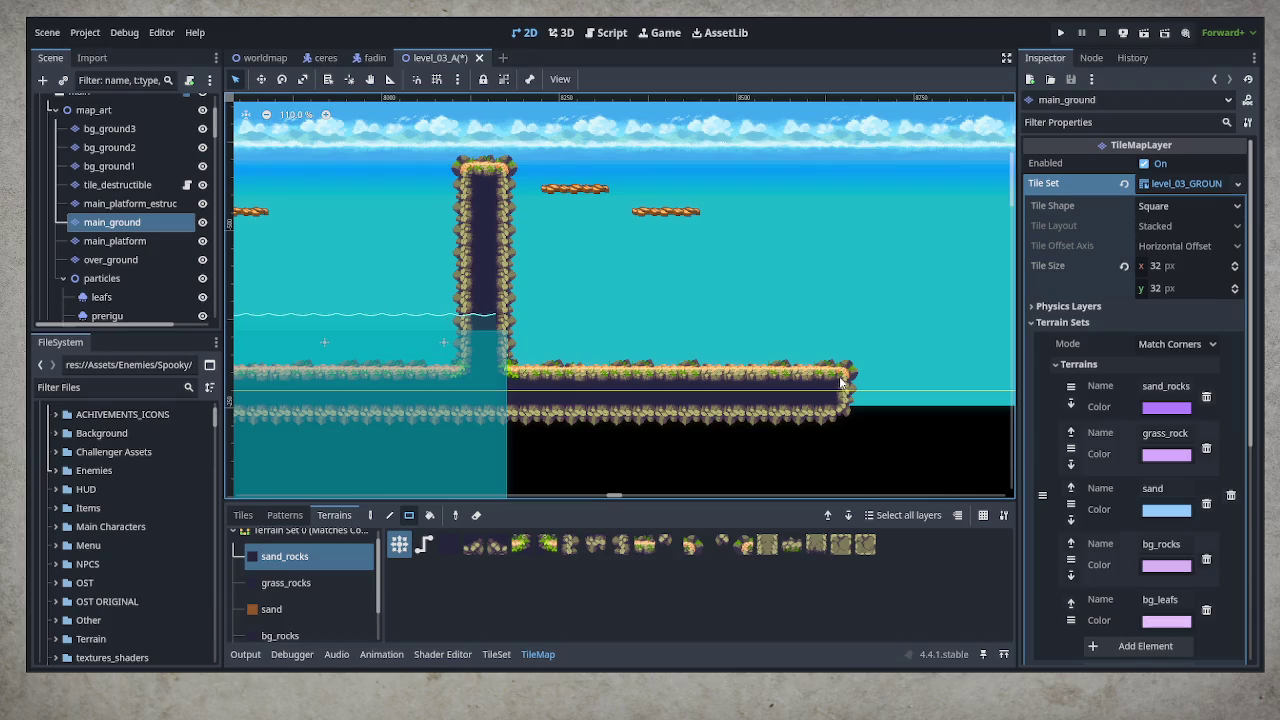
left_click_drag(633, 432, 753, 408)
mouse_move(309, 423)
left_mouse_down()
mouse_move(654, 417)
mouse_move(297, 423)
left_mouse_up()
mouse_move(911, 421)
left_mouse_down()
mouse_move(694, 423)
mouse_move(600, 455)
left_mouse_up()
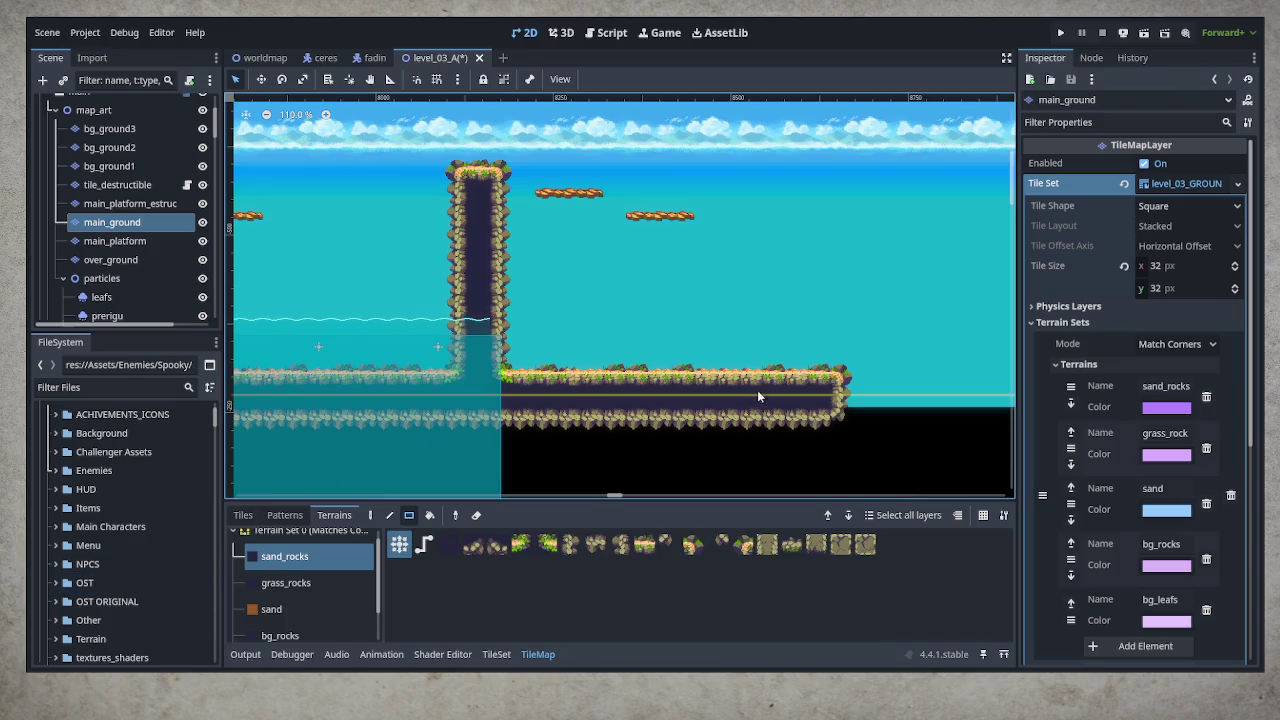
mouse_move(501, 385)
left_mouse_down()
mouse_move(958, 385)
mouse_move(283, 323)
mouse_move(323, 333)
mouse_move(361, 400)
mouse_move(377, 403)
left_mouse_up()
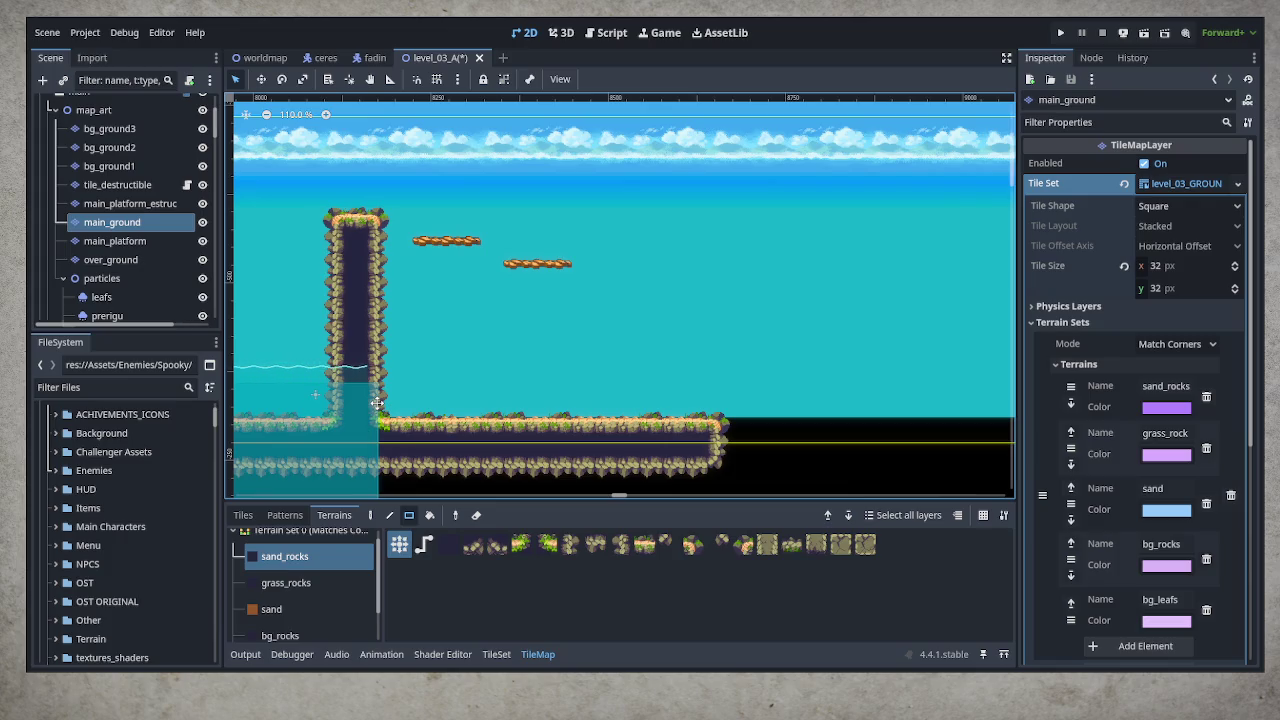
mouse_move(377, 403)
left_mouse_down()
mouse_move(744, 405)
mouse_move(417, 431)
mouse_move(846, 400)
mouse_move(297, 405)
mouse_move(862, 444)
left_mouse_up()
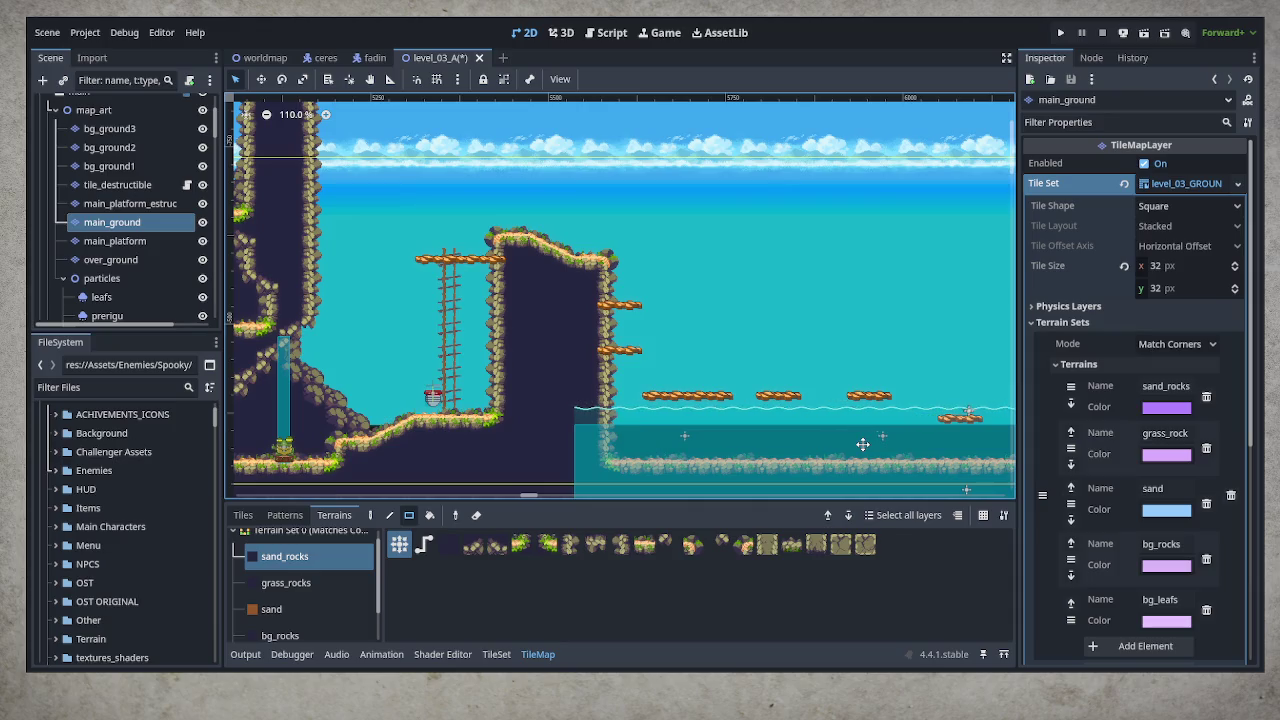
mouse_move(862, 444)
left_mouse_down()
mouse_move(604, 456)
mouse_move(343, 389)
left_mouse_up()
scroll(714, 388, "right", 5)
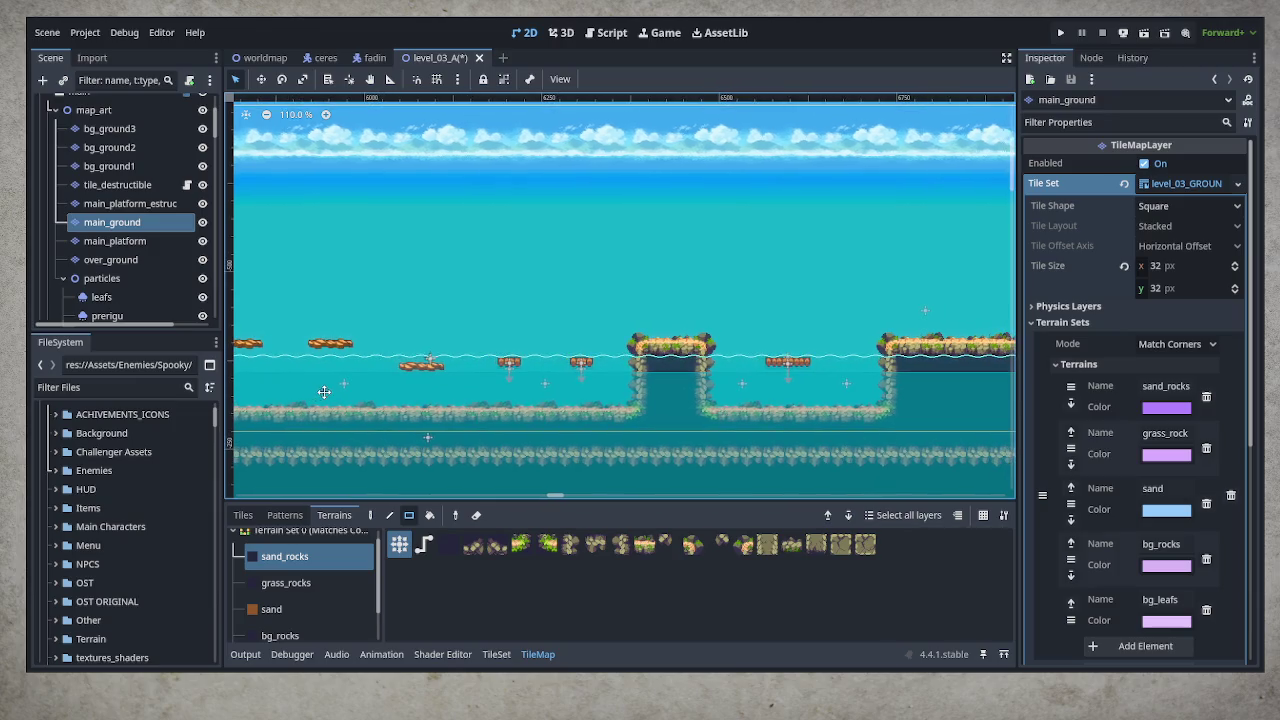
scroll(714, 388, "right", 10)
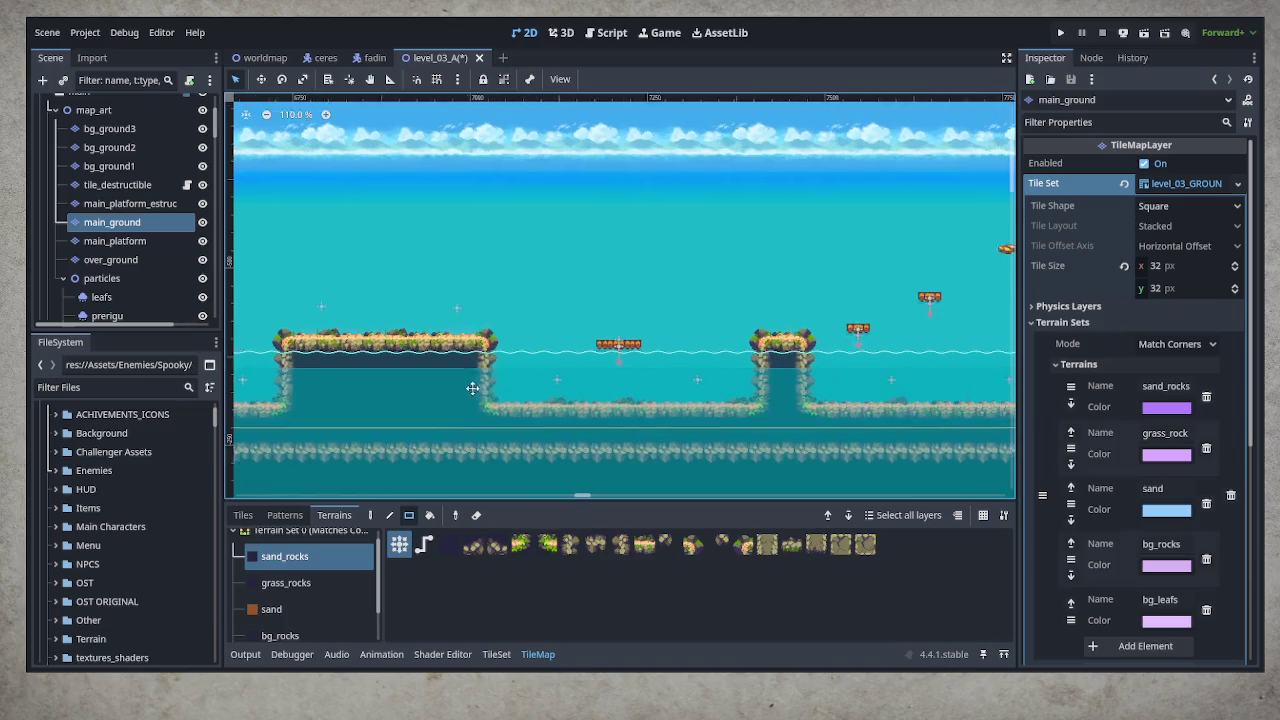
scroll(776, 398, "right", 1)
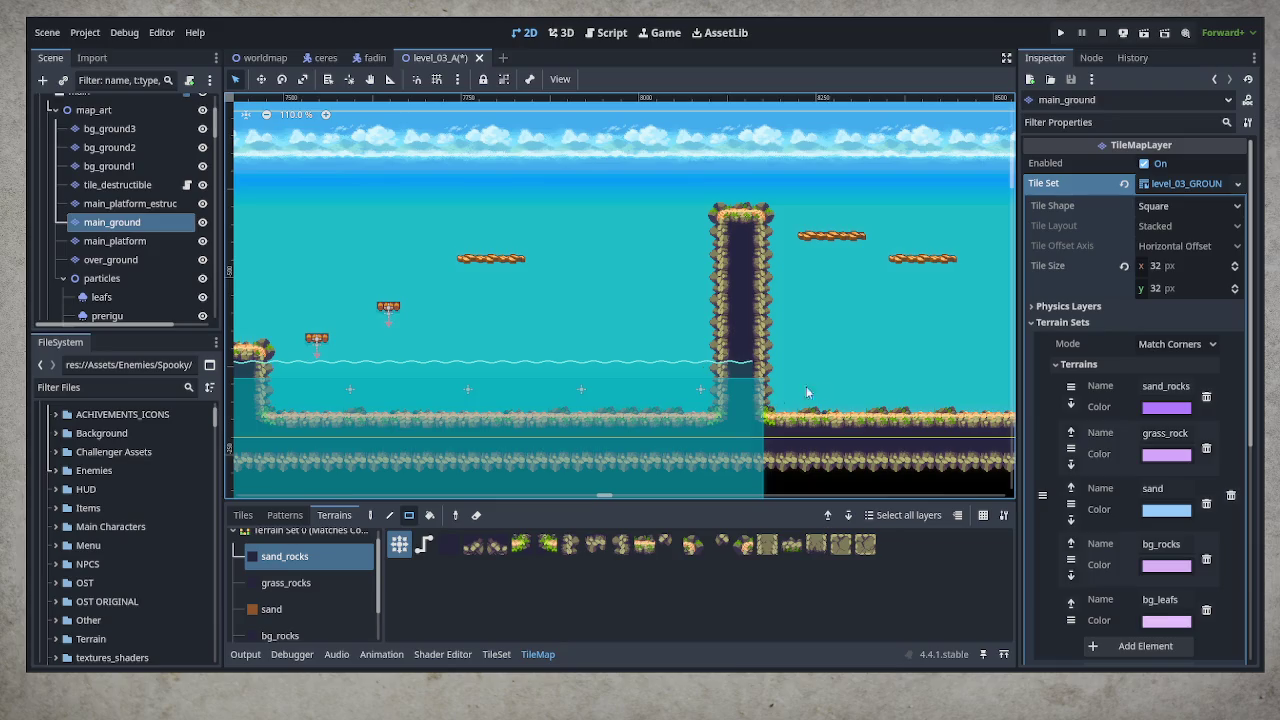
scroll(763, 403, "right", 5)
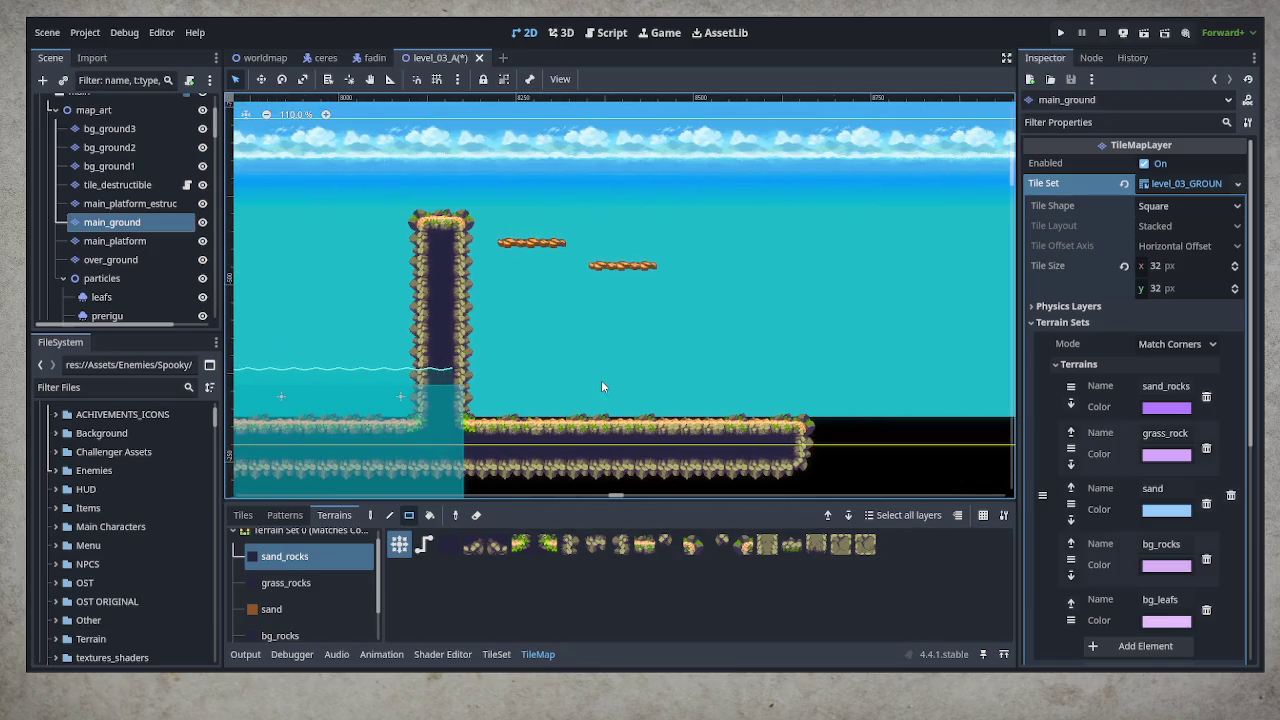
scroll(155, 286, "down", 10)
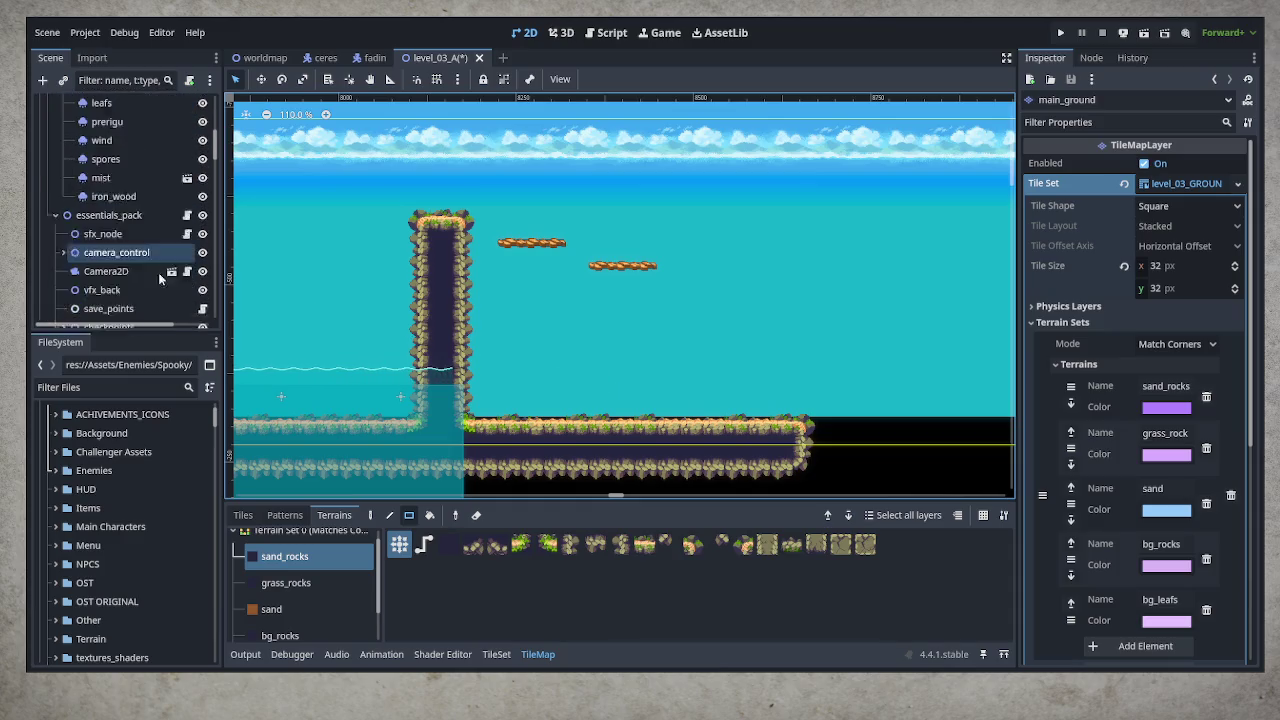
scroll(170, 240, "down", 10)
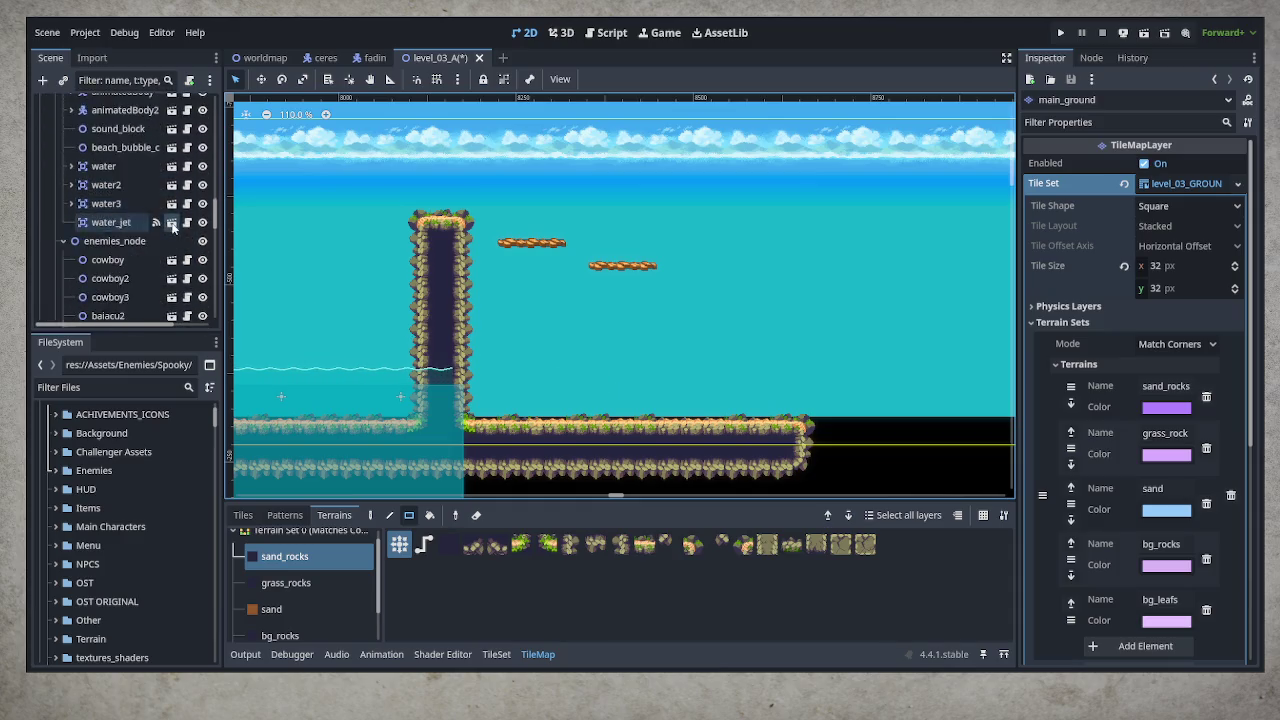
scroll(175, 217, "down", 5)
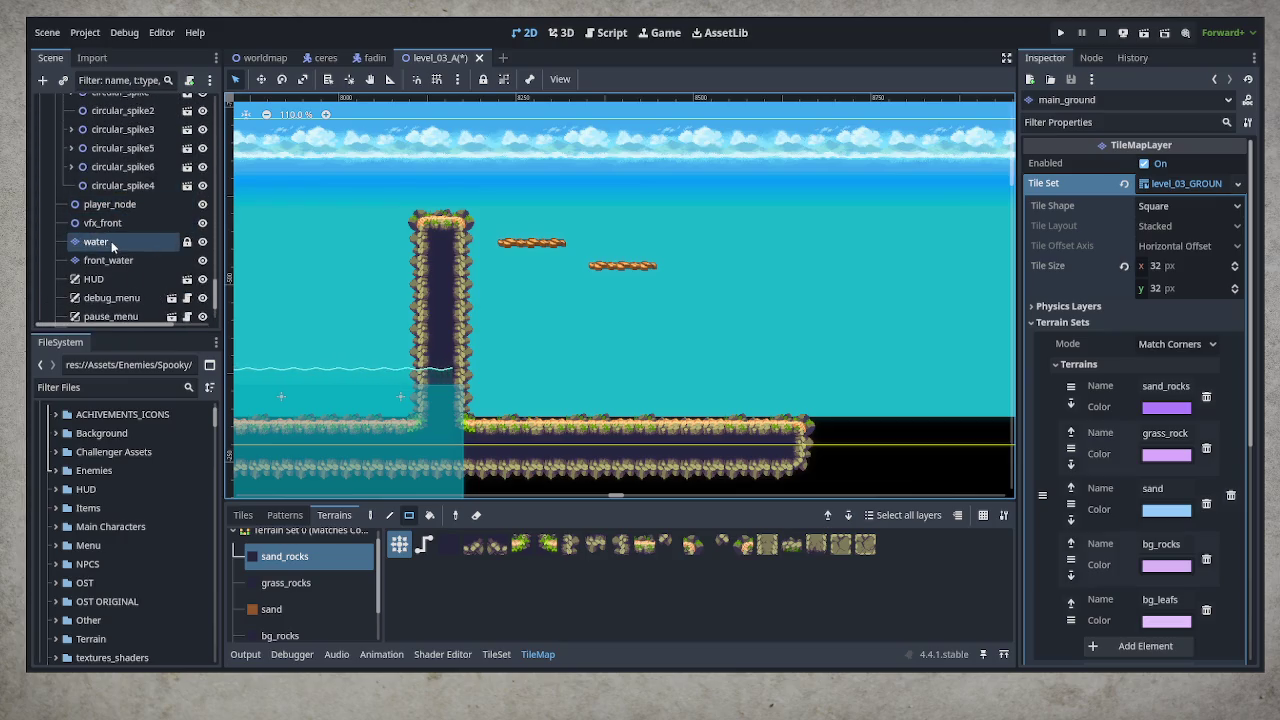
Paint the water surface tile on the water layer rightward past the pillar over the platform
left_click(110, 243)
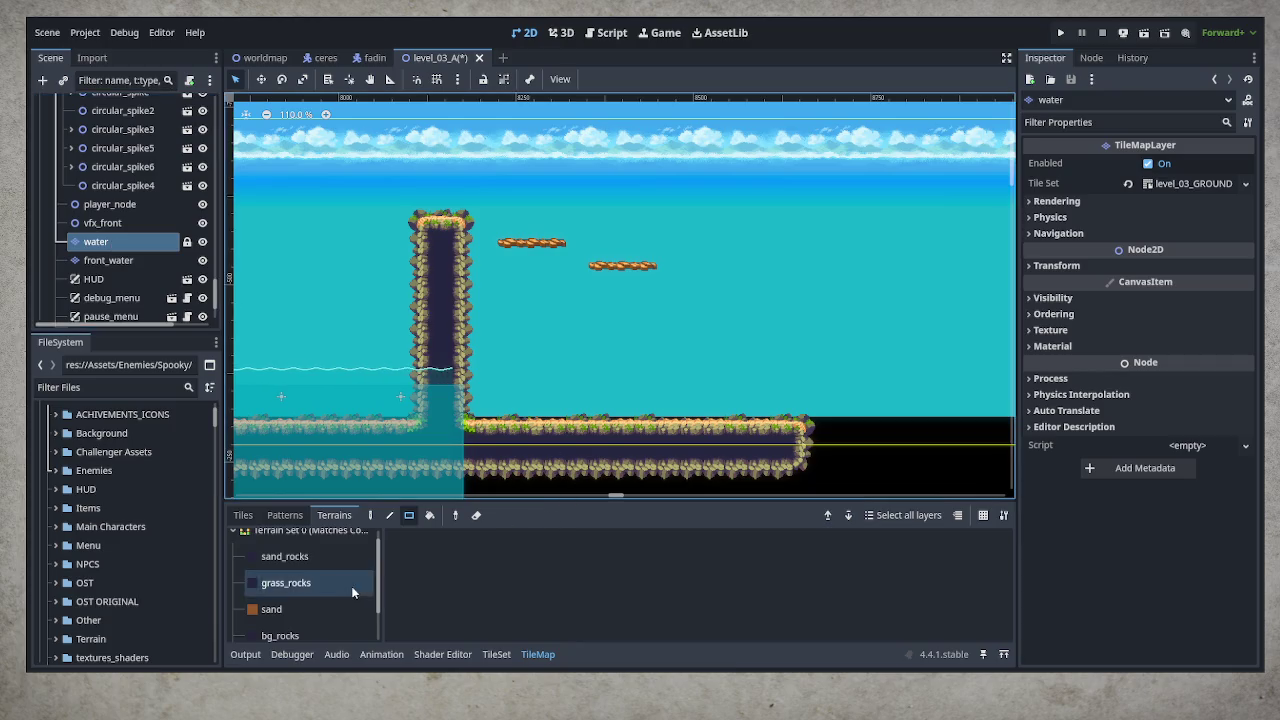
left_click(243, 515)
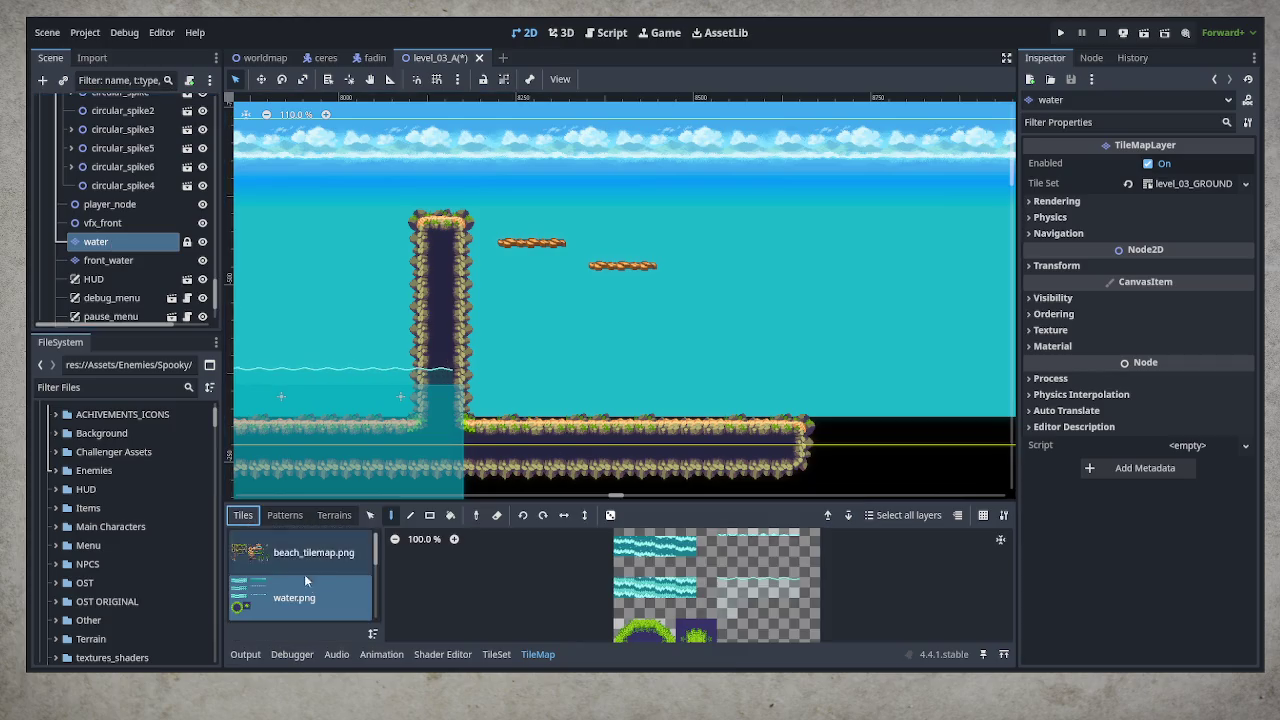
left_click(727, 587)
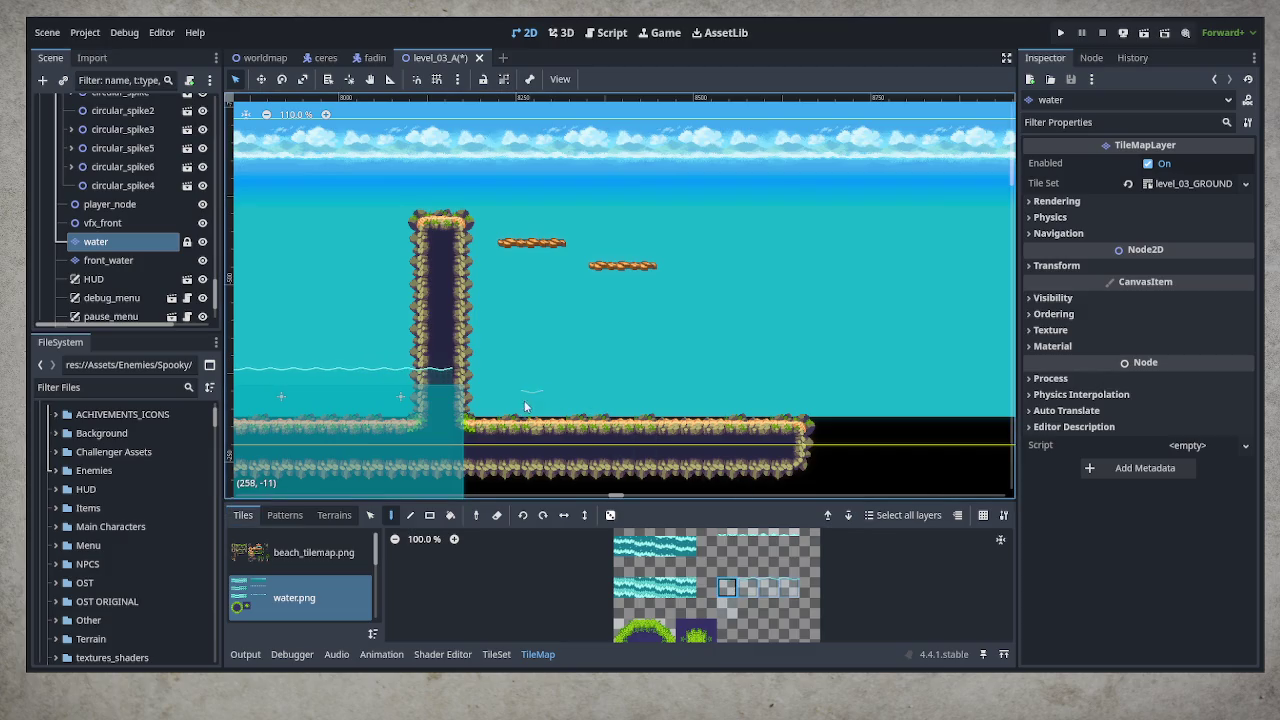
mouse_move(468, 372)
left_mouse_down()
mouse_move(893, 382)
mouse_move(714, 323)
mouse_move(786, 357)
left_mouse_up()
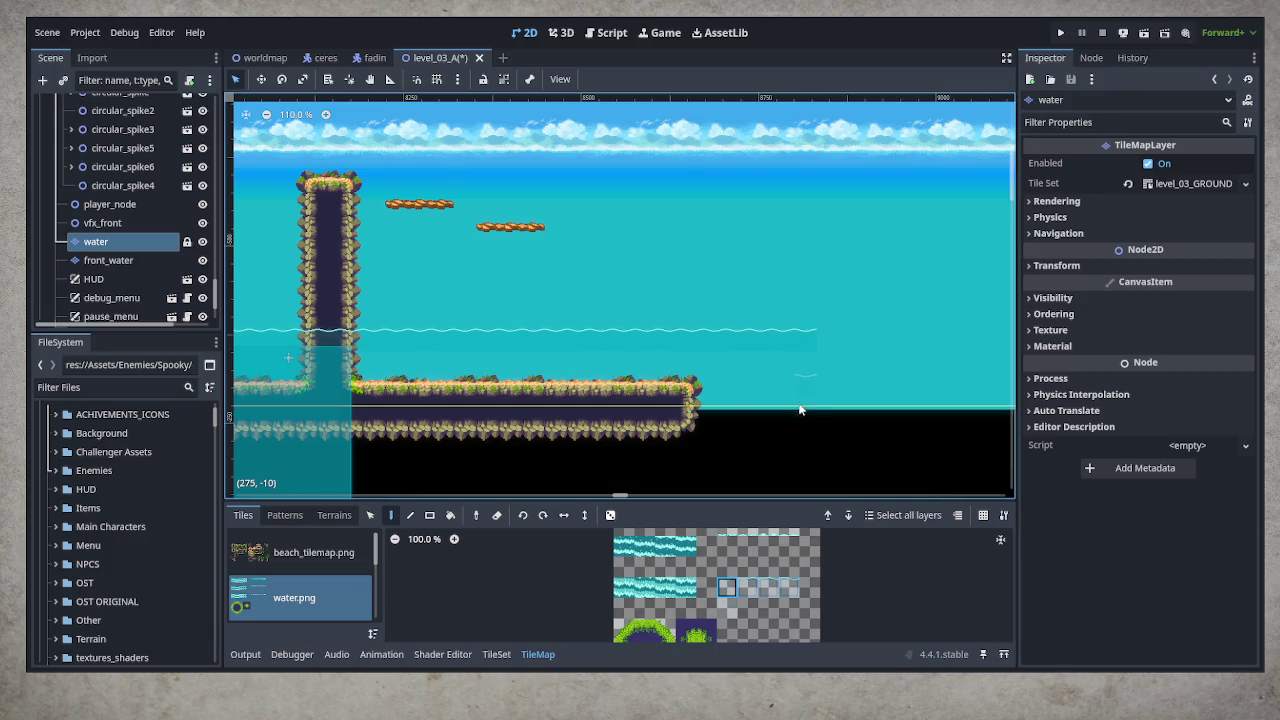
left_click_drag(808, 406, 797, 362)
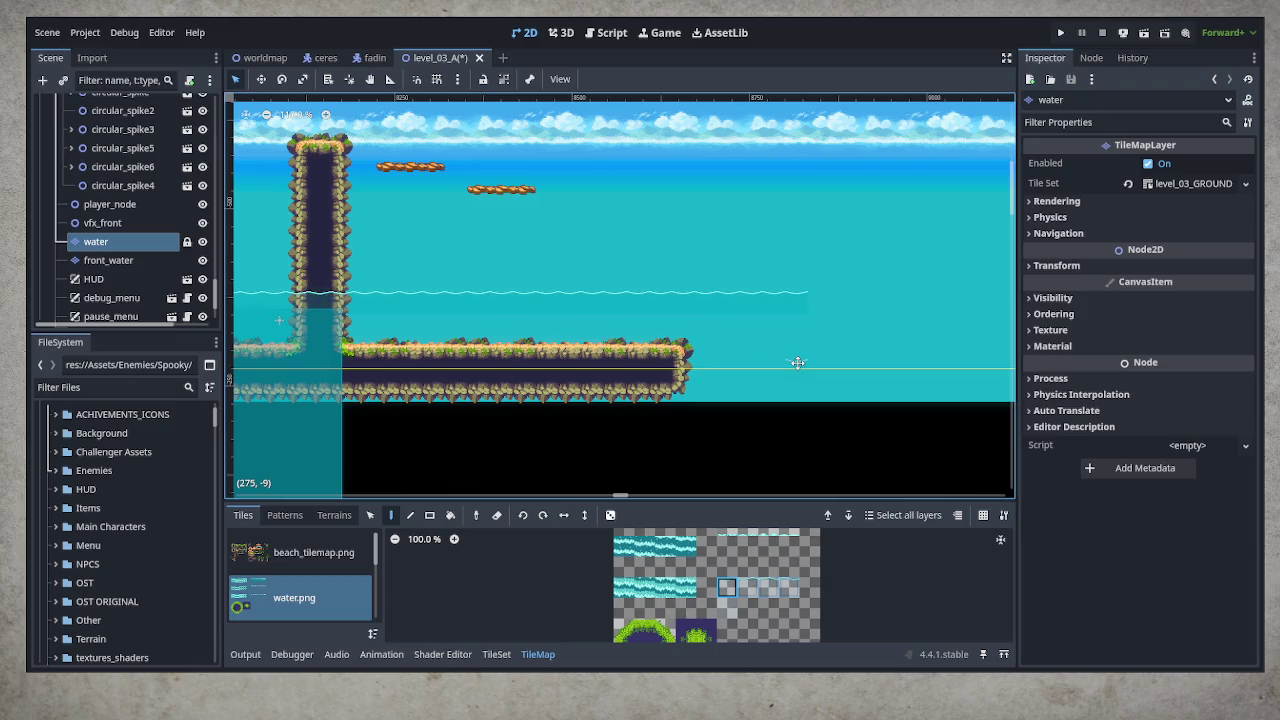
left_click_drag(797, 363, 737, 362)
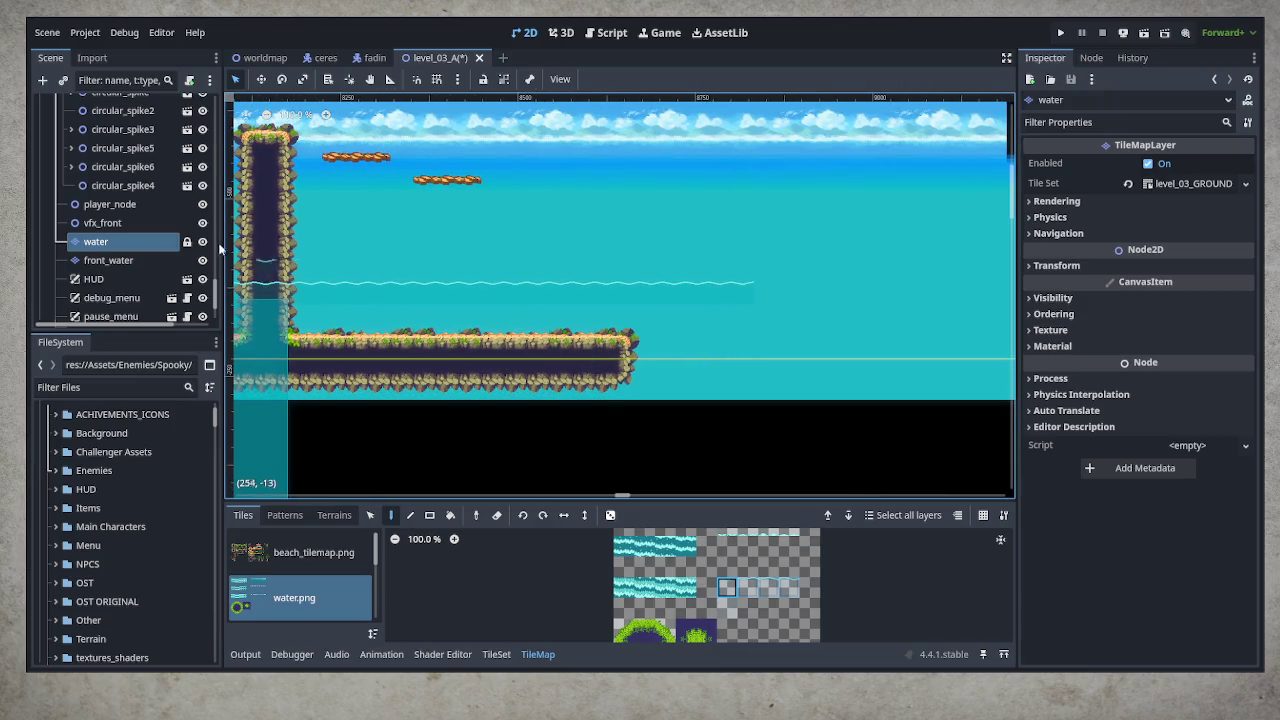
left_click_drag(218, 298, 217, 128)
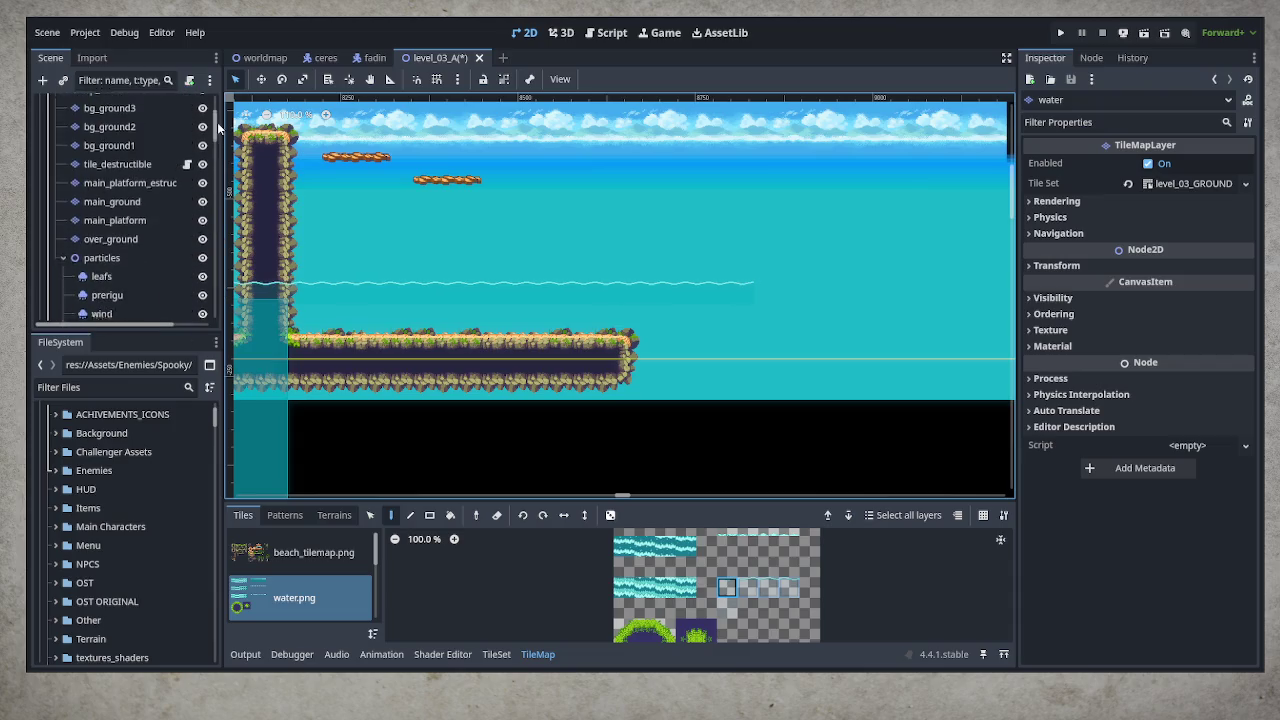
left_click(172, 203)
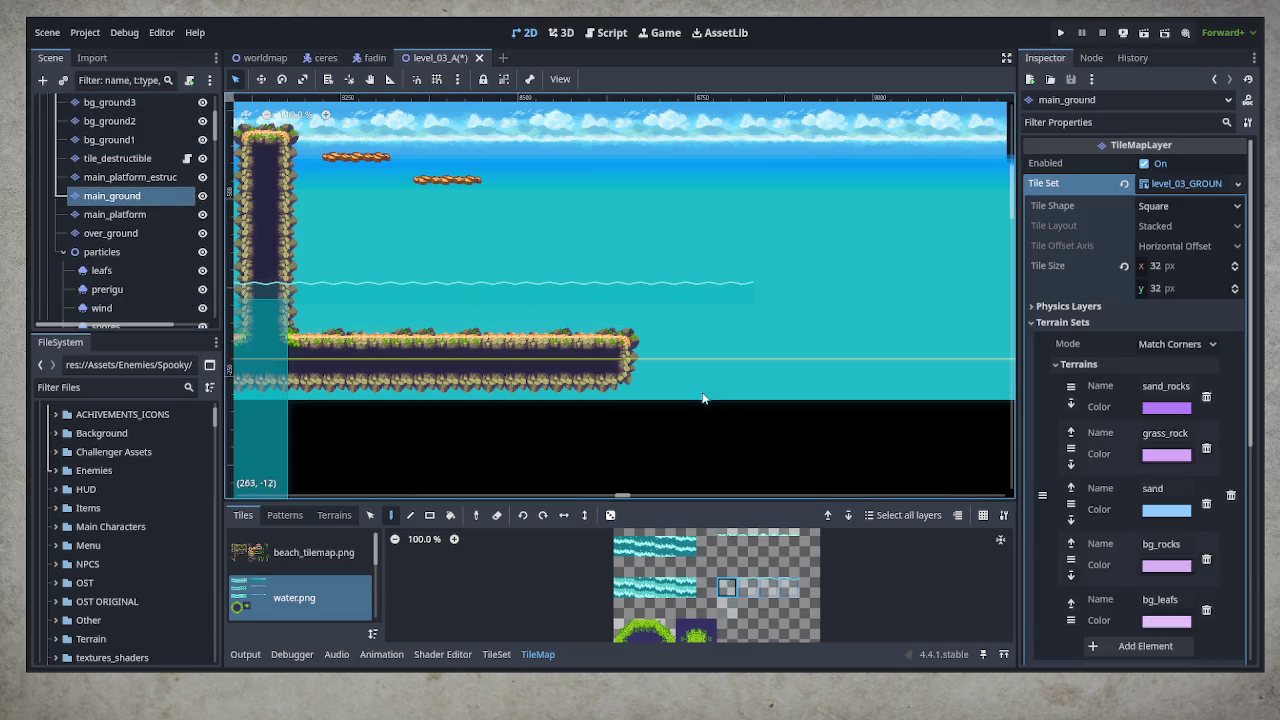
Extend the sand_rocks ground further right and paint a tall, wide raised rock block at its end
left_click(334, 515)
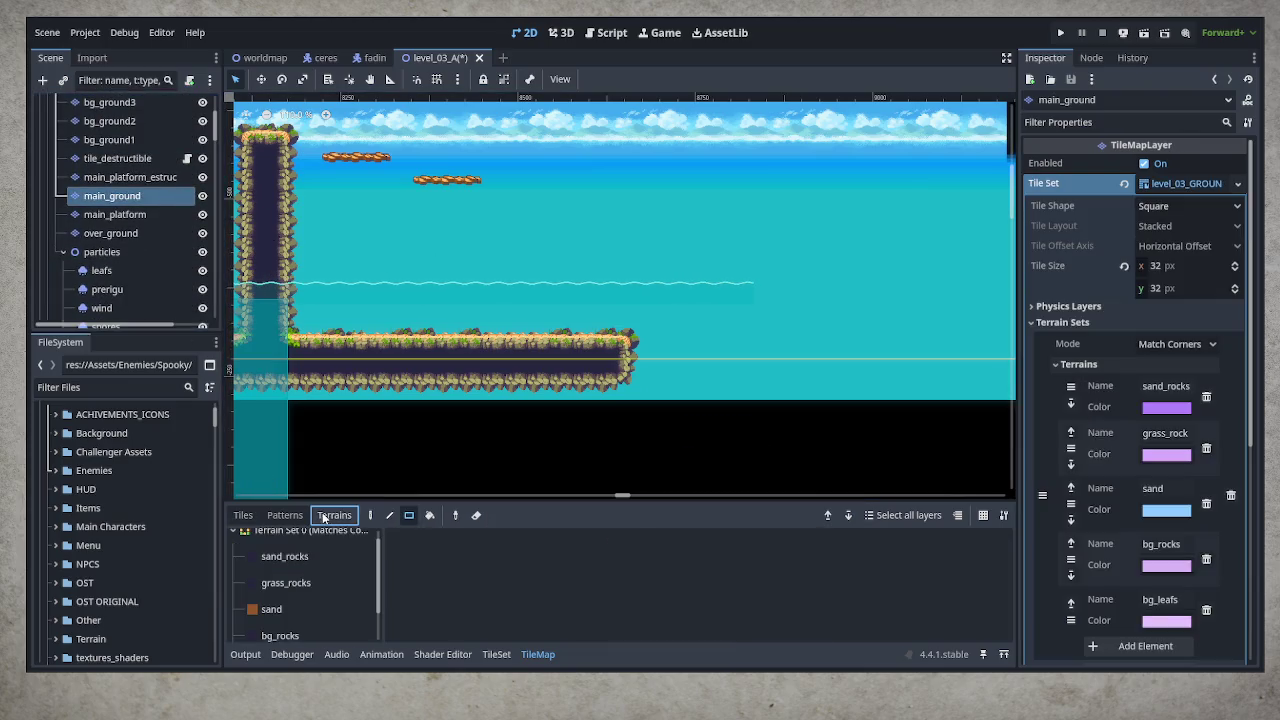
left_click(279, 555)
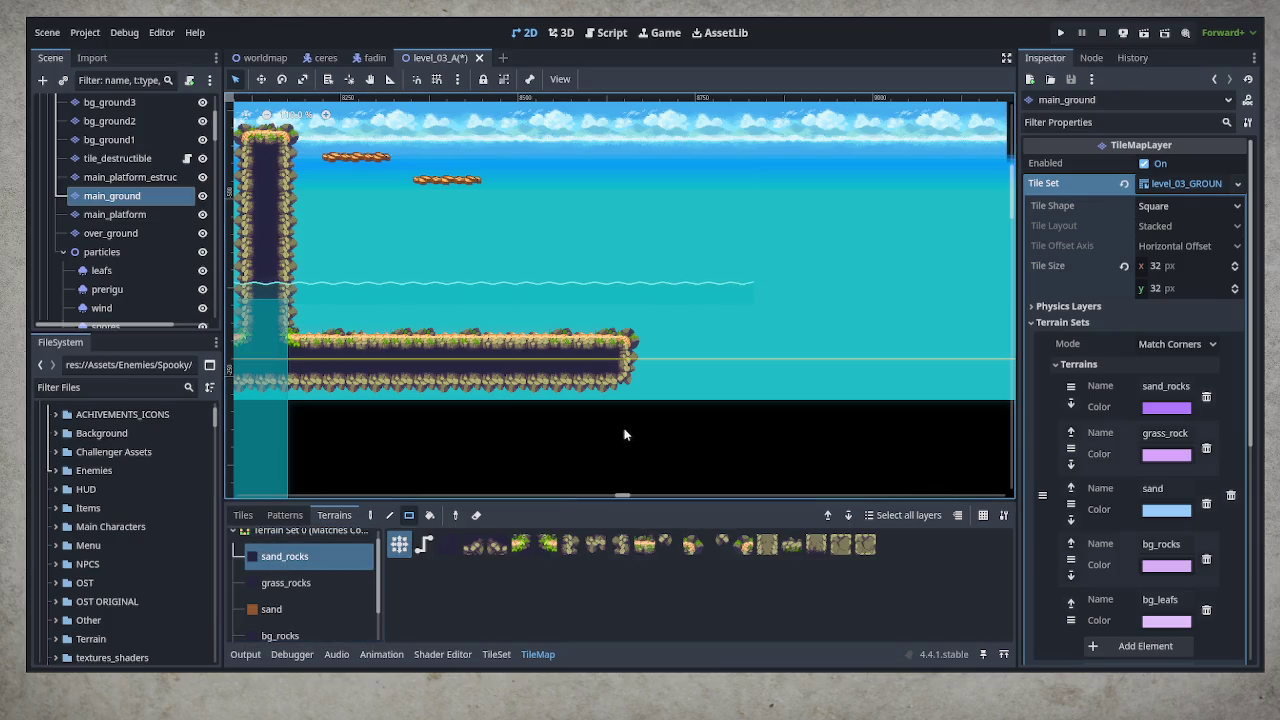
left_click_drag(730, 356, 775, 350)
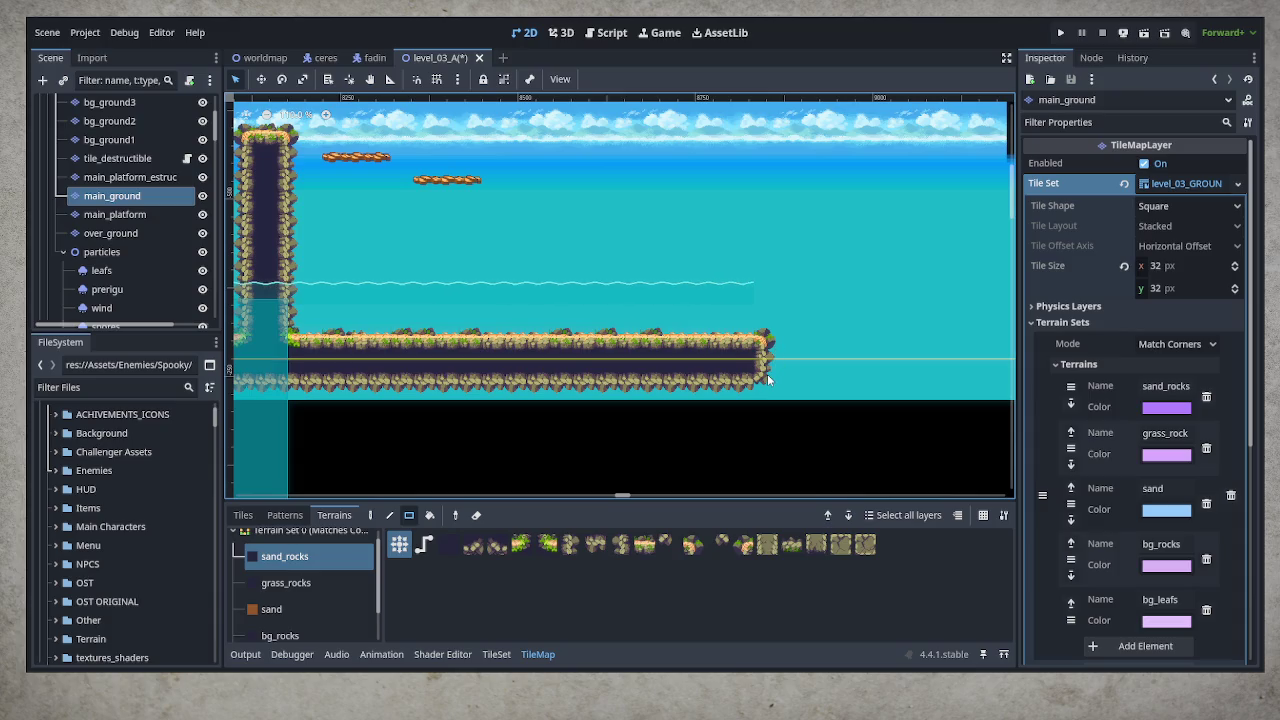
mouse_move(763, 378)
left_mouse_down()
mouse_move(840, 308)
mouse_move(902, 287)
left_mouse_up()
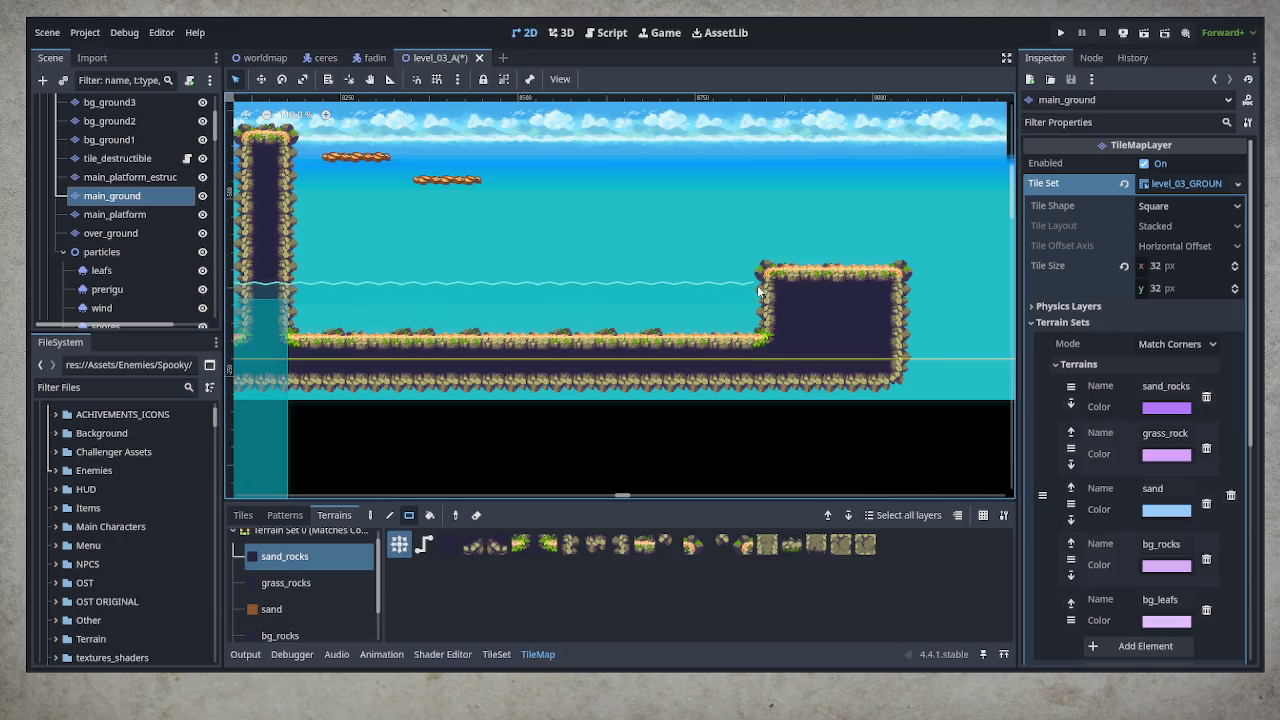
mouse_move(734, 275)
left_mouse_down()
mouse_move(880, 385)
mouse_move(882, 374)
left_mouse_up()
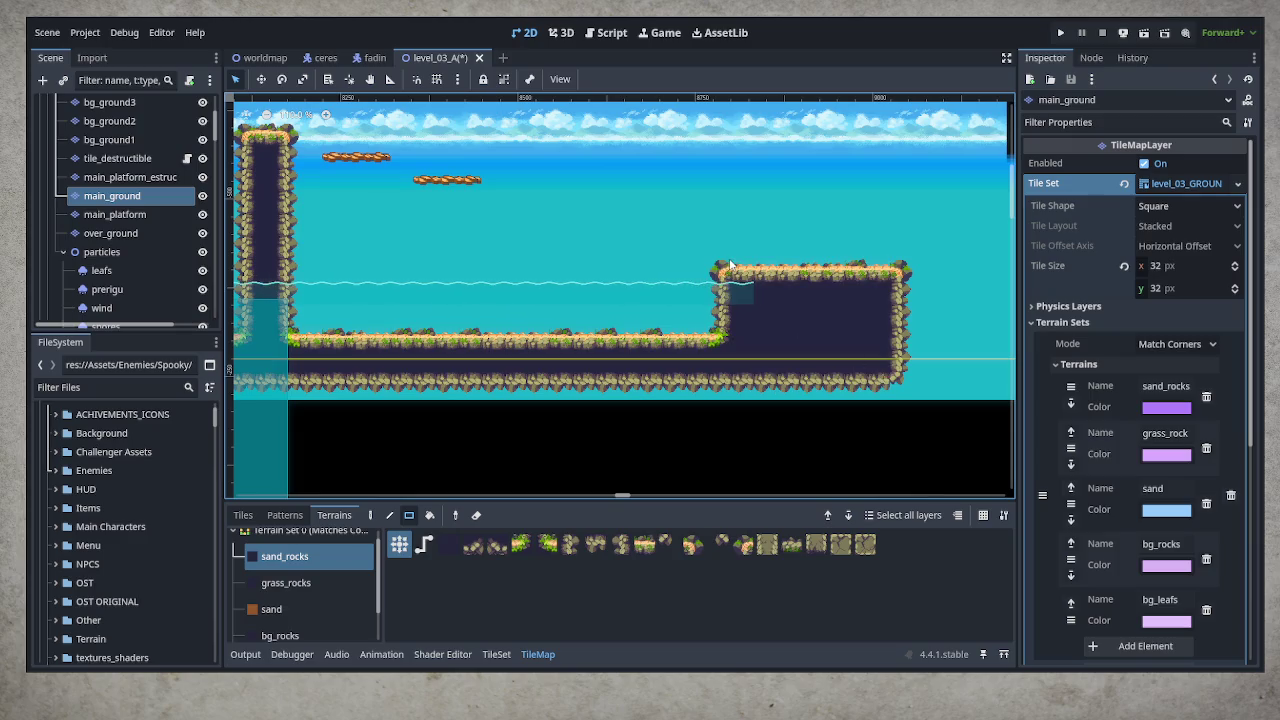
mouse_move(731, 263)
left_mouse_down()
mouse_move(903, 290)
mouse_move(903, 308)
left_mouse_up()
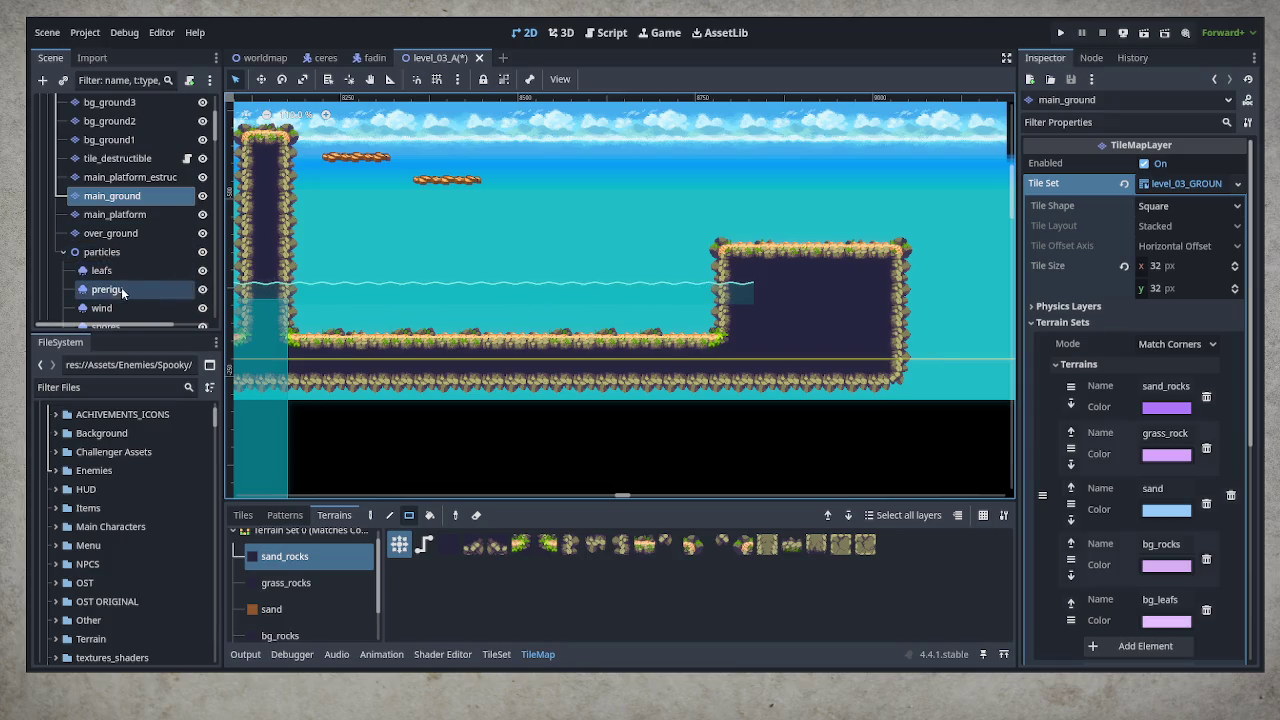
Collapse the traps node, save level_03_A with Ctrl+S, and select the water layer
scroll(142, 250, "down", 5)
scroll(142, 245, "down", 4)
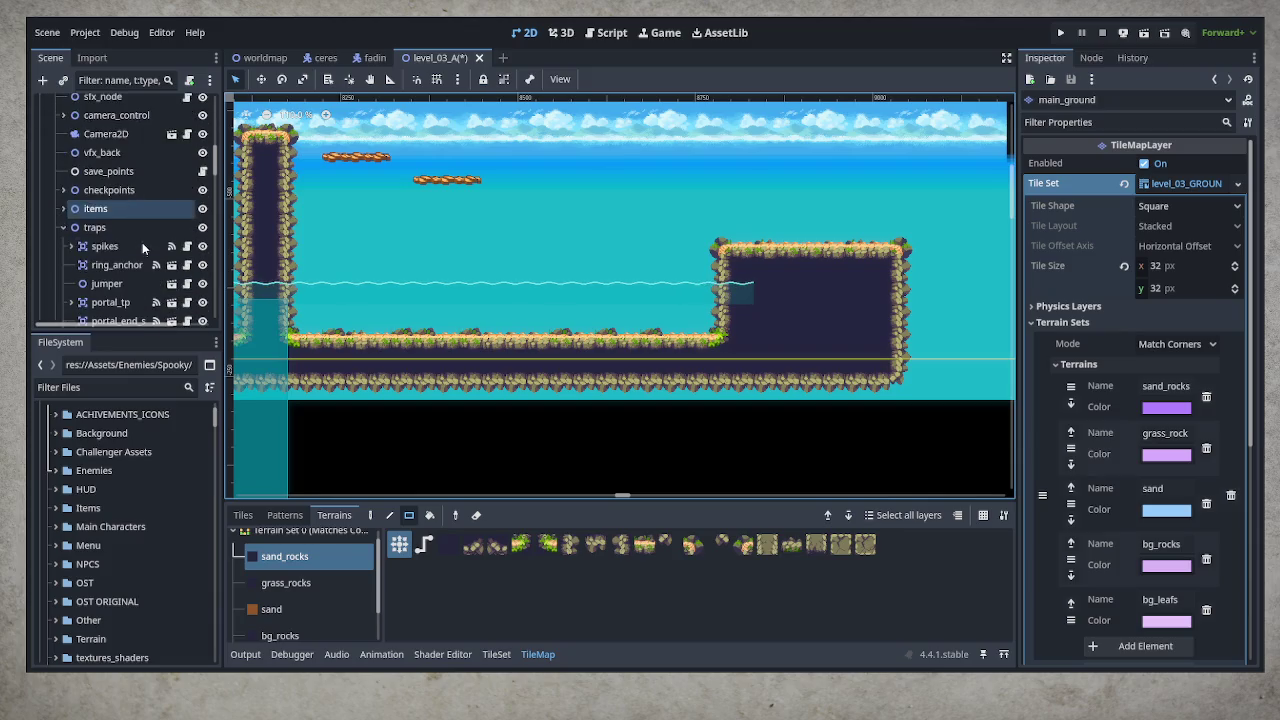
left_click(63, 145)
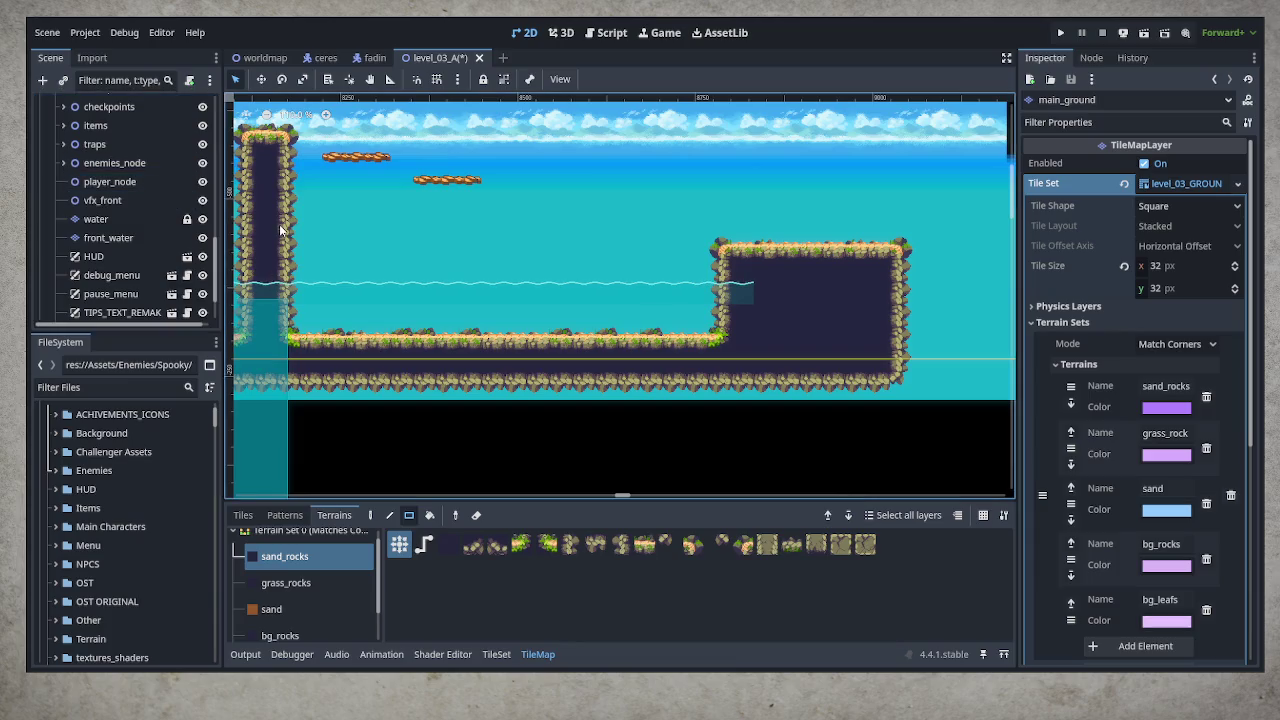
key("ctrl+s")
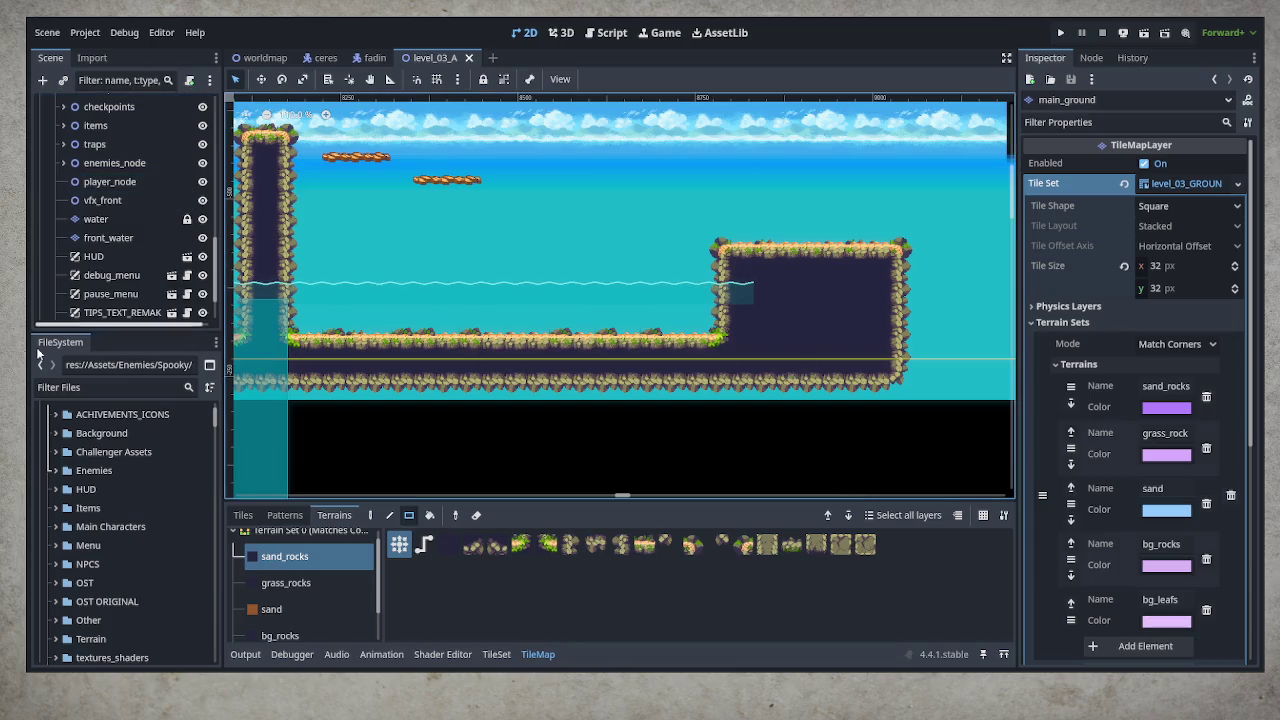
left_click(118, 219)
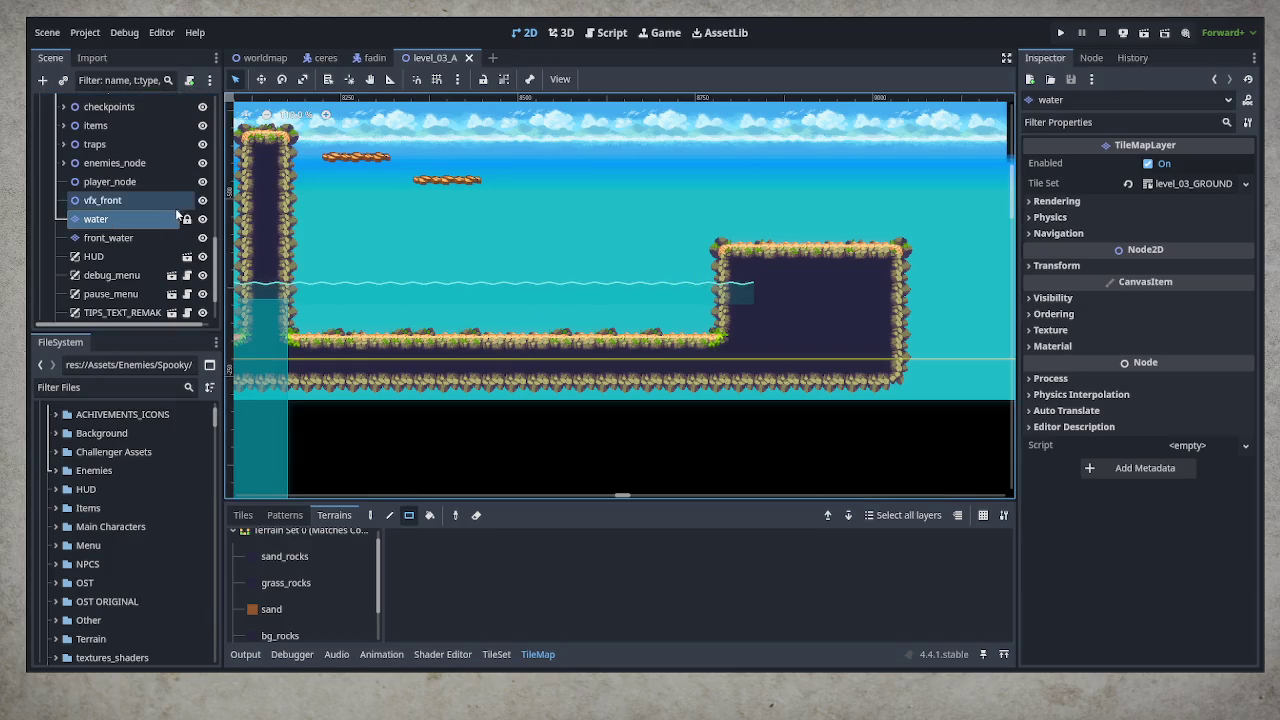
Paint a row of water.png tiles under the lower ground, stretching toward the raised rock block
left_click(243, 515)
left_click(727, 587)
left_click(725, 606)
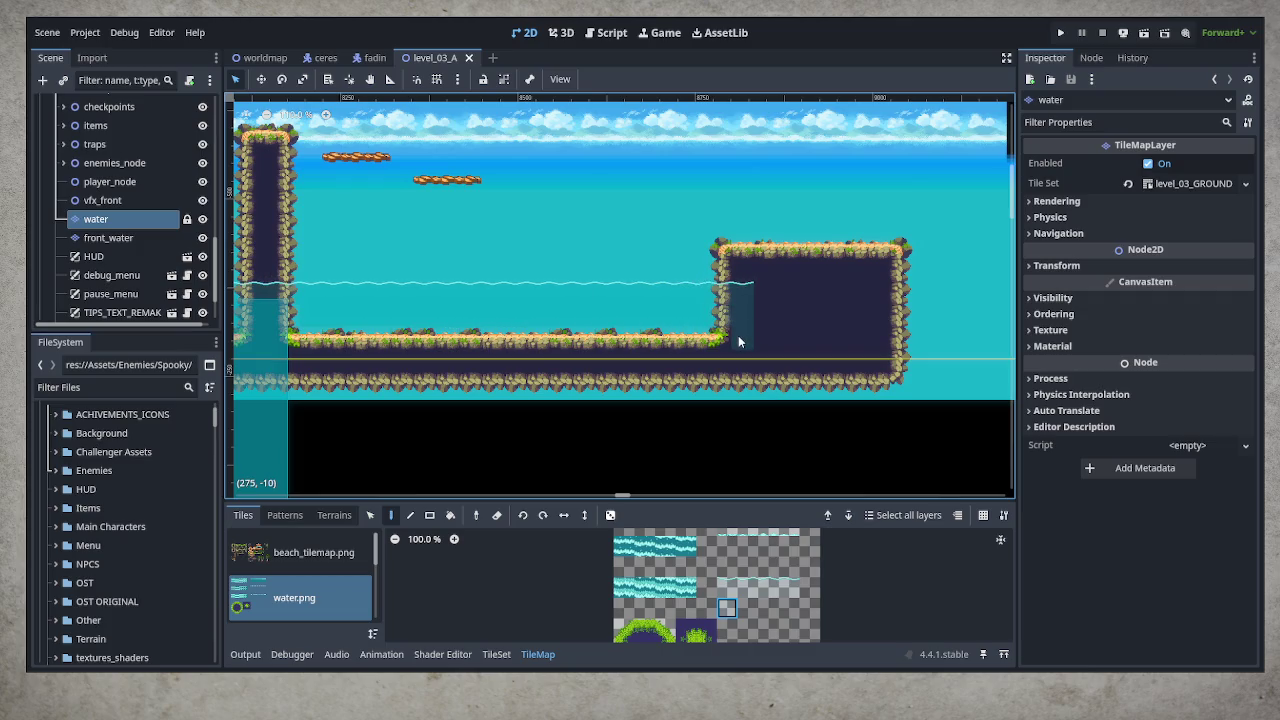
left_click(266, 330)
mouse_move(740, 358)
left_mouse_down()
mouse_move(471, 347)
mouse_move(307, 360)
left_mouse_up()
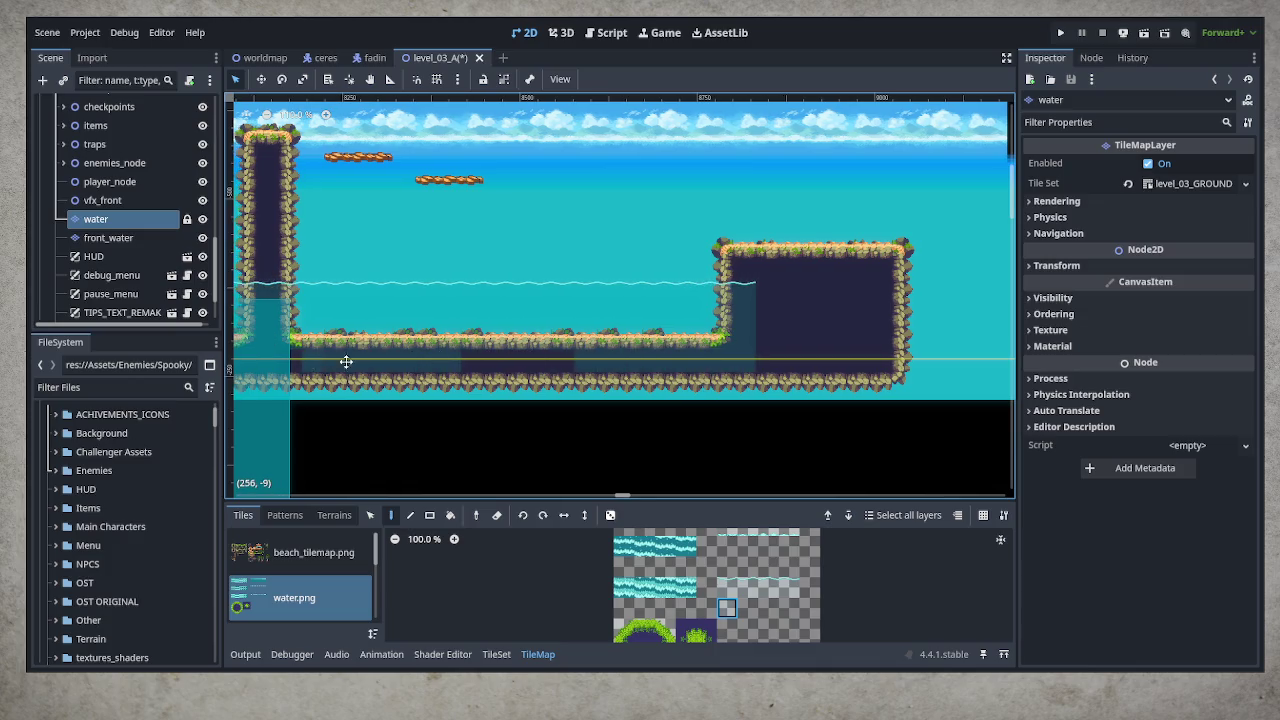
scroll(450, 363, "left", 3)
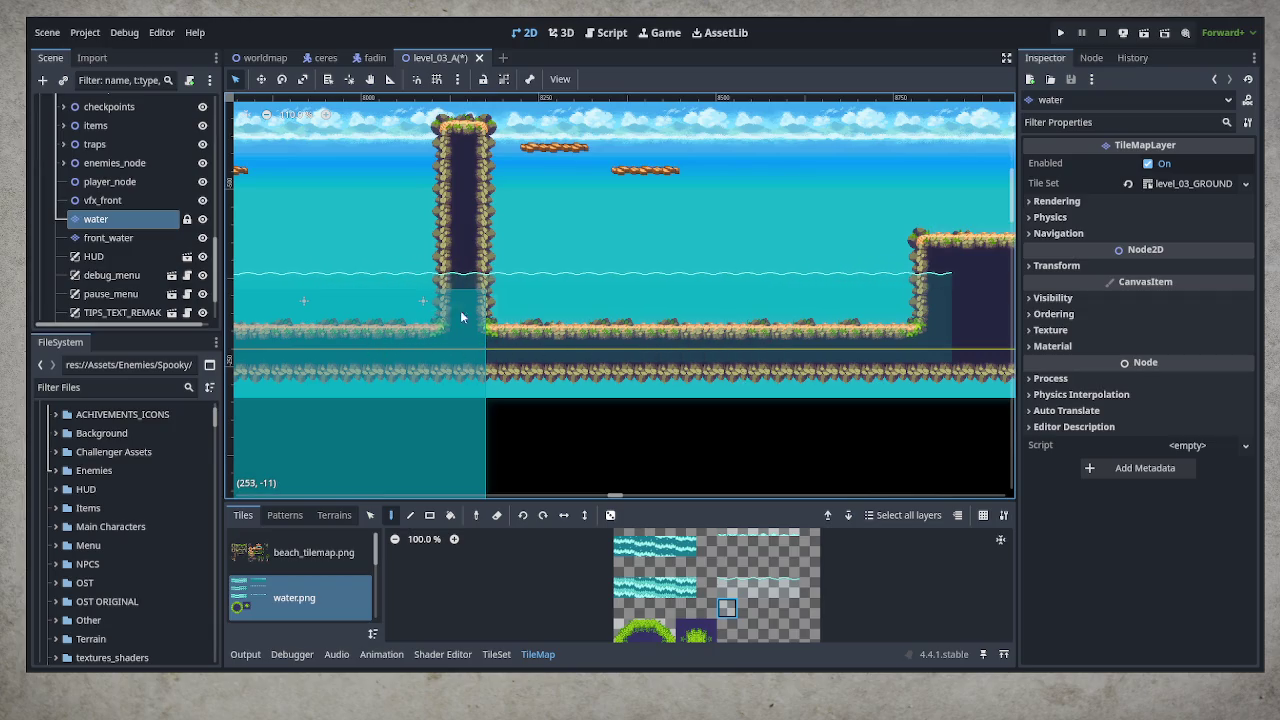
mouse_move(658, 378)
left_mouse_down()
mouse_move(546, 358)
mouse_move(525, 384)
left_mouse_up()
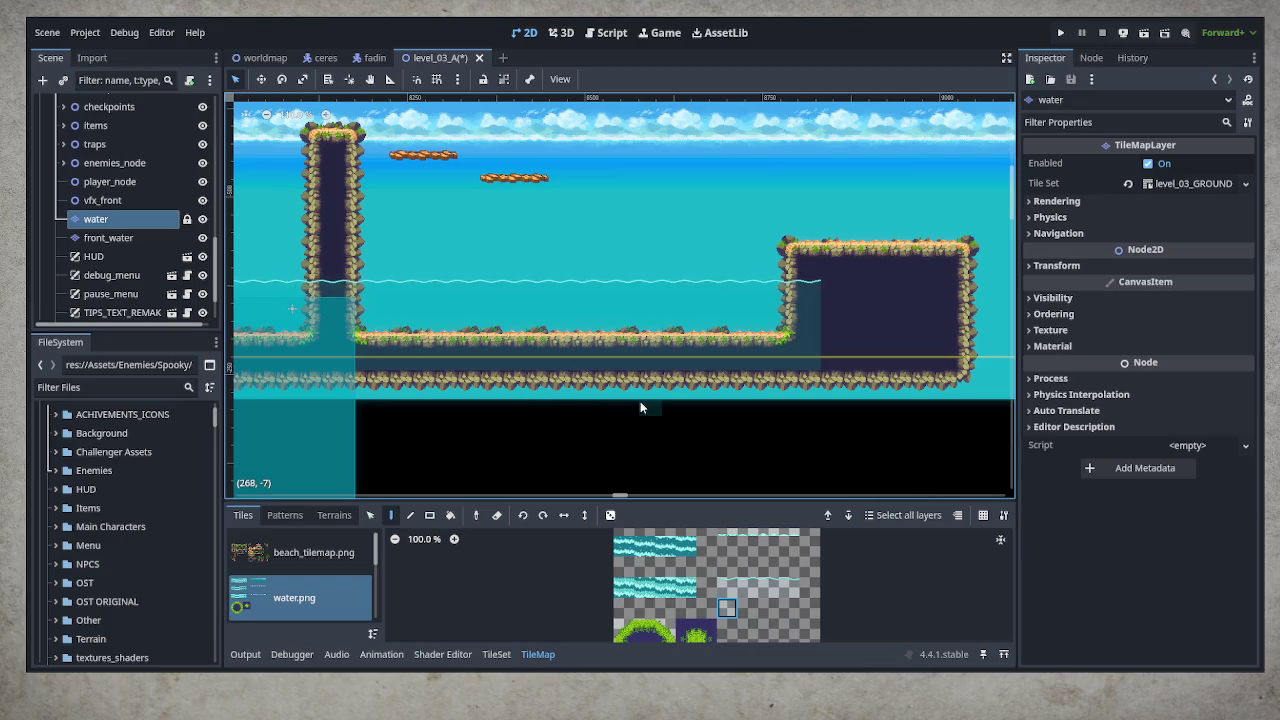
scroll(746, 368, "down", 3)
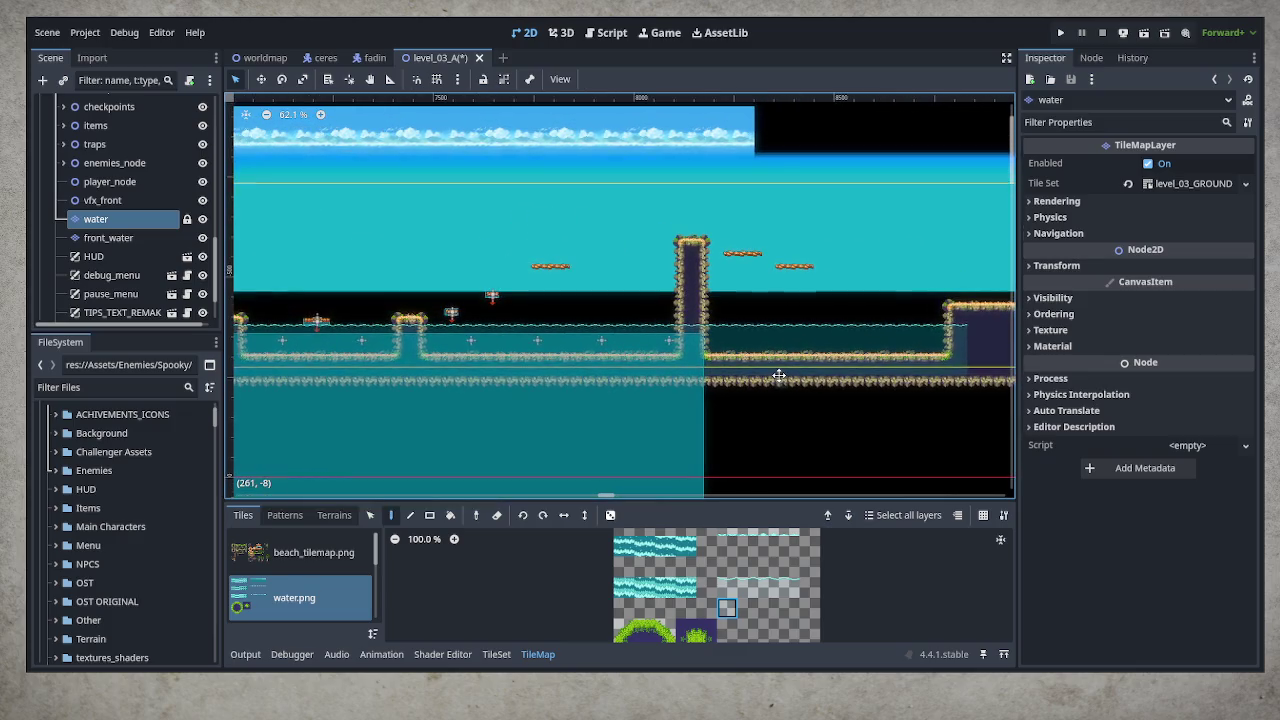
scroll(616, 308, "up", 4)
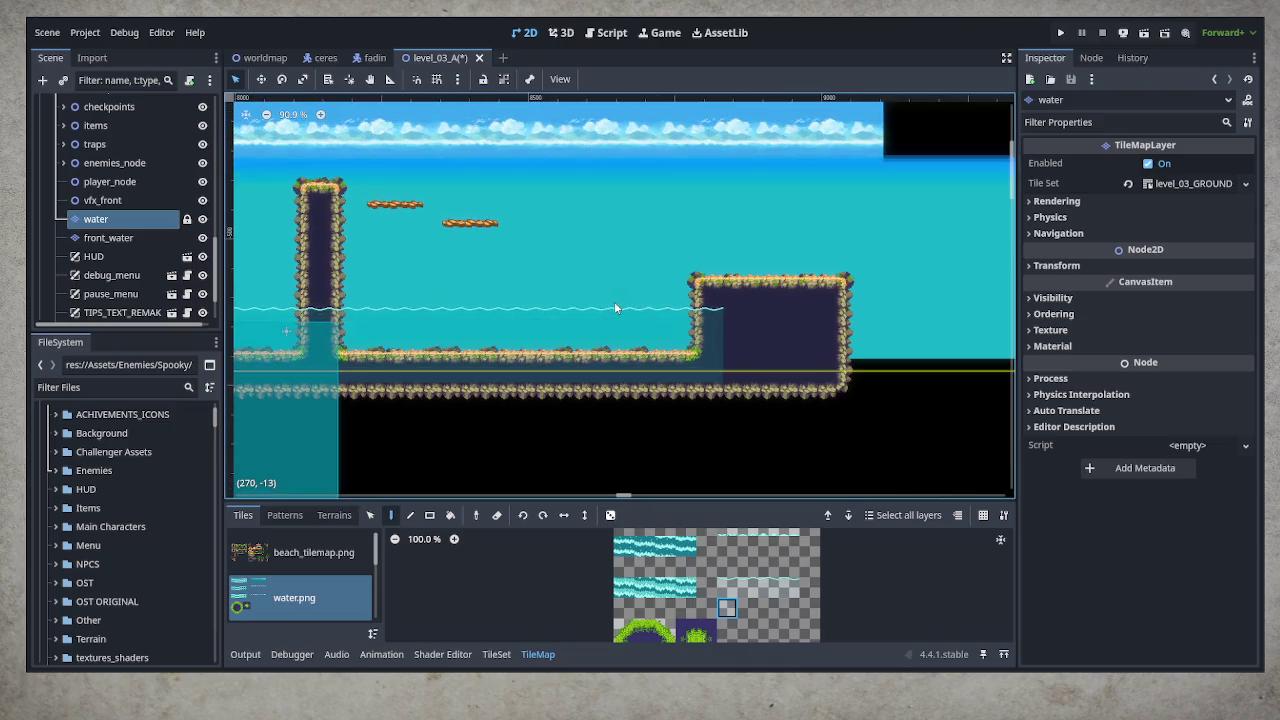
left_click_drag(457, 314, 828, 311)
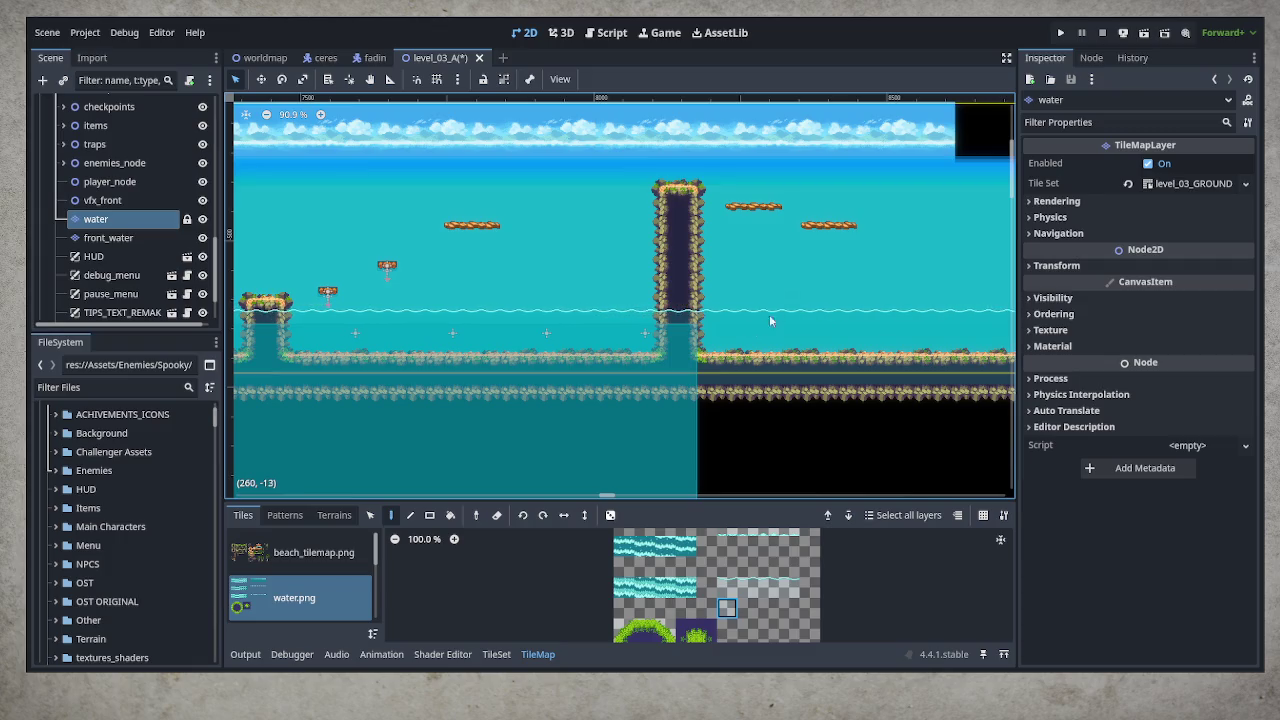
Duplicate ronalfish12 as ronalfish13 and move the copy up-left above the water
left_click(128, 200)
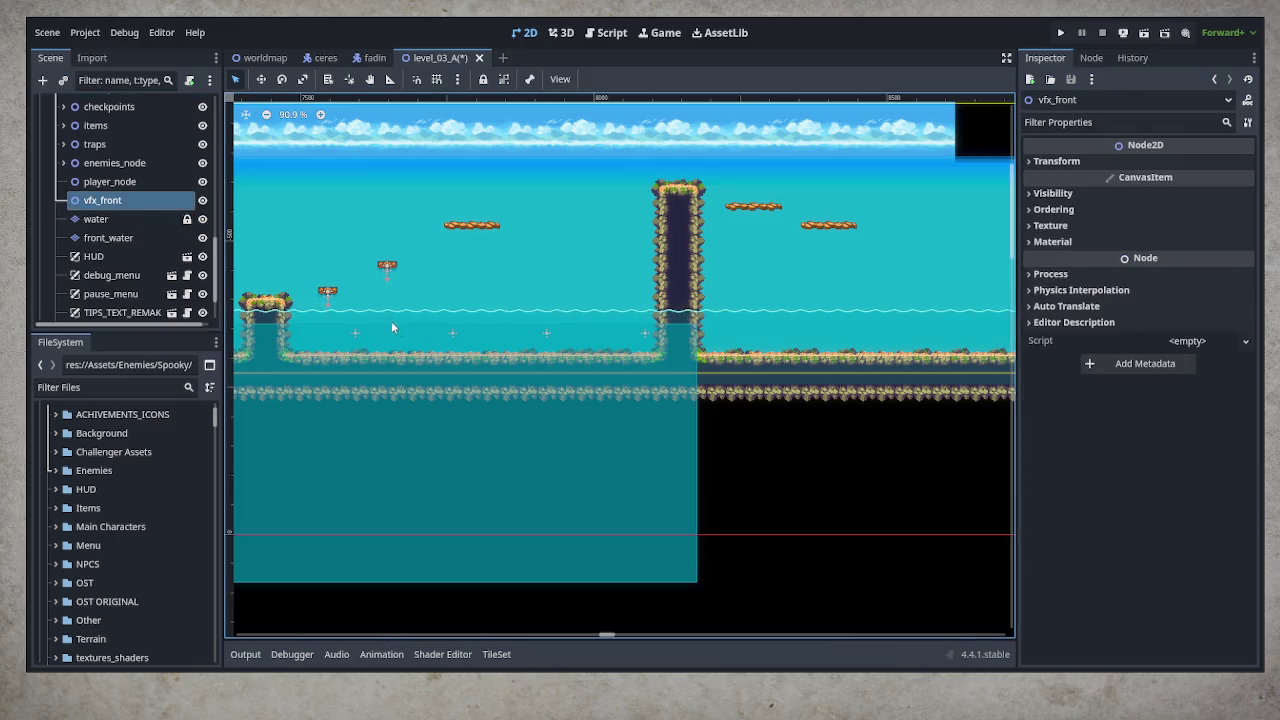
left_click(451, 334)
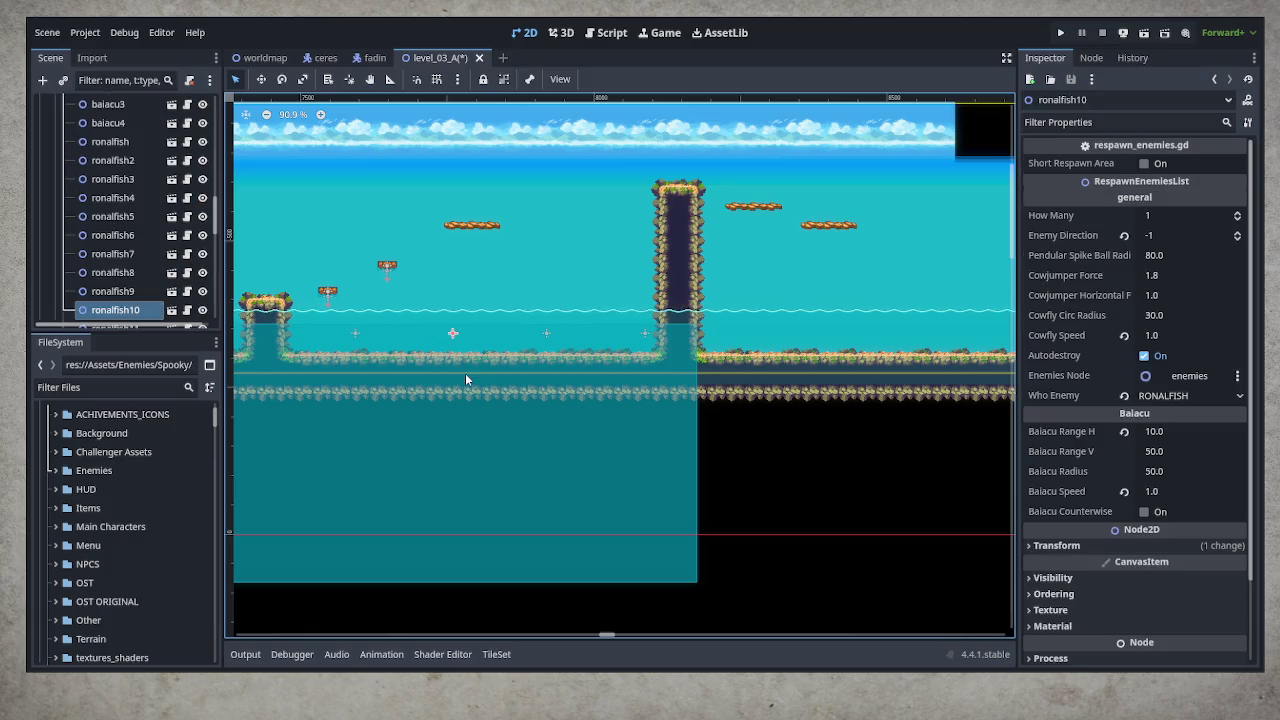
scroll(170, 281, "down", 3)
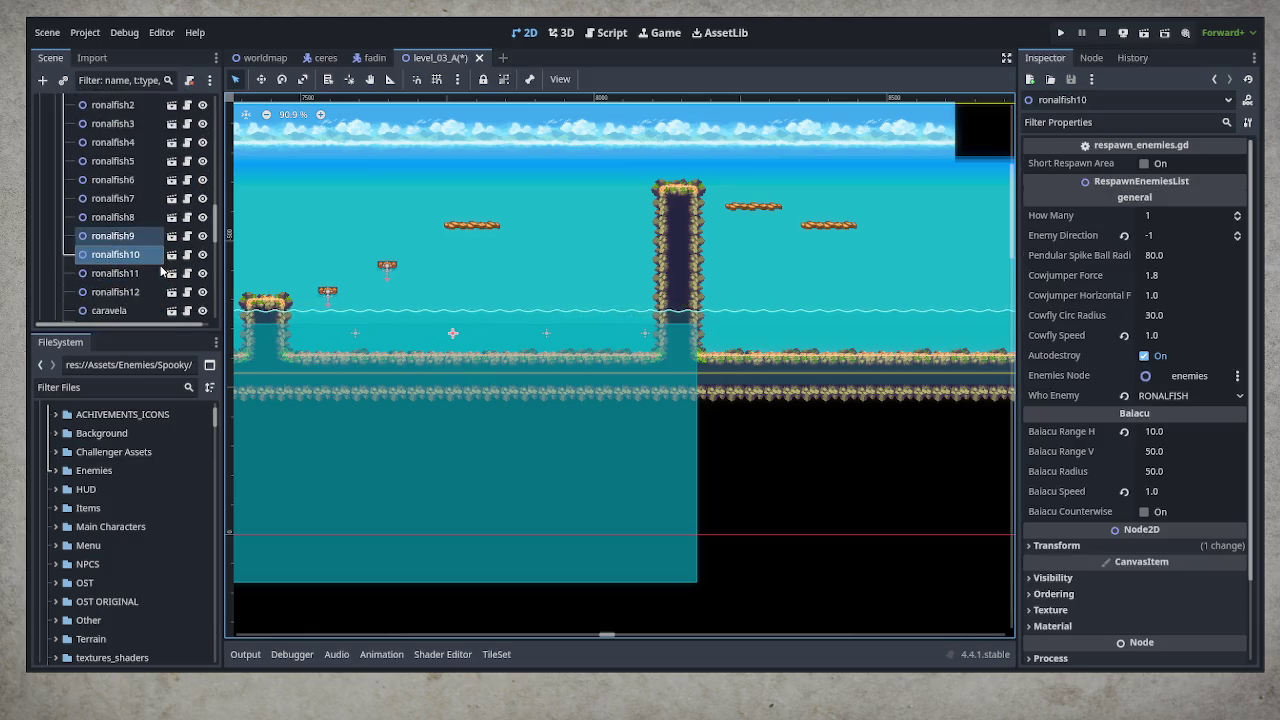
left_click(150, 237)
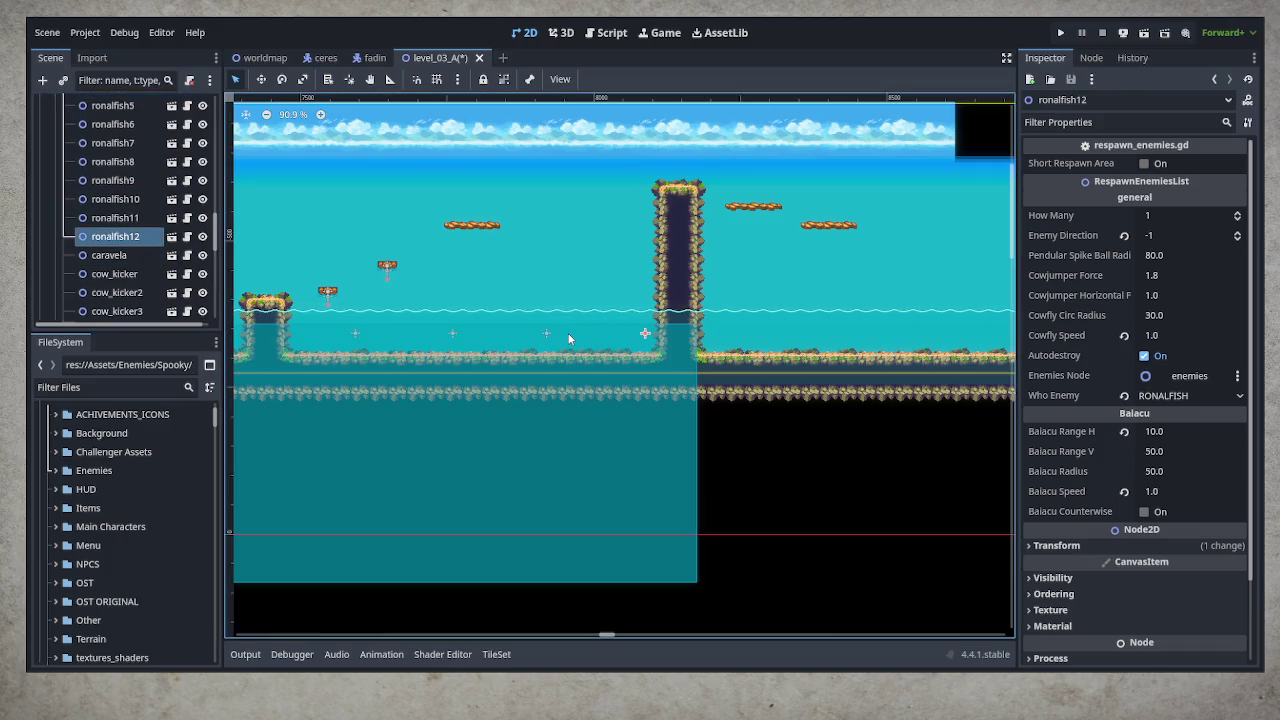
key("ctrl+d")
key("w")
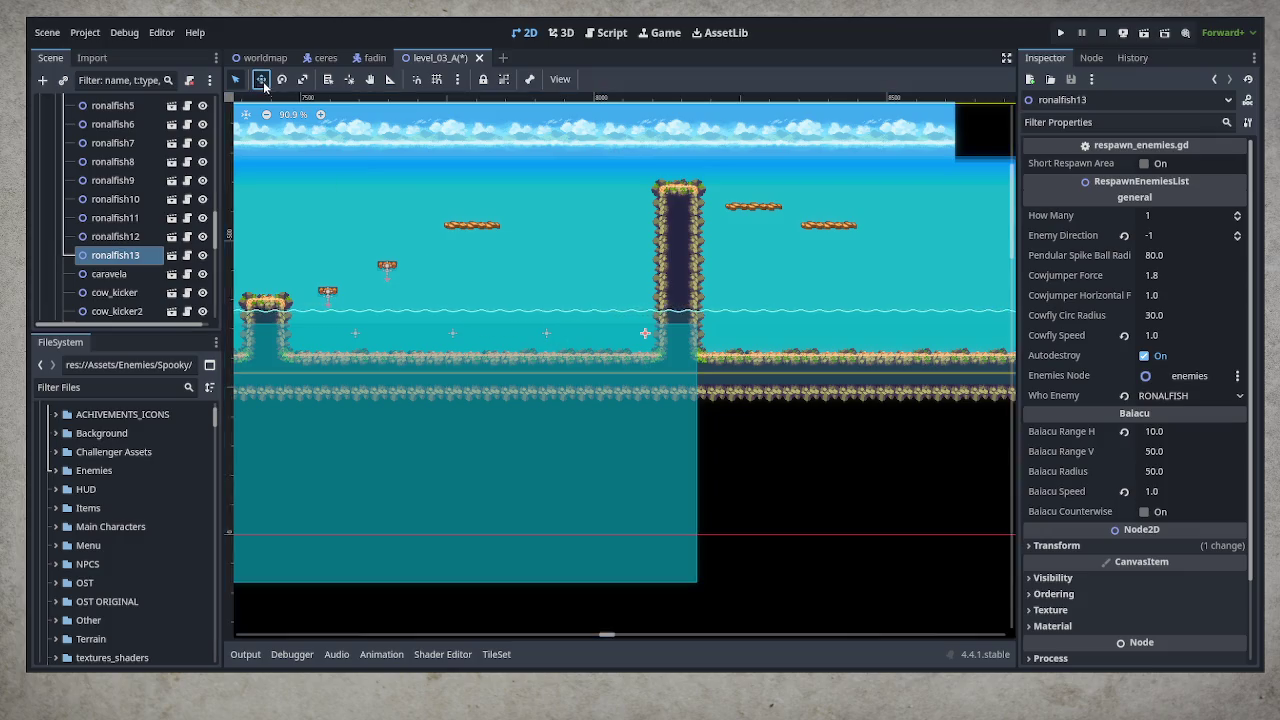
left_click_drag(682, 354, 584, 237)
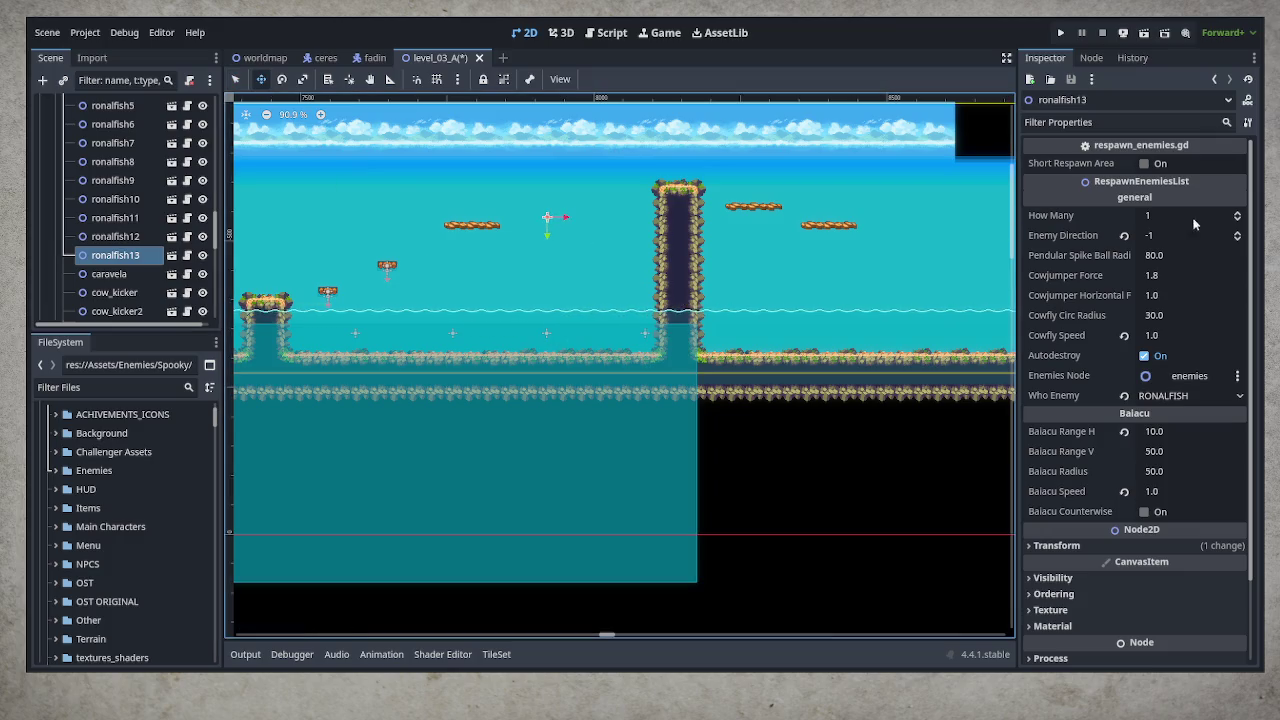
Make the spawner a FLYER_IDLE cow_flyer and place two duplicates beside it over the water
left_click(1216, 398)
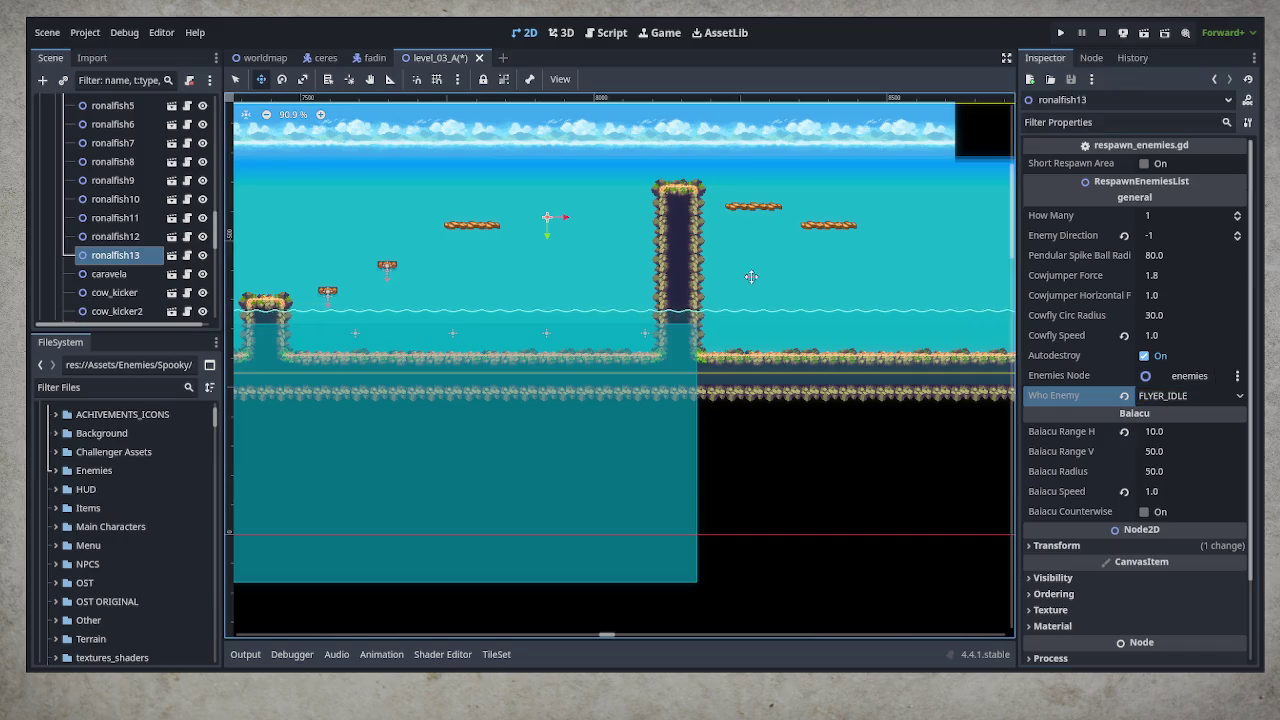
scroll(640, 229, "up", 3)
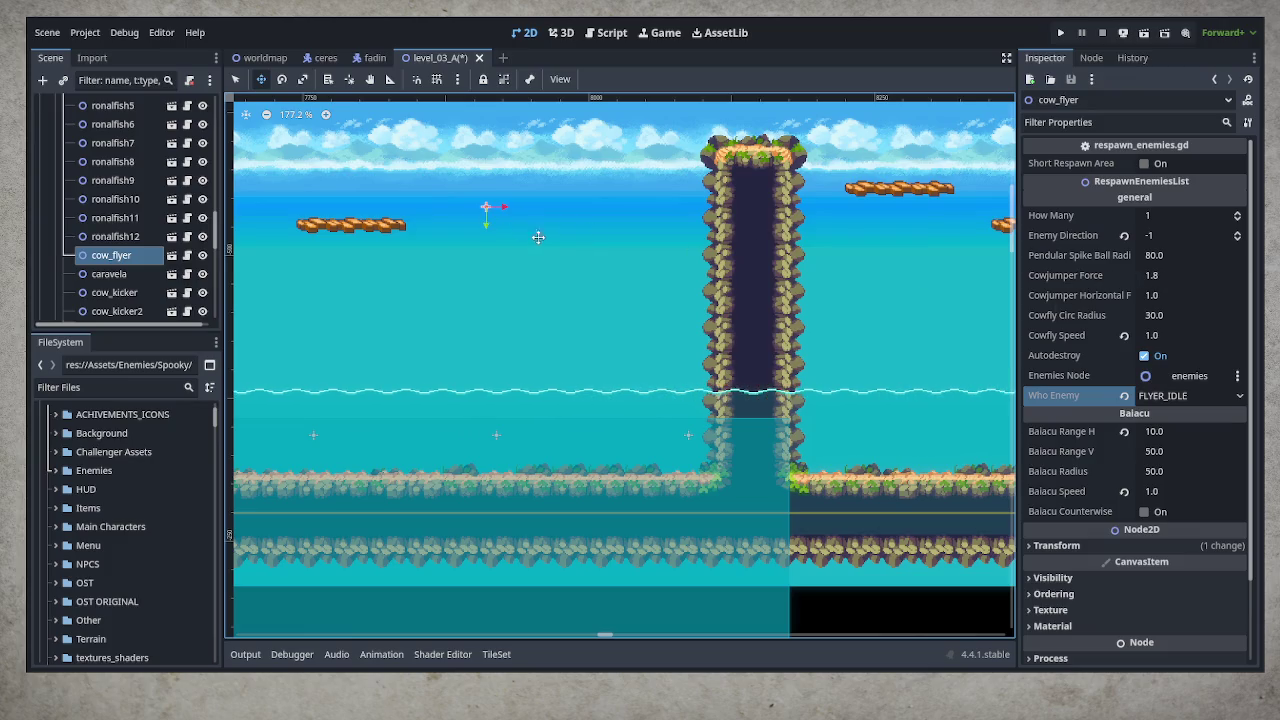
key("ctrl+d")
mouse_move(537, 243)
left_mouse_down()
mouse_move(622, 249)
mouse_move(594, 200)
mouse_move(600, 234)
left_mouse_up()
scroll(571, 379, "up", 5)
key("ctrl+d")
left_click_drag(571, 379, 695, 342)
Enable Short Respawn Area on the cow_flyer spawners and save the scene
scroll(648, 413, "down", 4)
left_click(1144, 163)
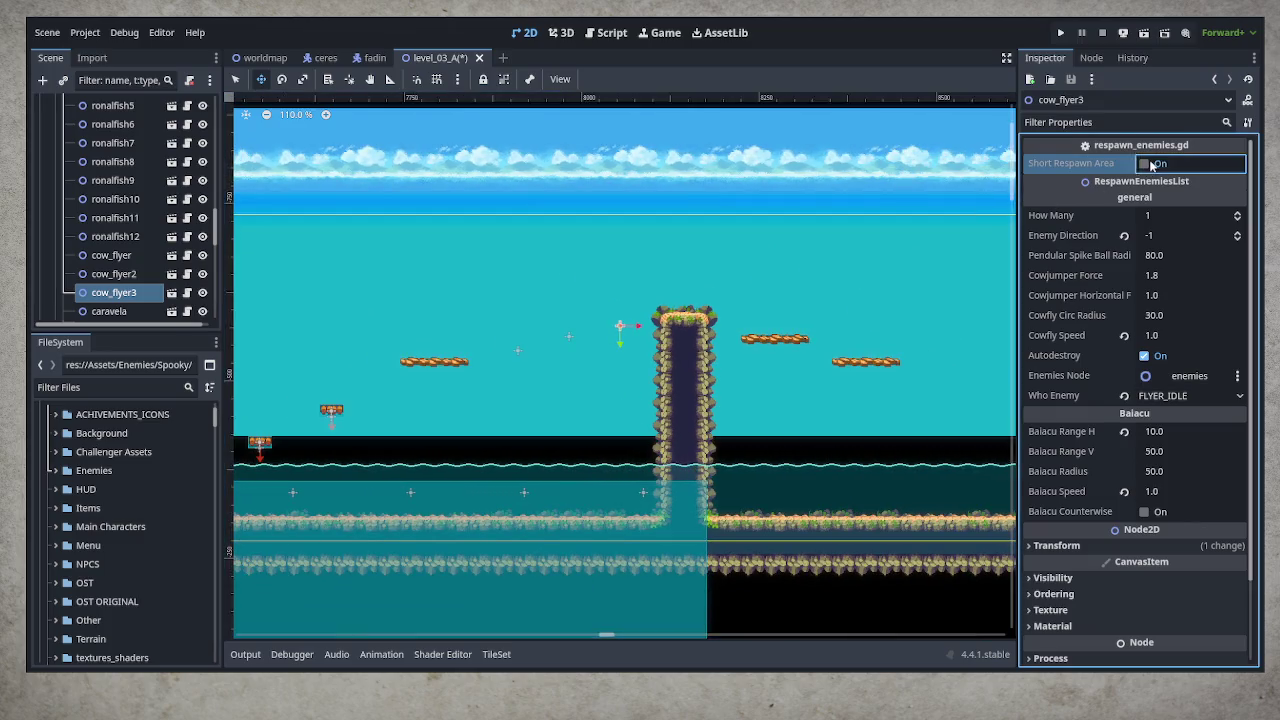
left_click(128, 276)
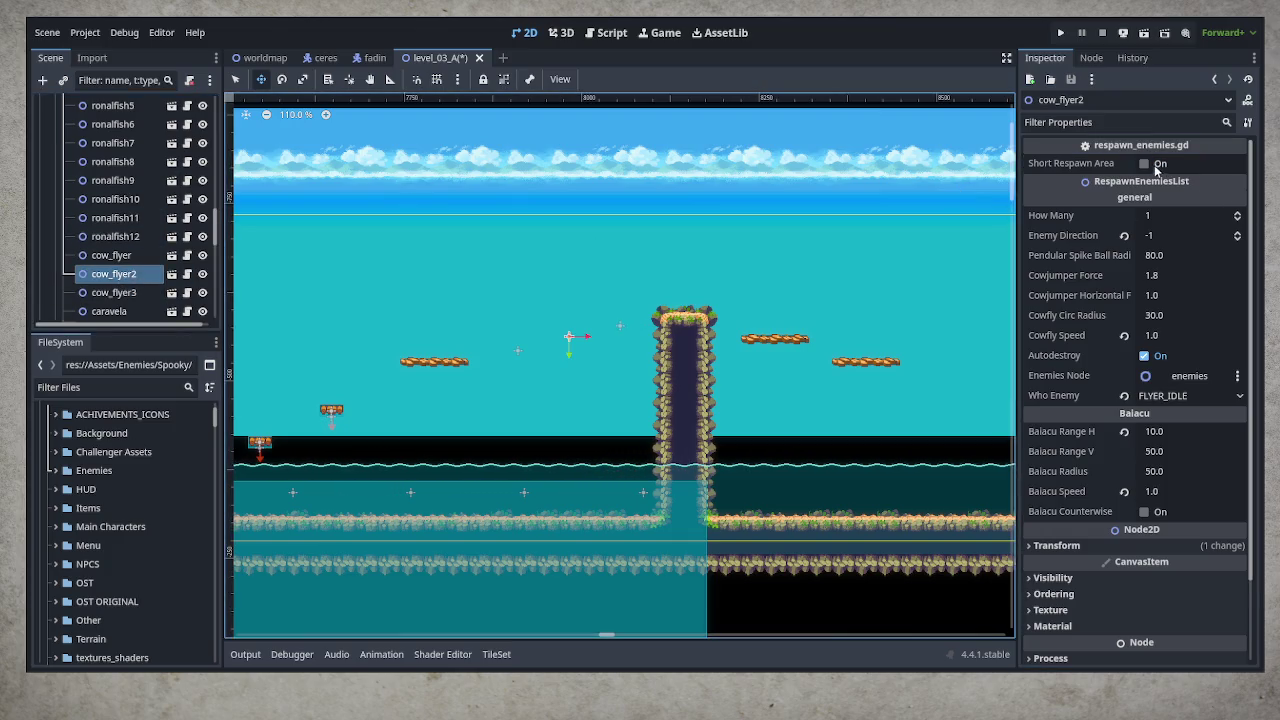
left_click(117, 257)
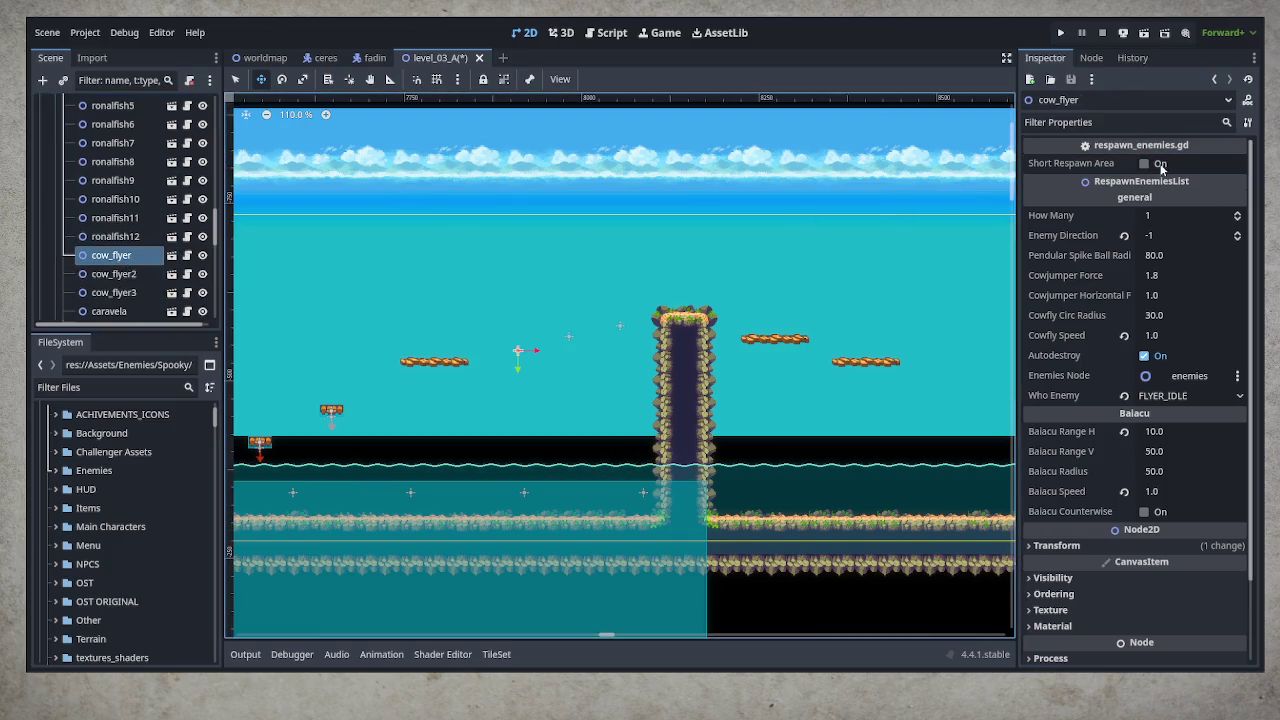
key("ctrl+s")
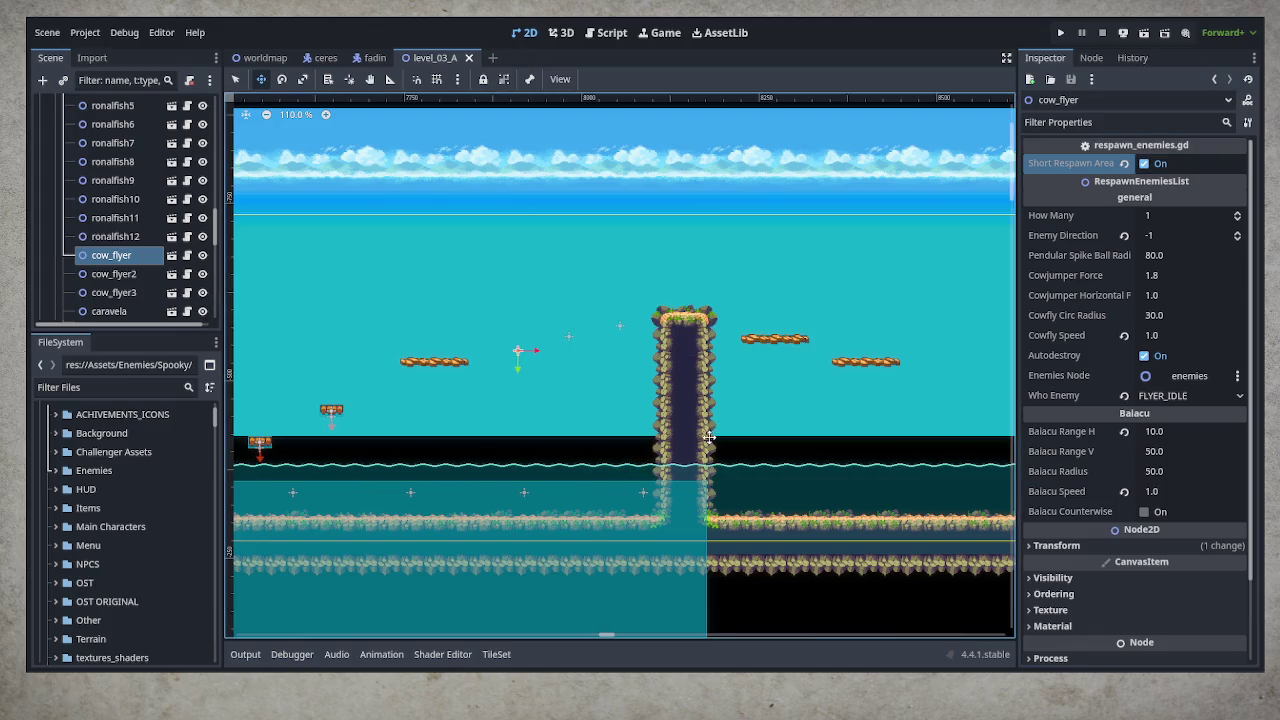
scroll(680, 342, "down", 3)
Select the water3 collision shape and stretch it right toward the cliff block
key("q")
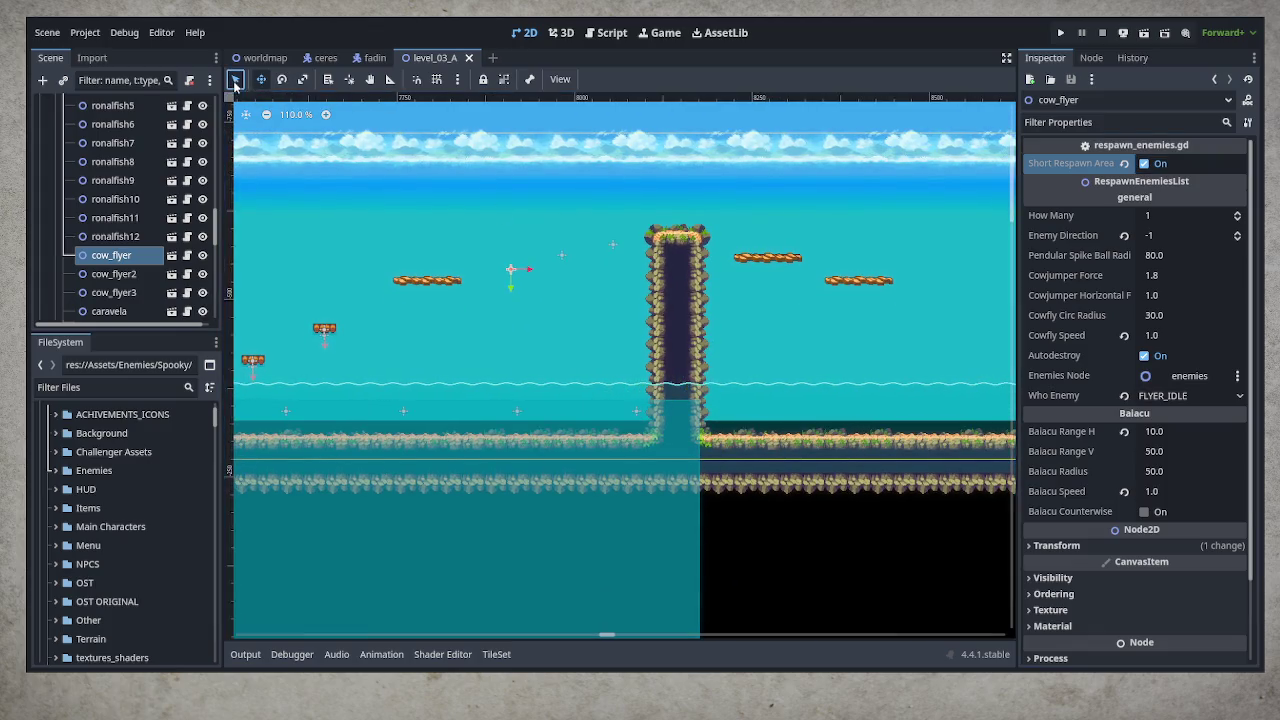
left_click(684, 401)
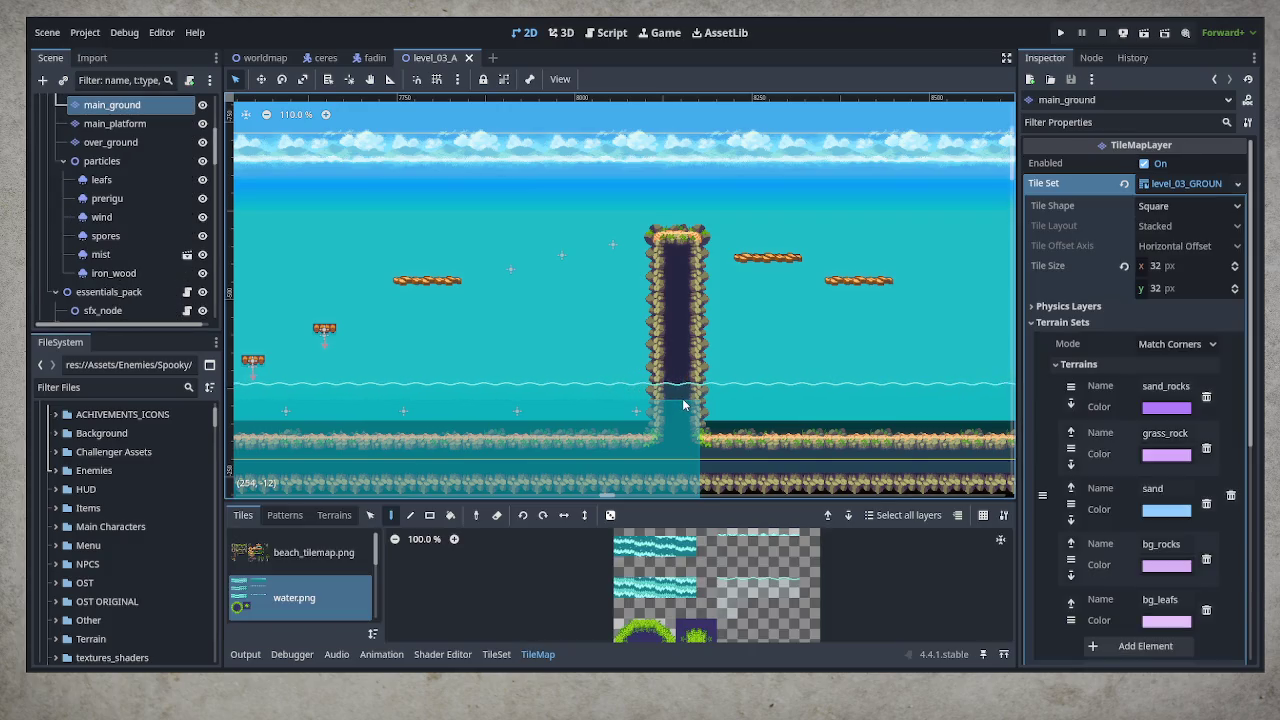
scroll(768, 452, "left", 4)
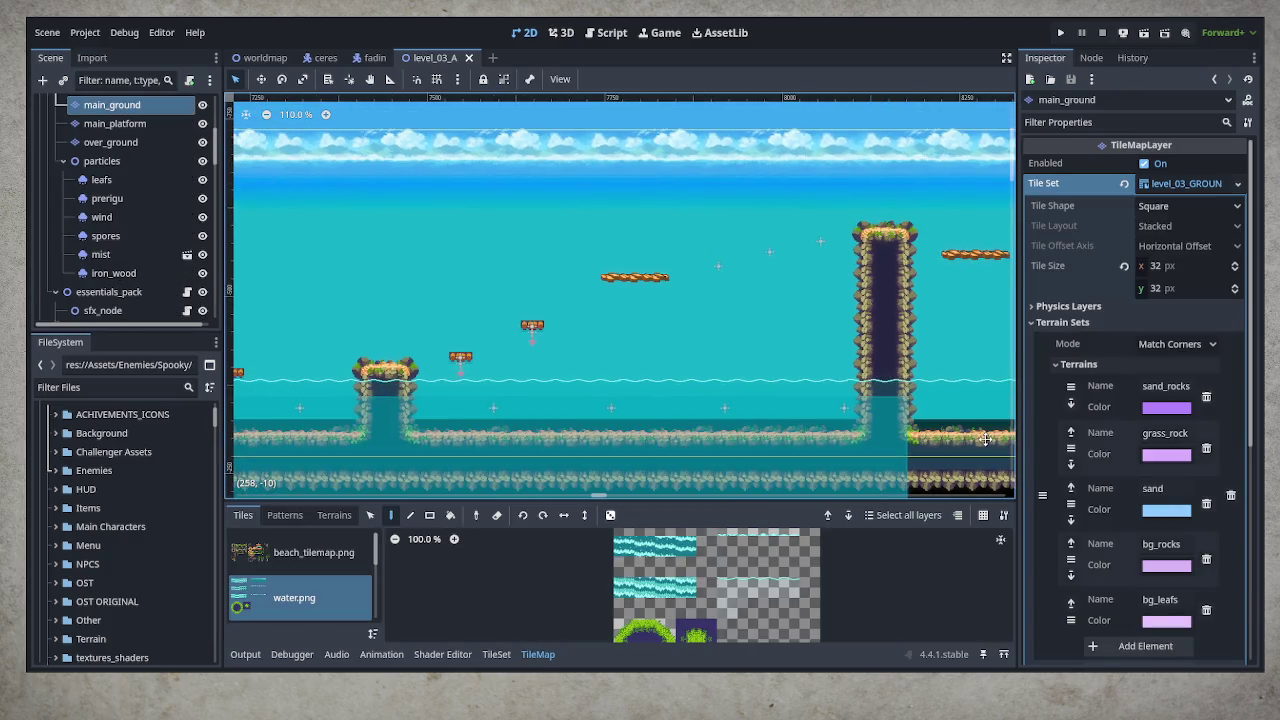
scroll(816, 392, "right", 3)
scroll(816, 392, "down", 1)
scroll(816, 392, "down", 2)
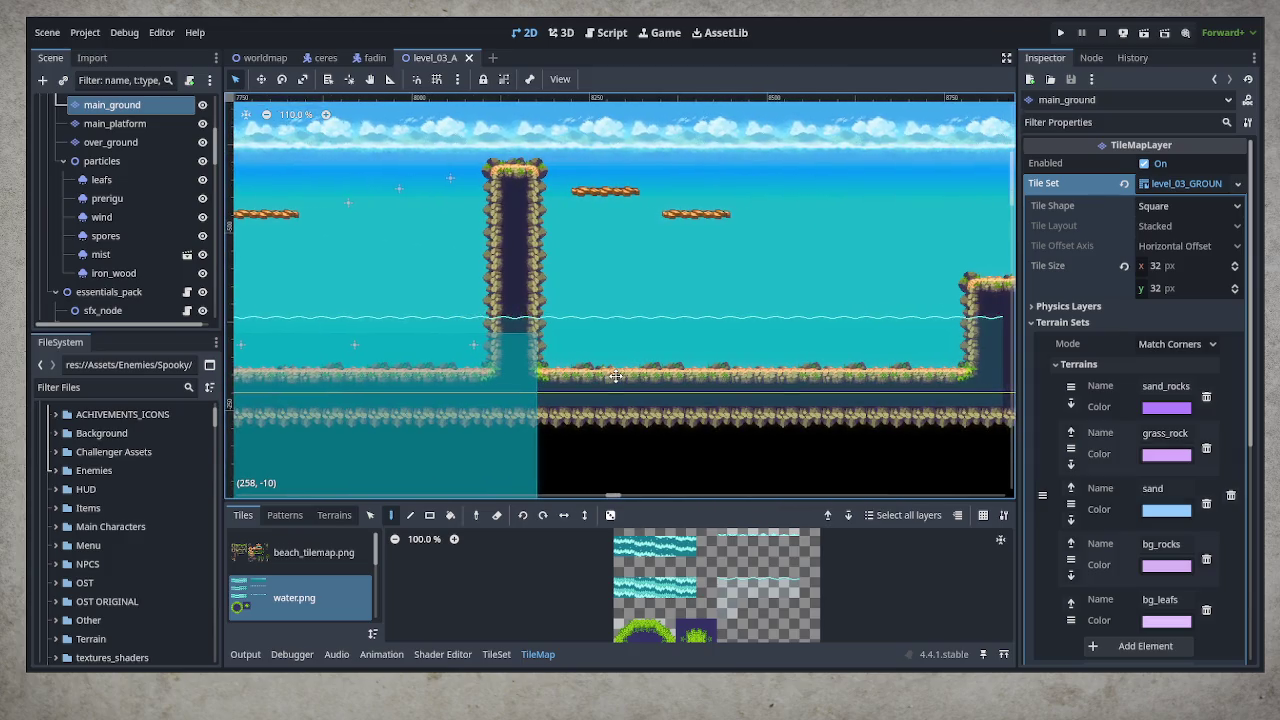
scroll(600, 337, "down", 1)
scroll(600, 337, "down", 4)
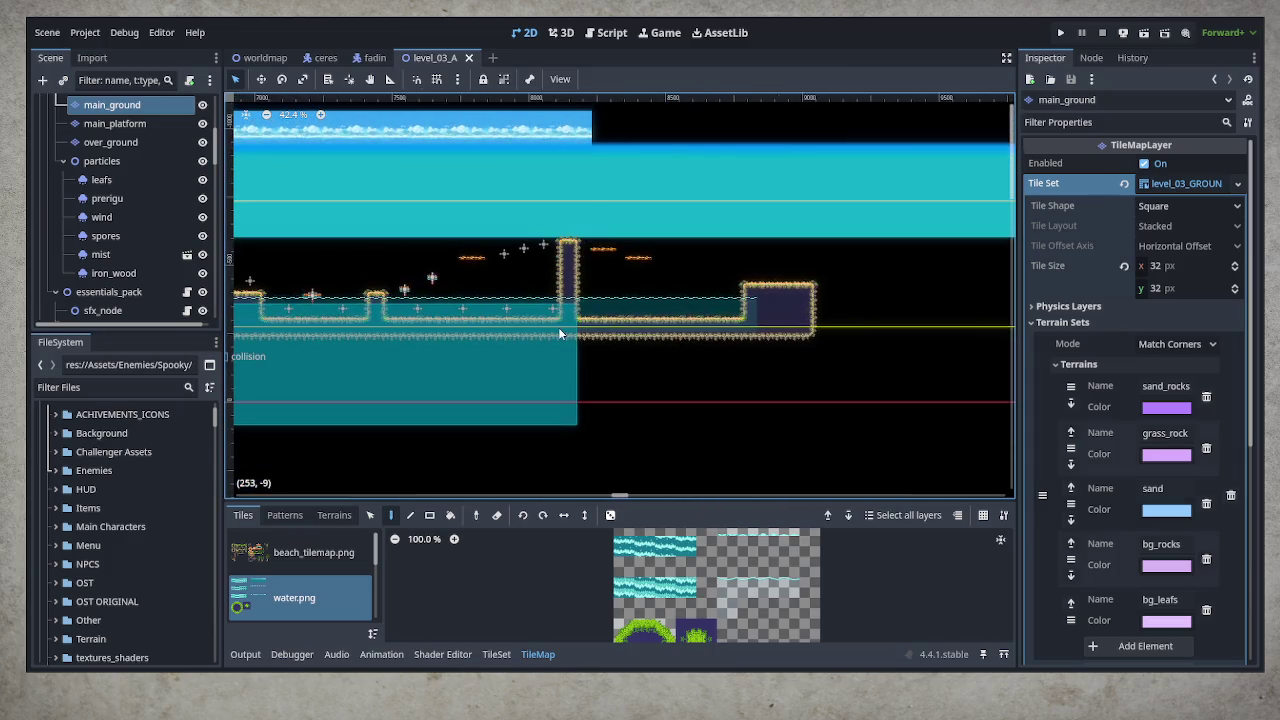
left_click(114, 291)
left_click(547, 392)
left_click_drag(577, 364, 755, 364)
Align water3's right edge with the cliff and save level_03_A
scroll(773, 341, "up", 8)
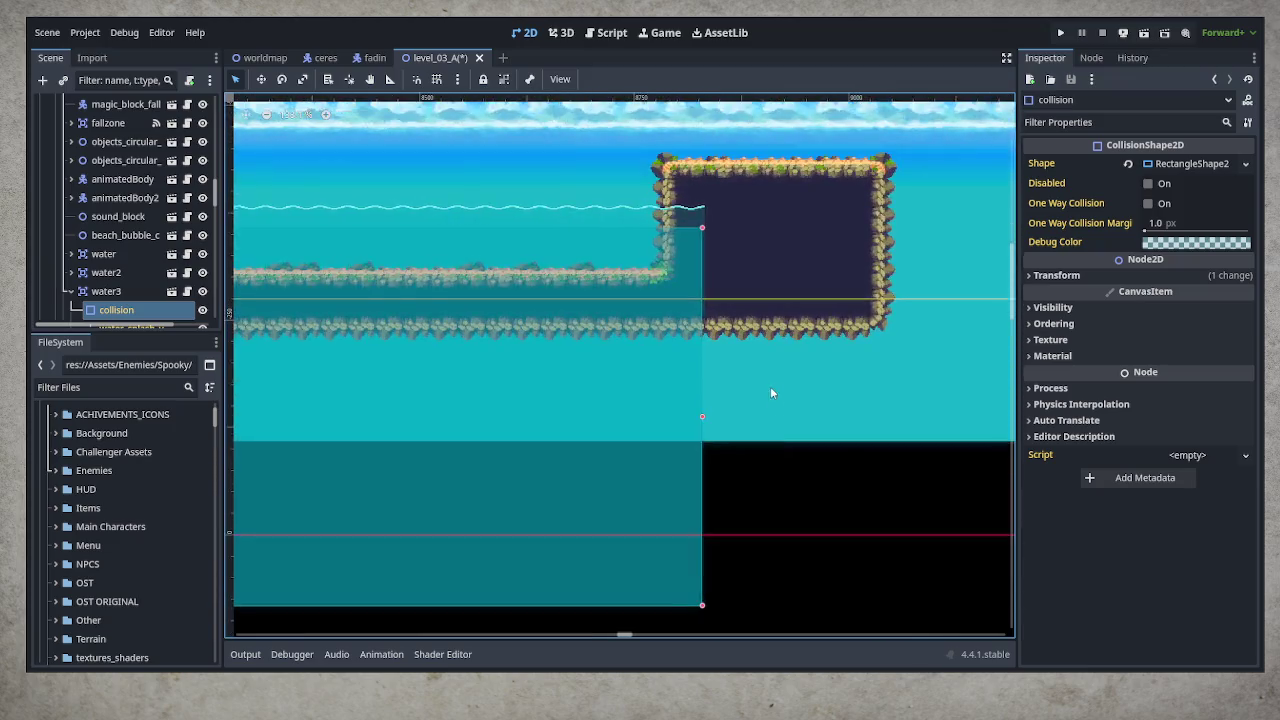
scroll(731, 377, "up", 2)
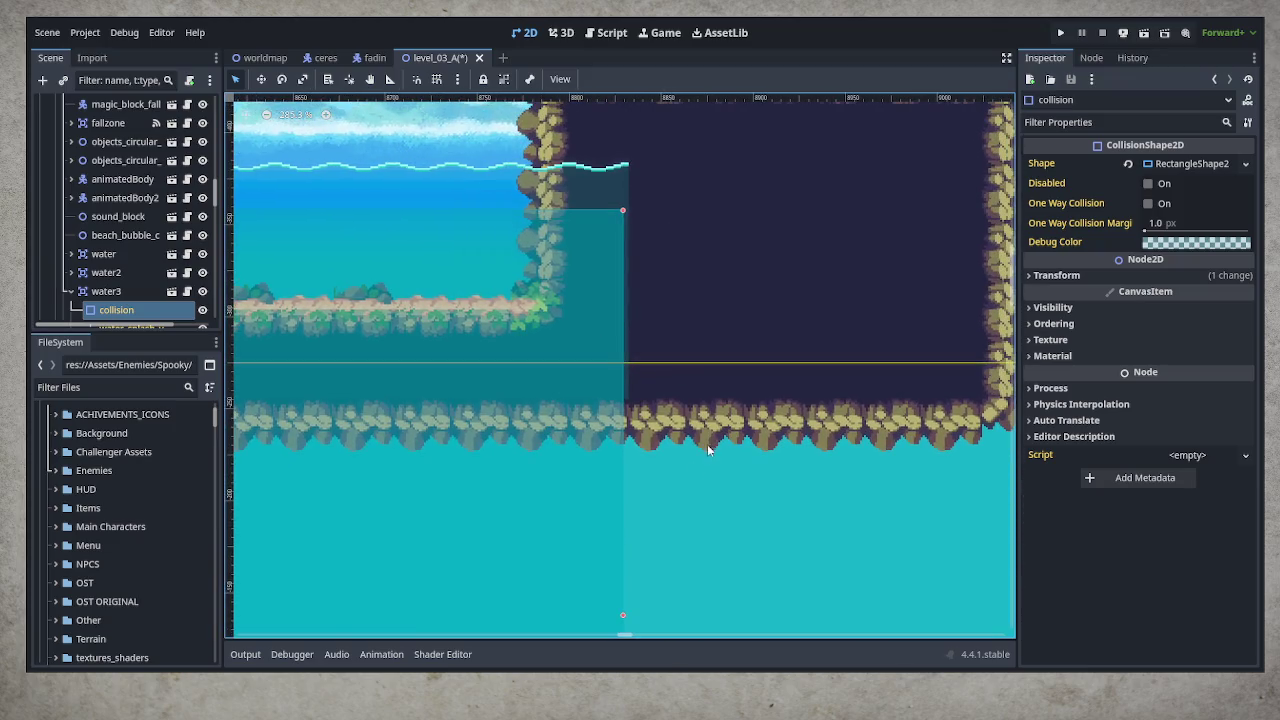
left_click_drag(622, 611, 628, 615)
scroll(662, 436, "down", 6)
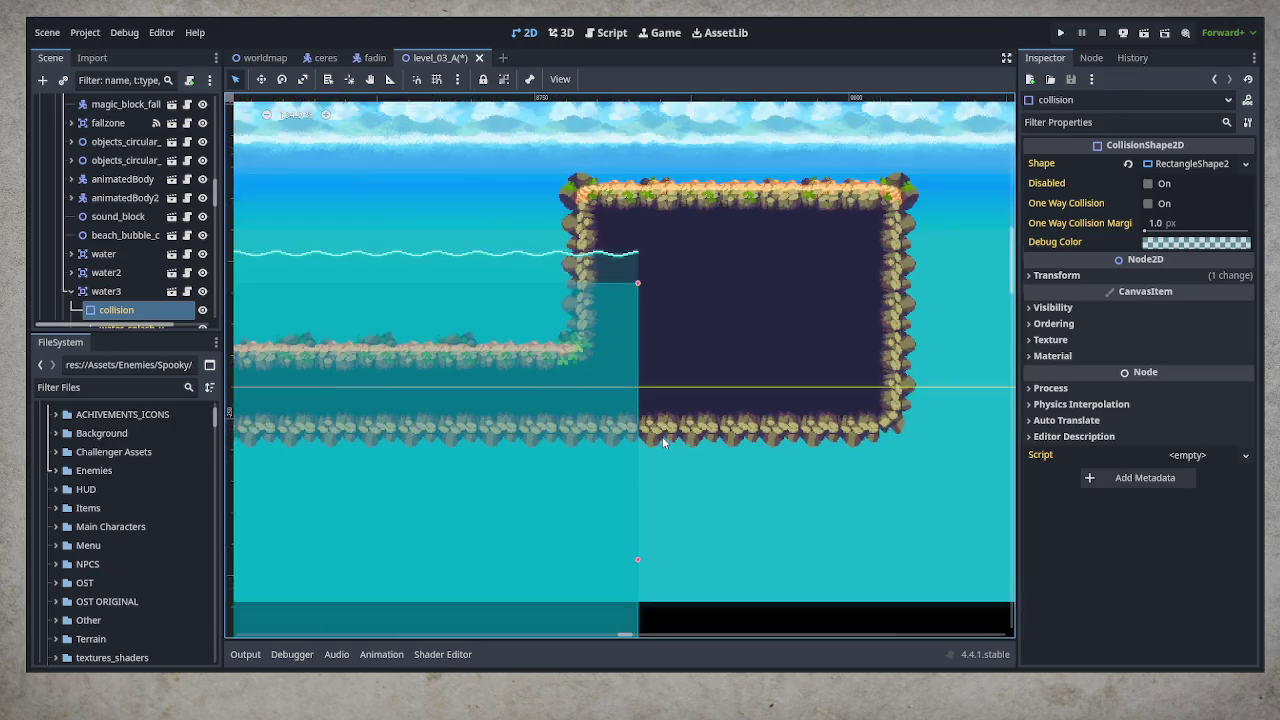
key("ctrl+s")
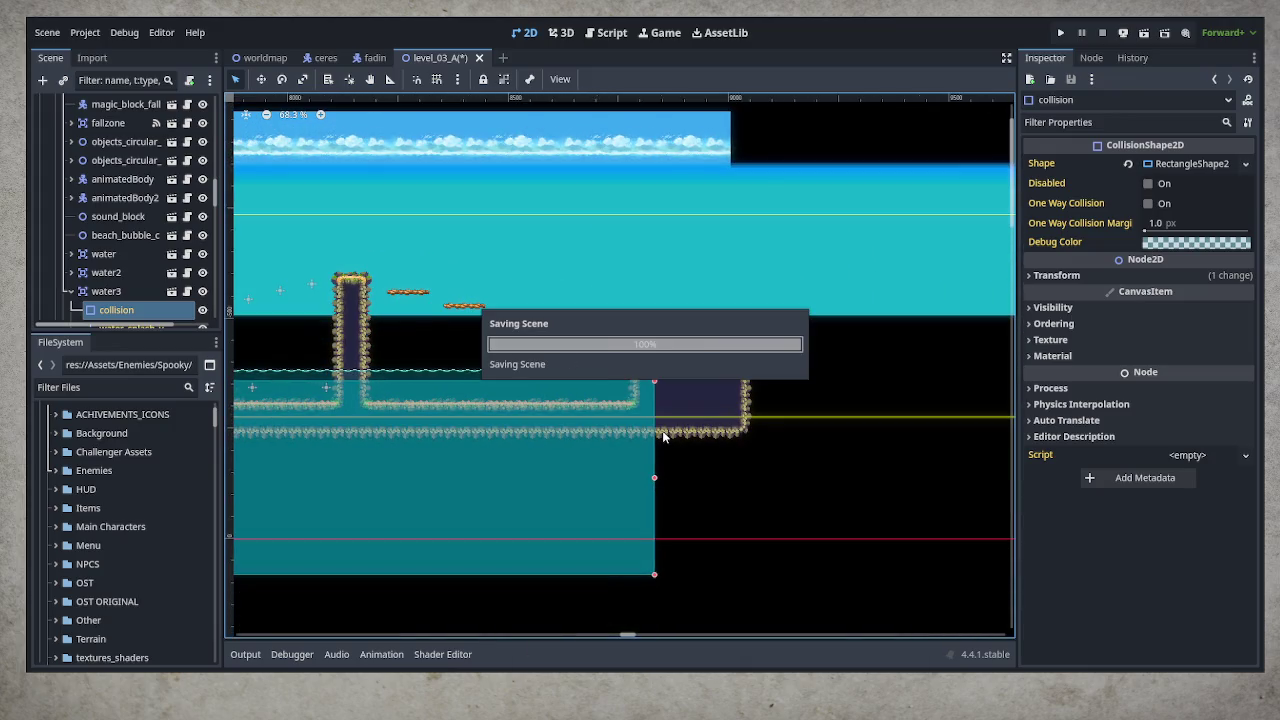
left_click(737, 468)
left_click_drag(1003, 445, 1002, 444)
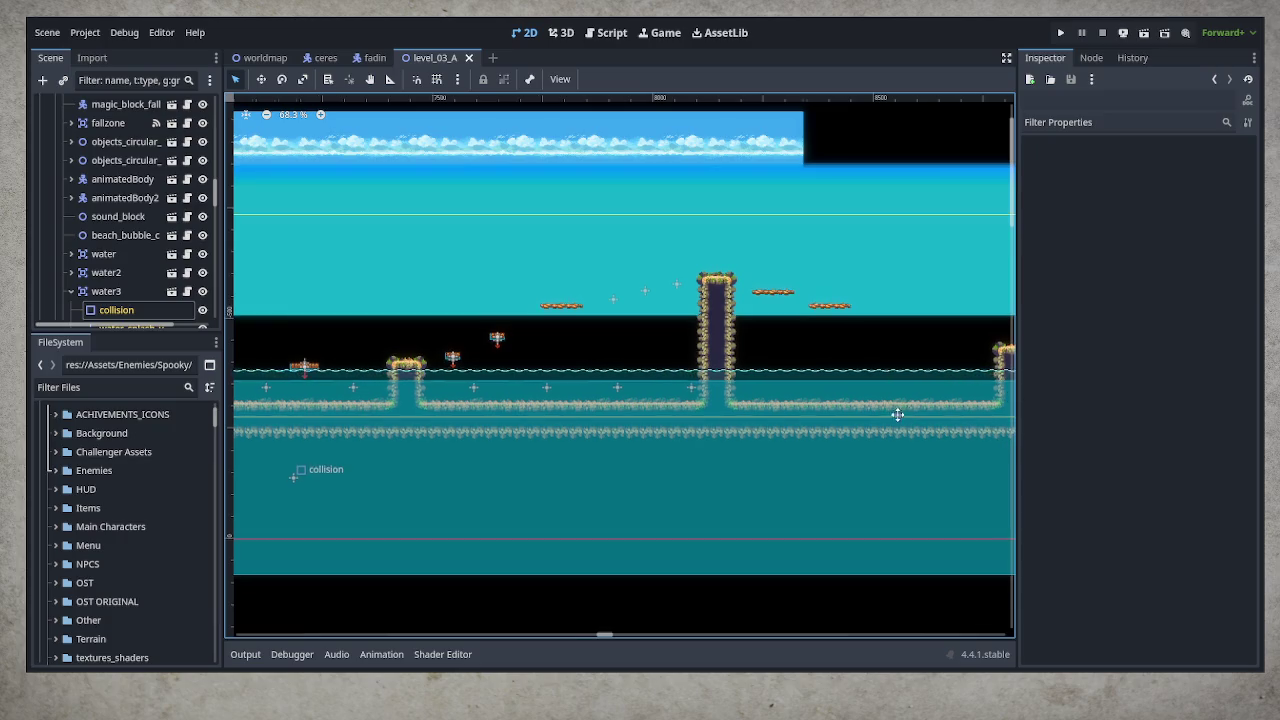
scroll(763, 410, "right", 5)
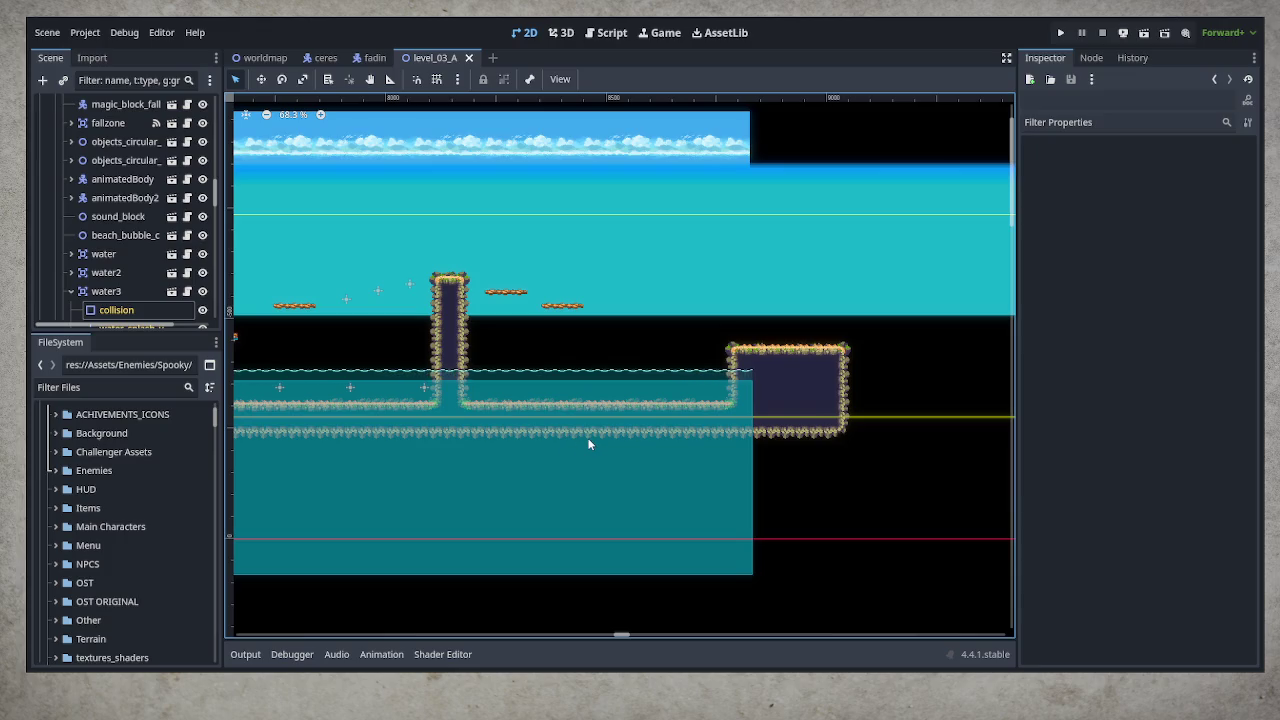
Duplicate the cow flyer above the pillar and move the copy right, near the cliff
left_click(409, 284)
key("ctrl+d")
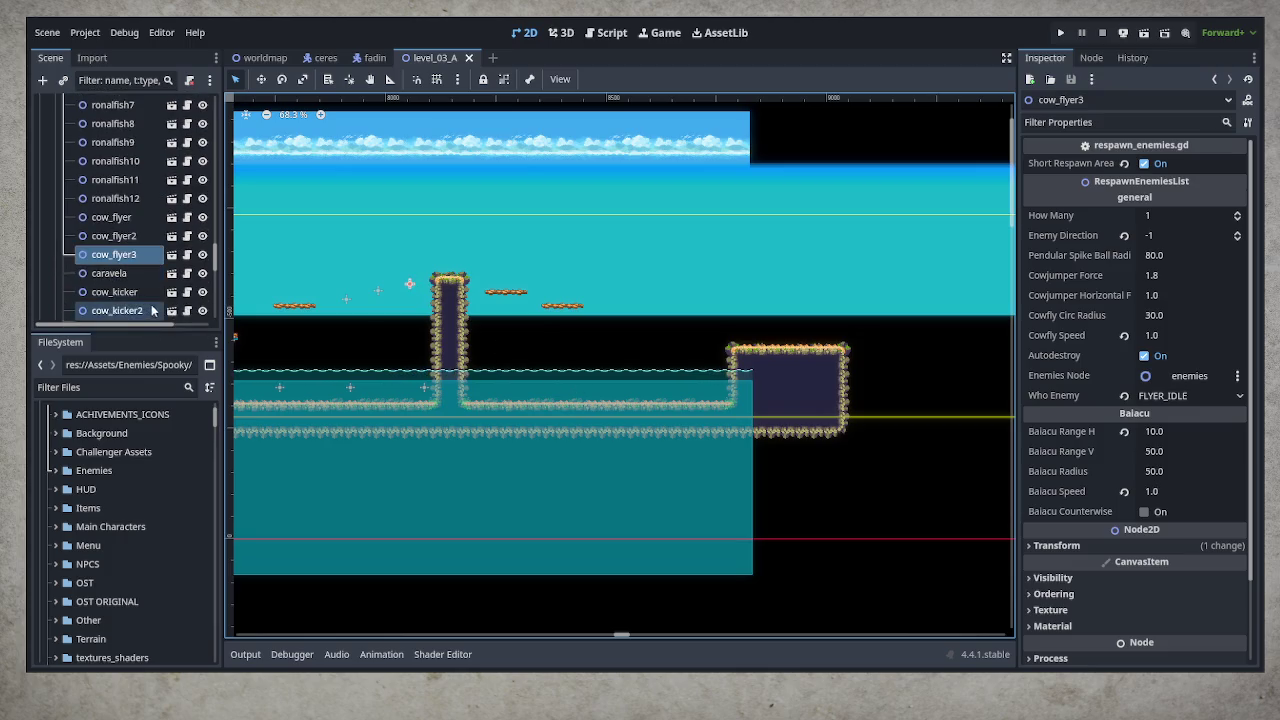
left_click(261, 79)
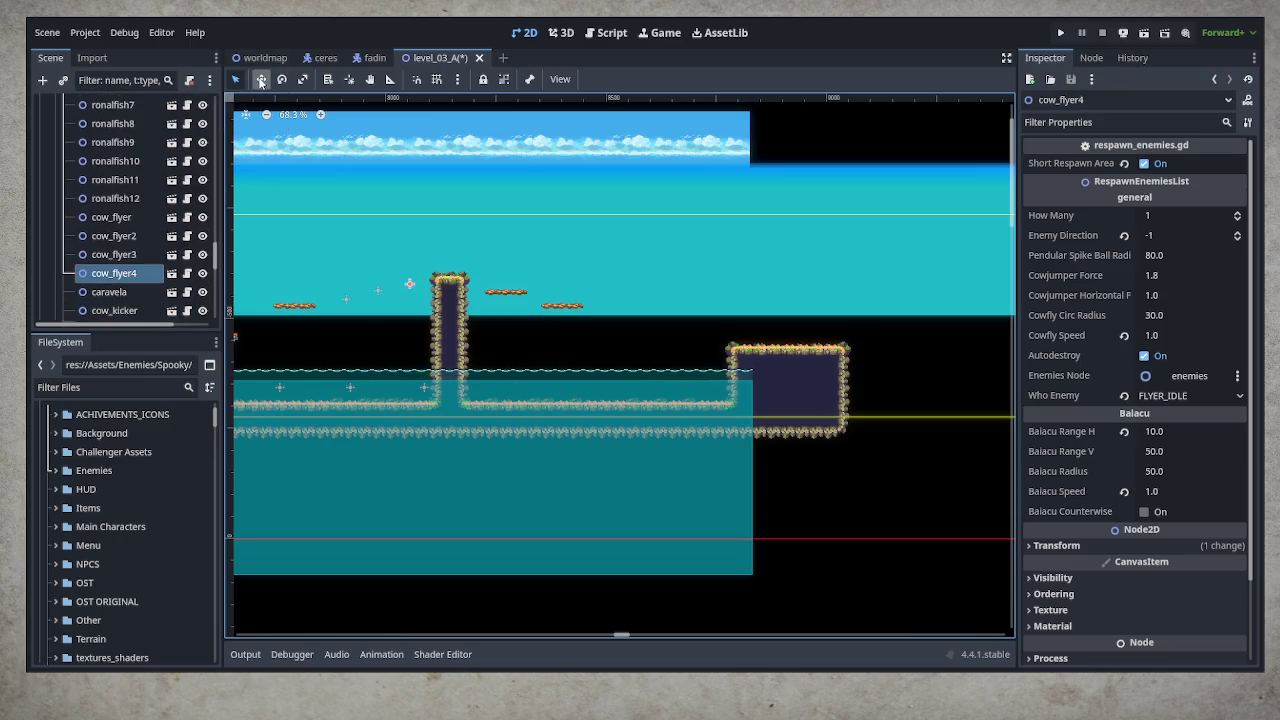
left_click_drag(501, 319, 766, 360)
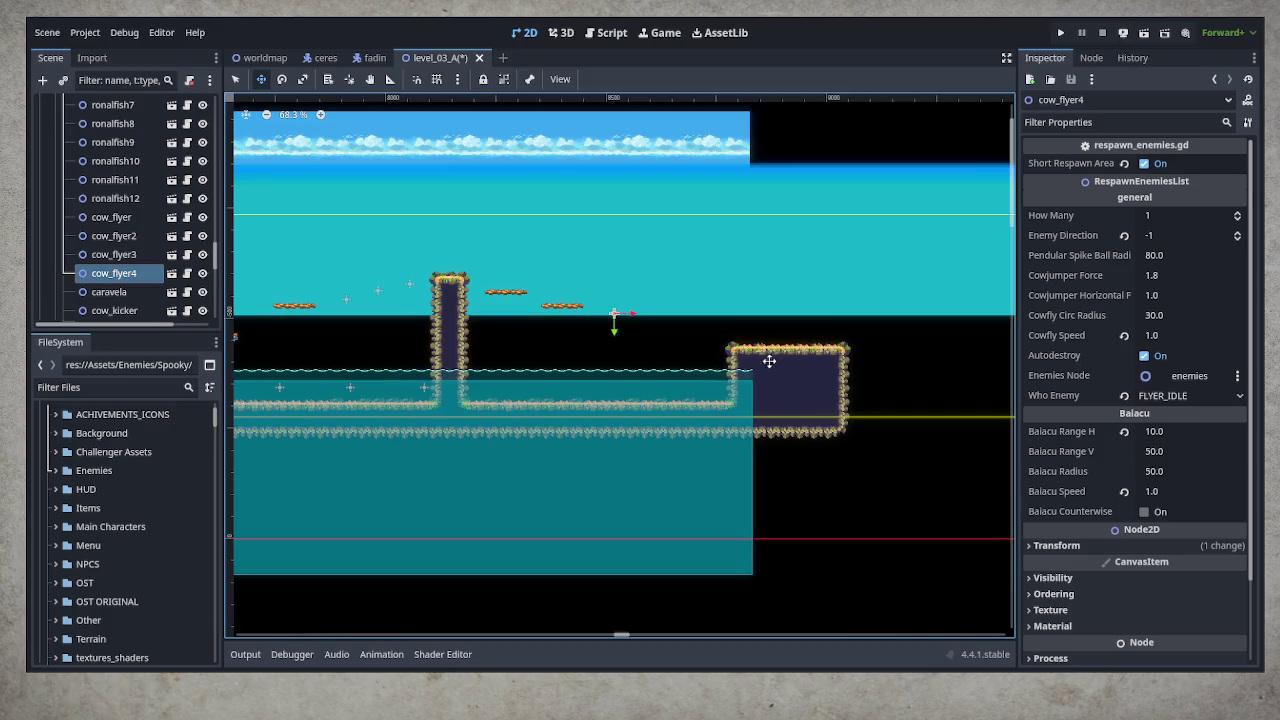
scroll(660, 350, "up", 6)
scroll(644, 365, "up", 2)
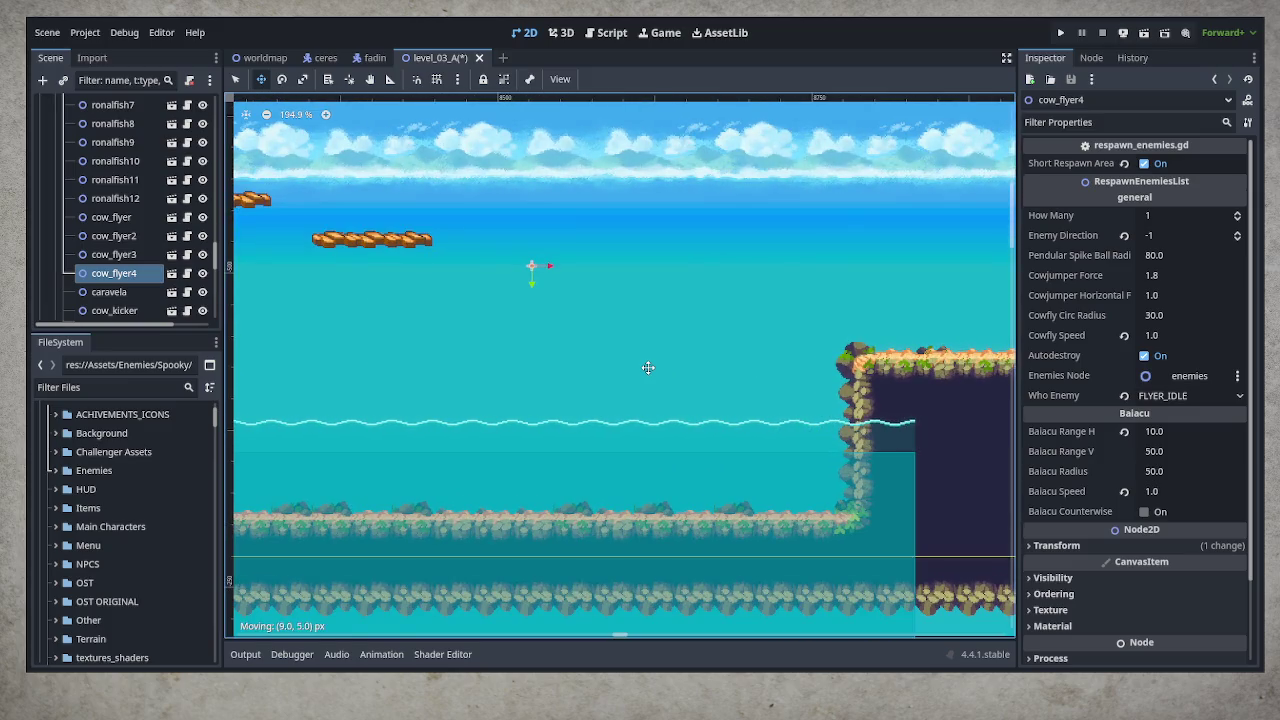
left_click_drag(660, 379, 663, 357)
Set the copy's Who Enemy to FLYER_CIRC and rename it cow_cir_flyer
left_click(1195, 400)
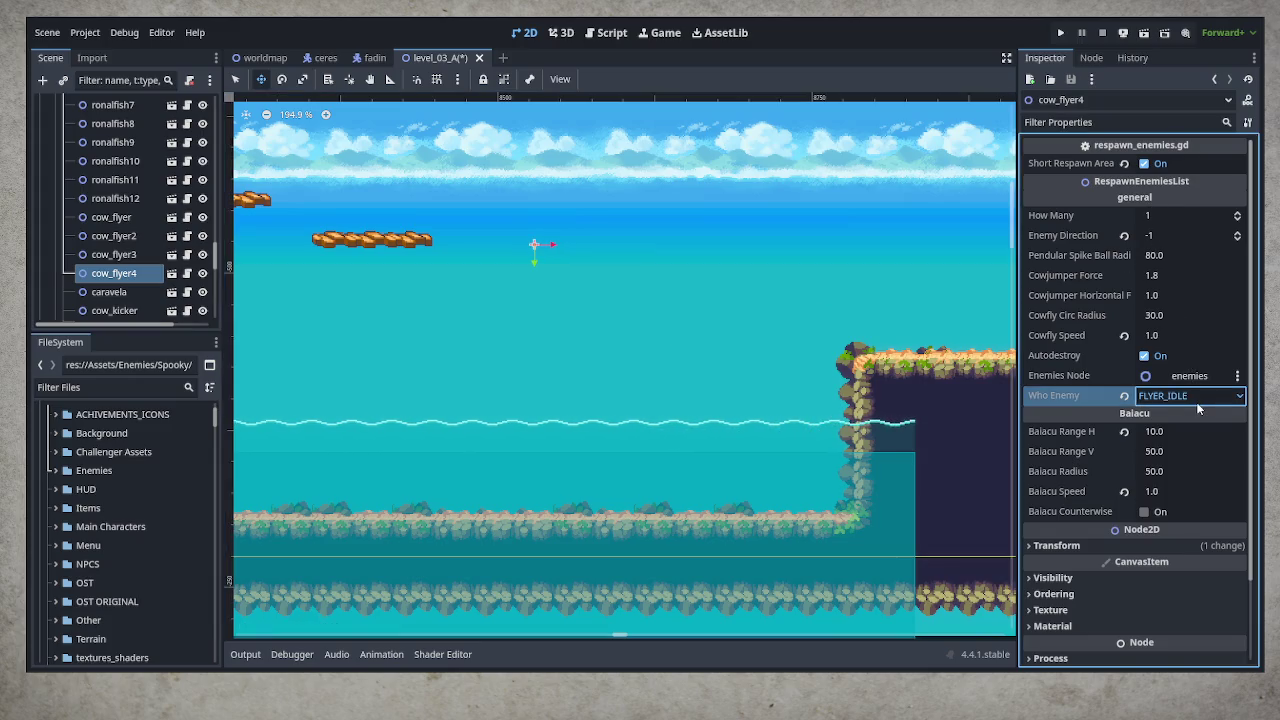
key("Down")
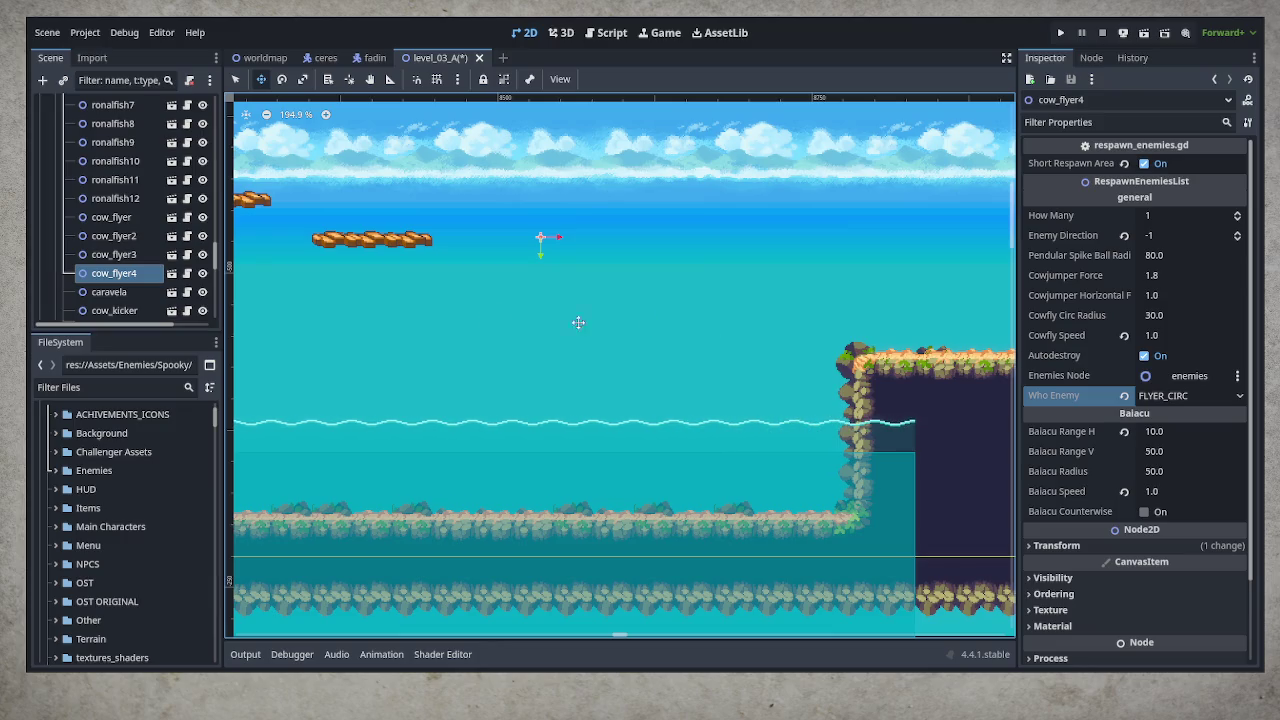
left_click(126, 273)
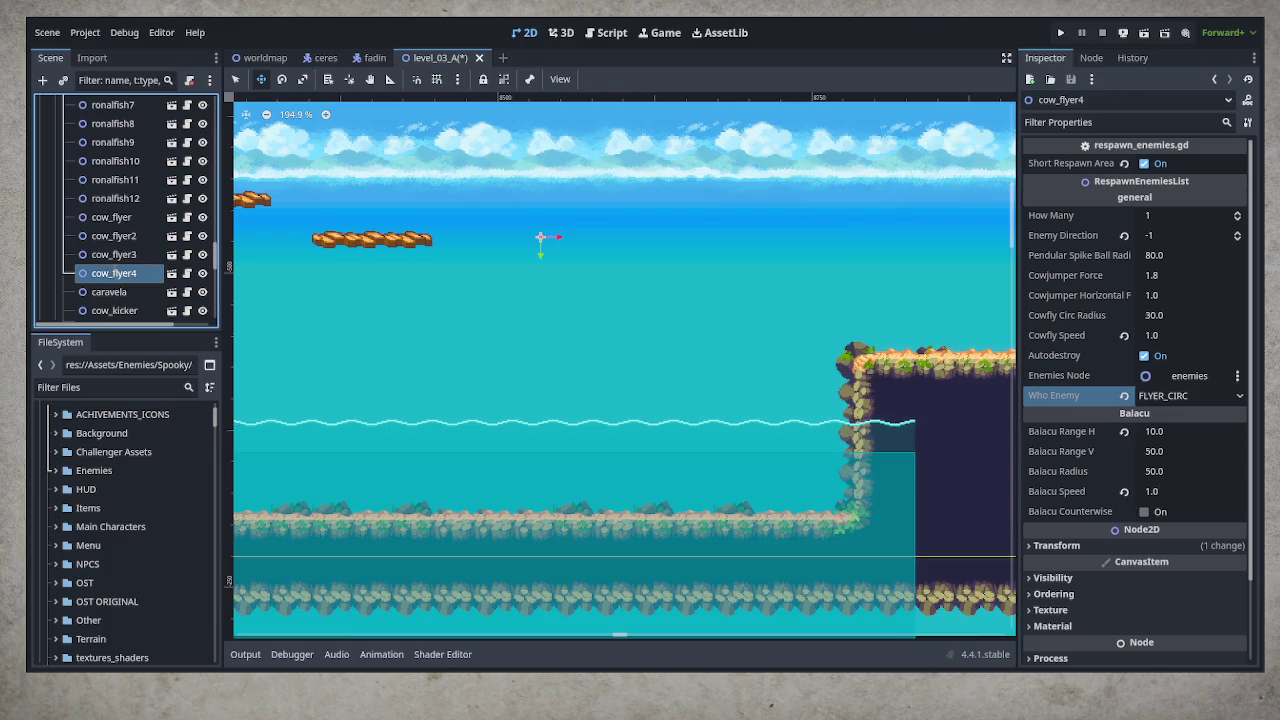
left_click(346, 313)
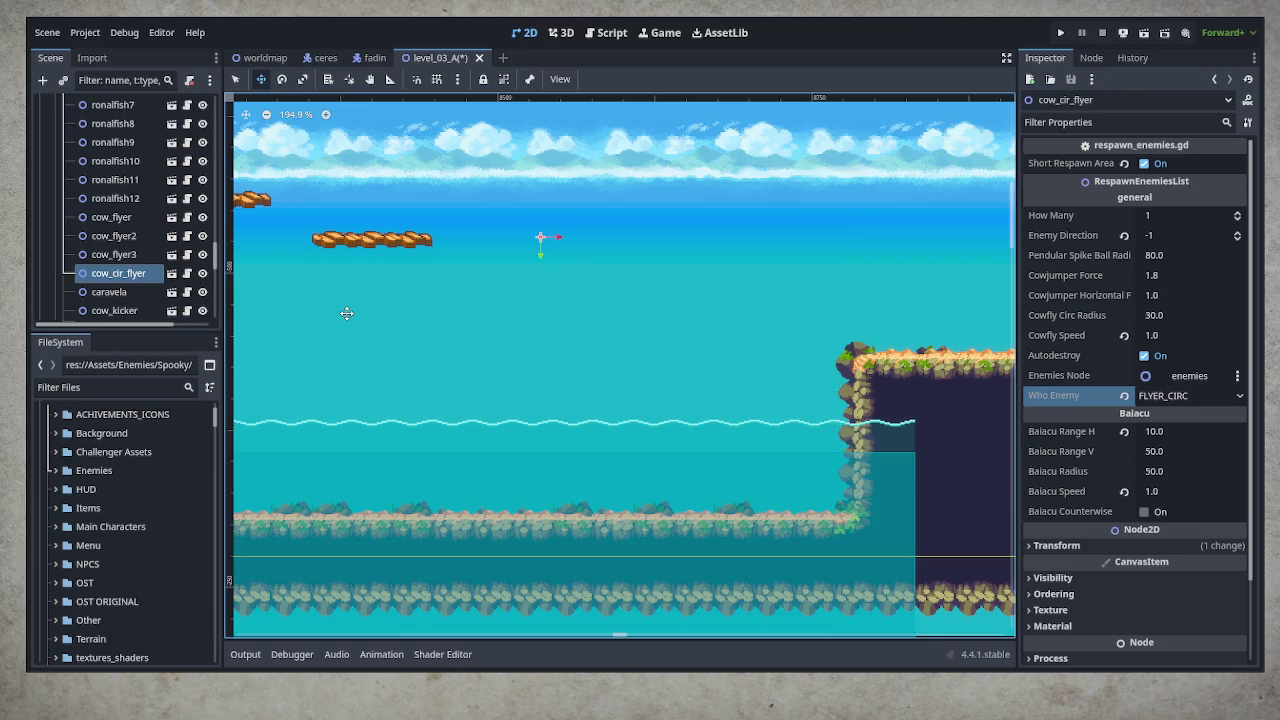
left_click_drag(688, 376, 668, 419)
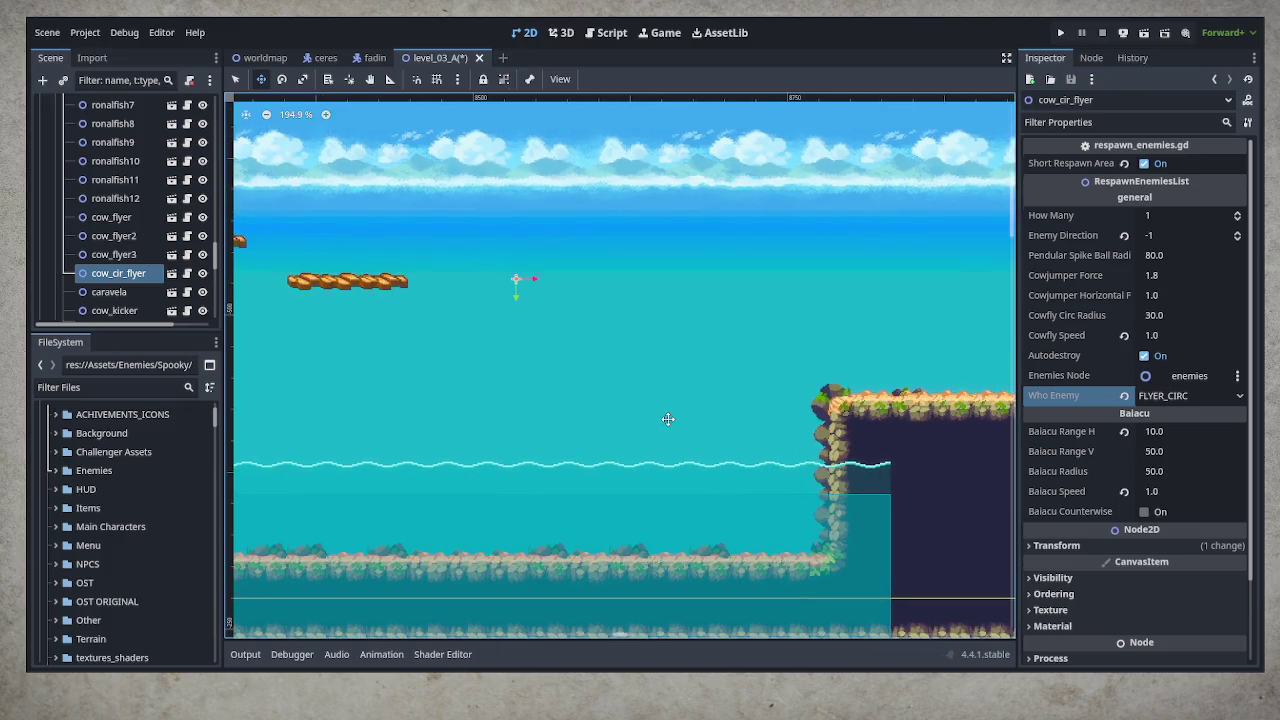
Duplicate cow_cir_flyer into cow_cir_flyer2 and save the scene
key("ctrl+d")
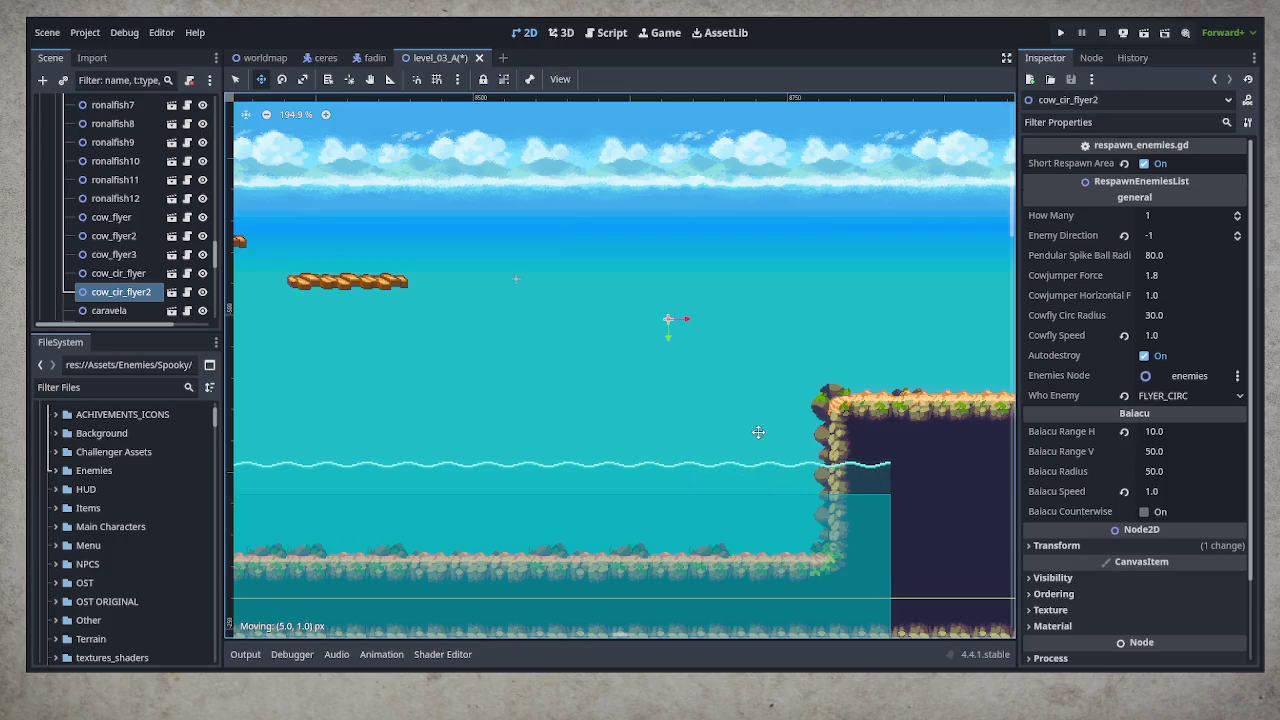
key("ctrl+s")
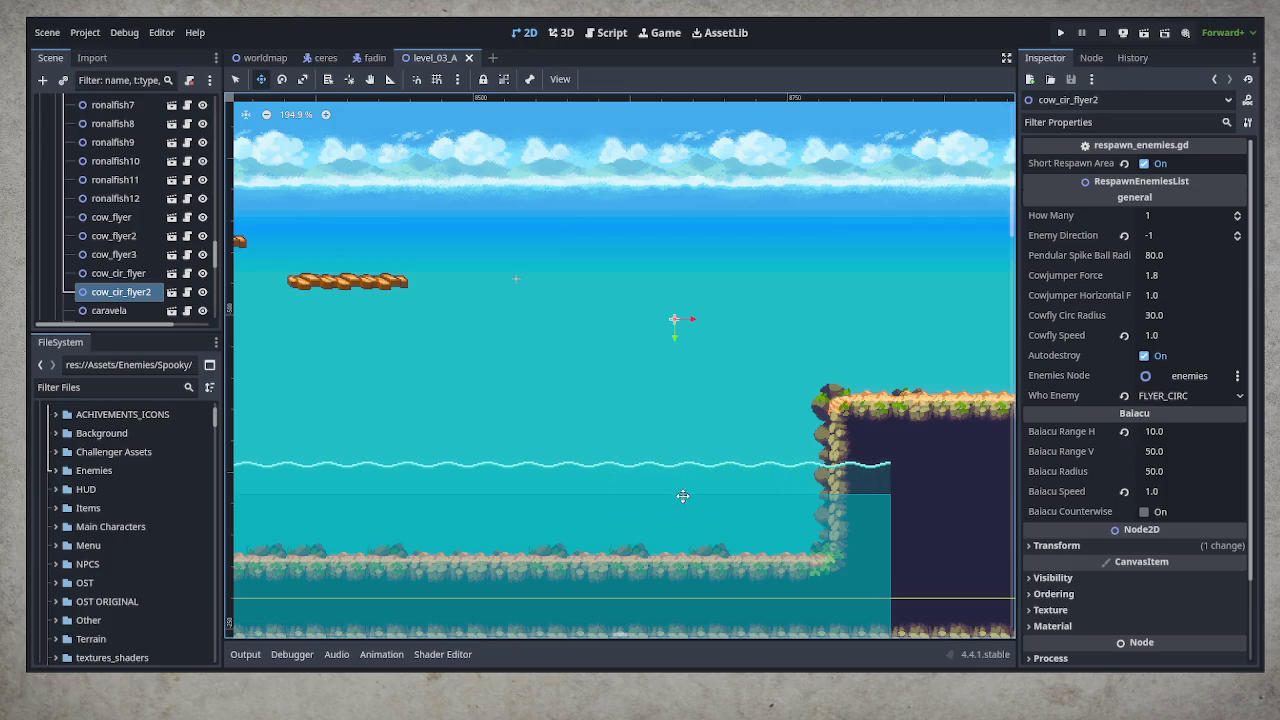
scroll(681, 495, "down", 3)
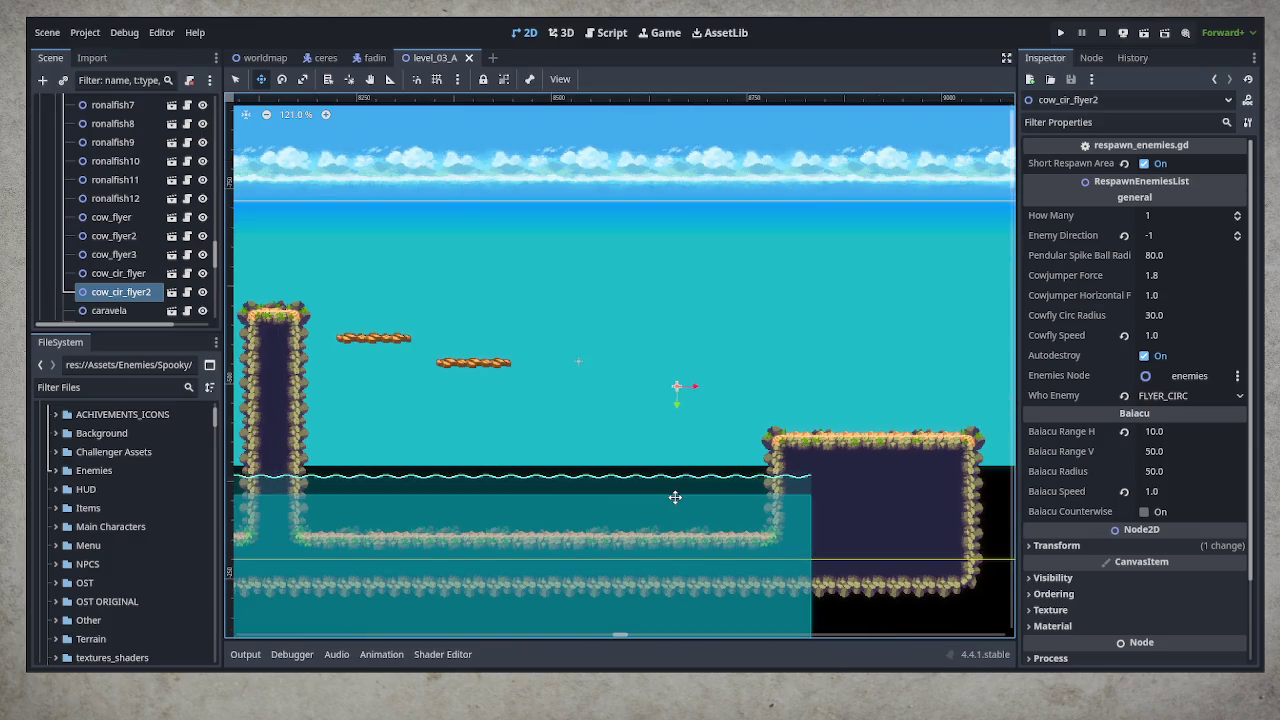
left_click(115, 198)
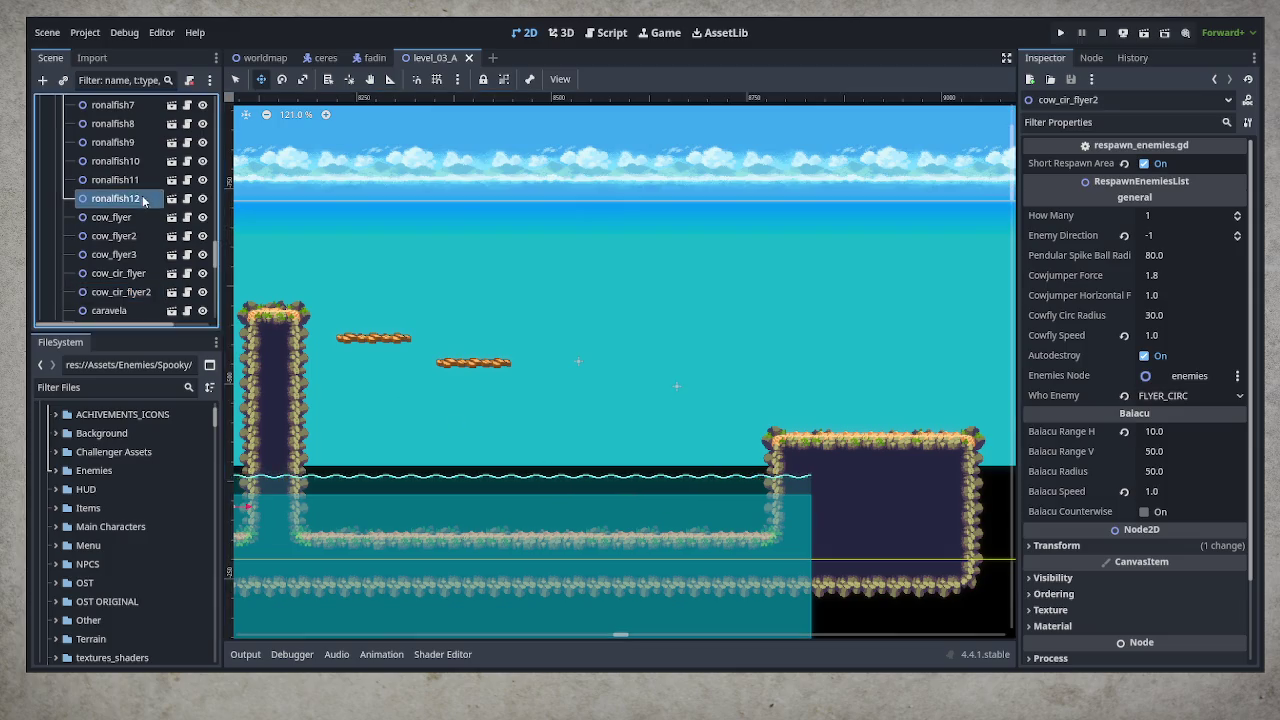
Create ronalfish13 through ronalfish16 from ronalfish12 along the underwater stretch, then save
left_click_drag(403, 483, 500, 452)
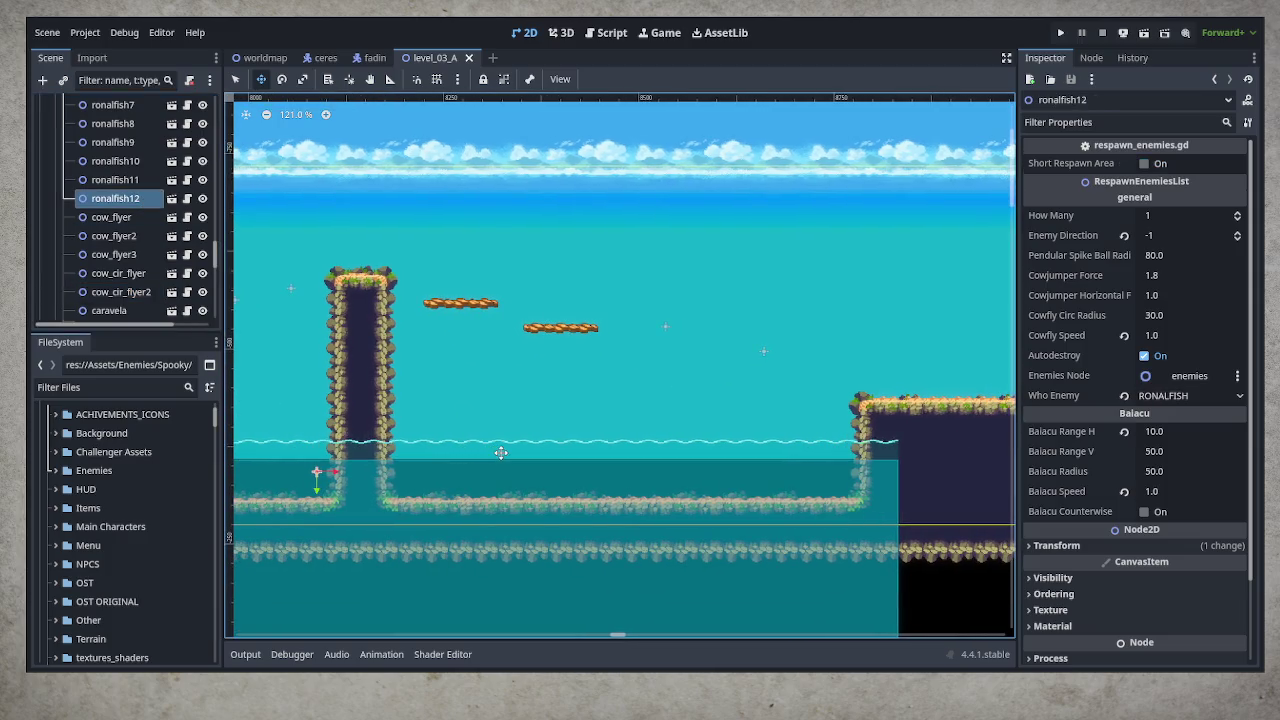
key("ctrl+d")
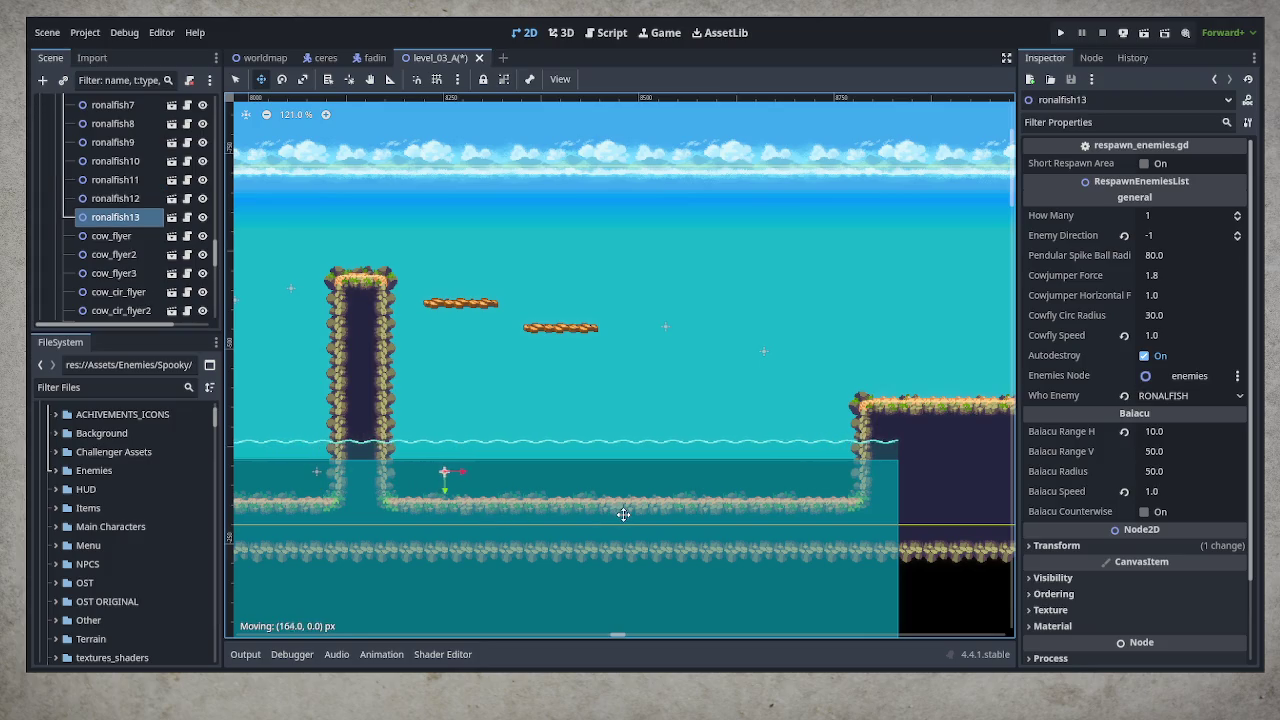
key("ctrl+d")
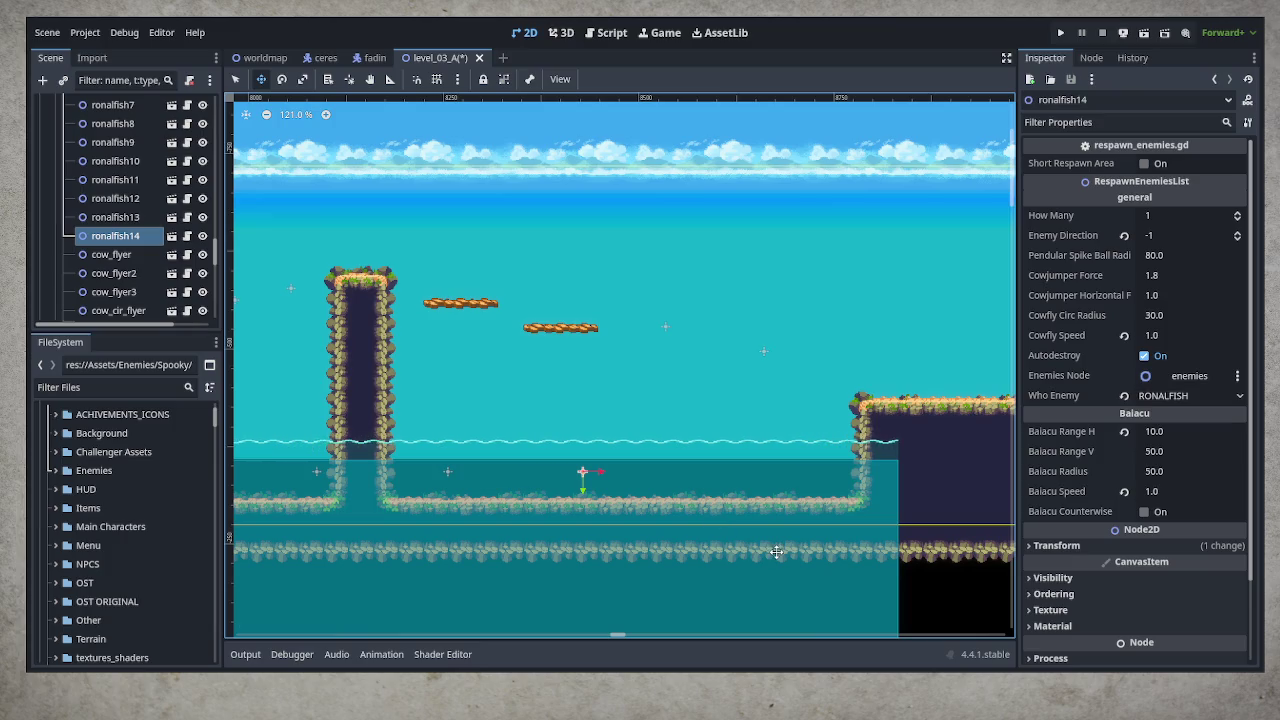
key("ctrl+d")
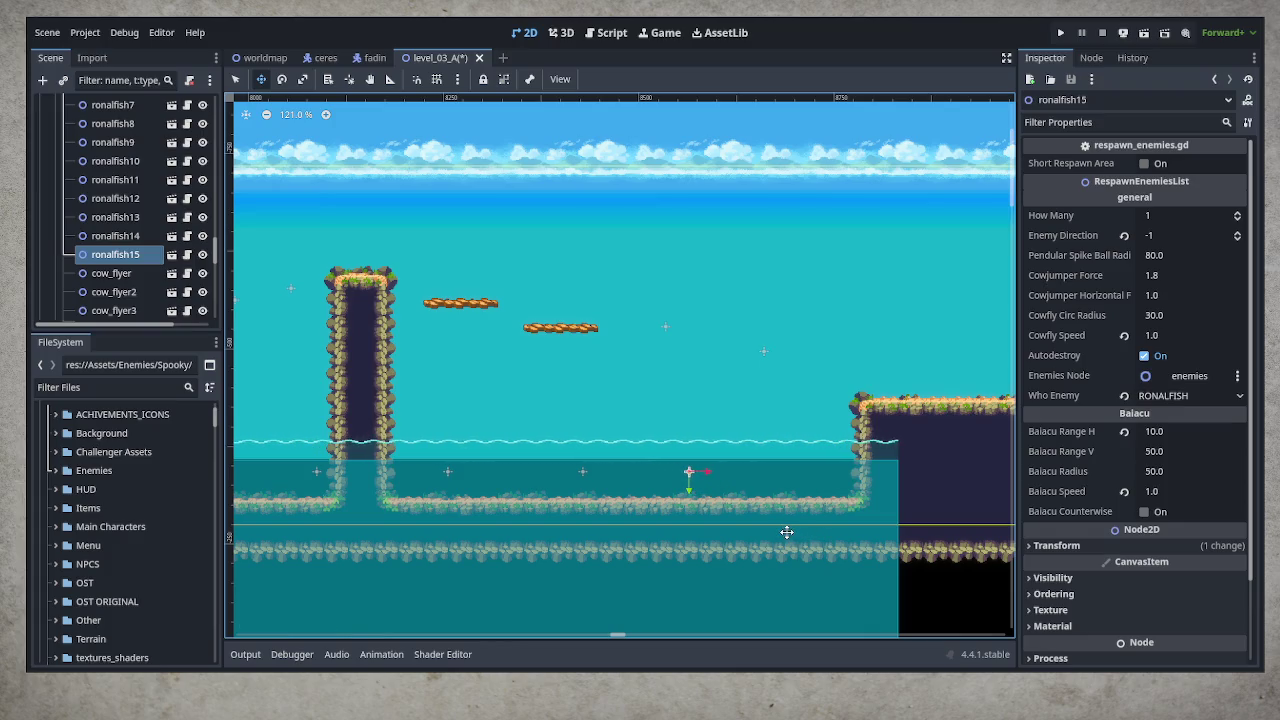
key("ctrl+d")
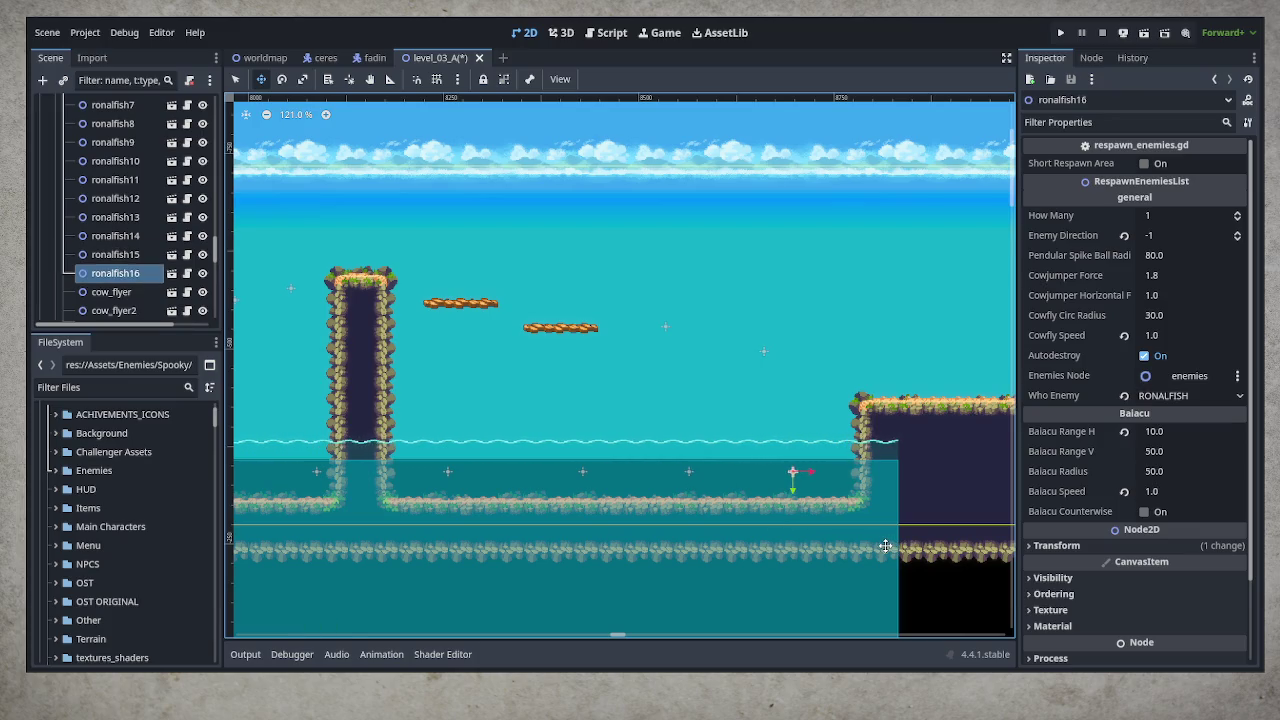
key("ctrl+s")
scroll(560, 527, "left", 15)
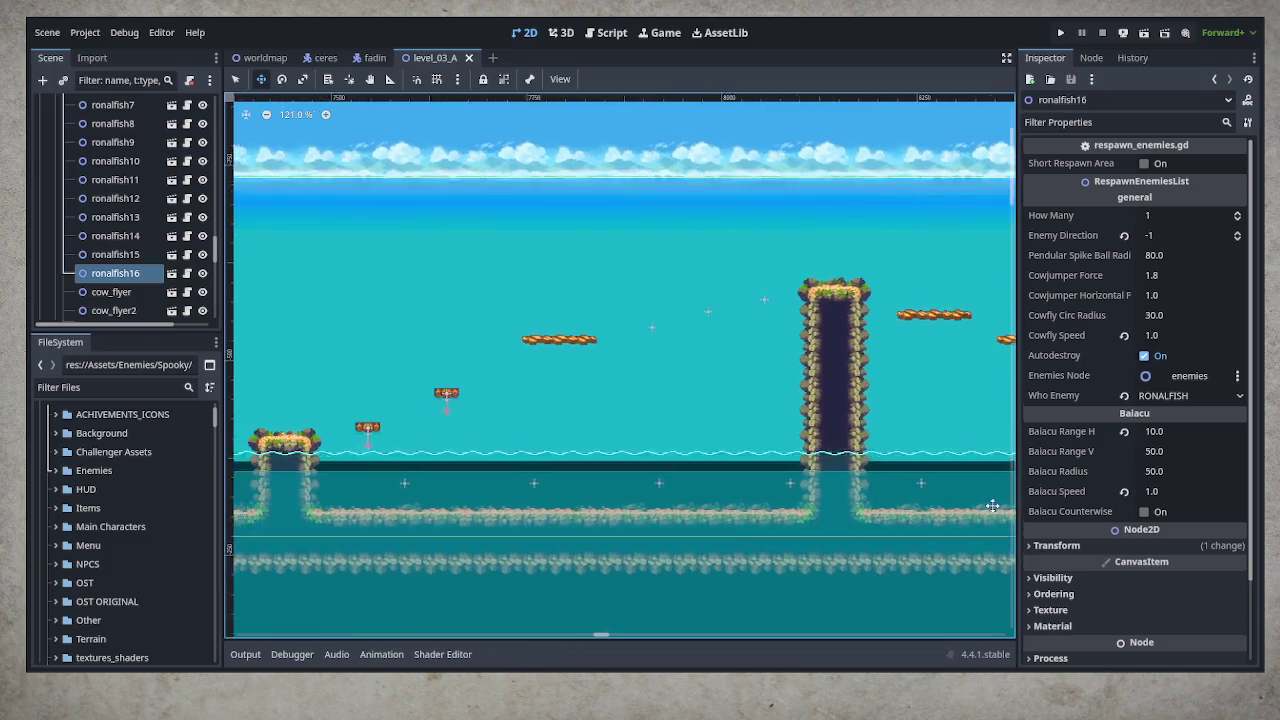
scroll(653, 440, "left", 1)
scroll(653, 440, "up", 1)
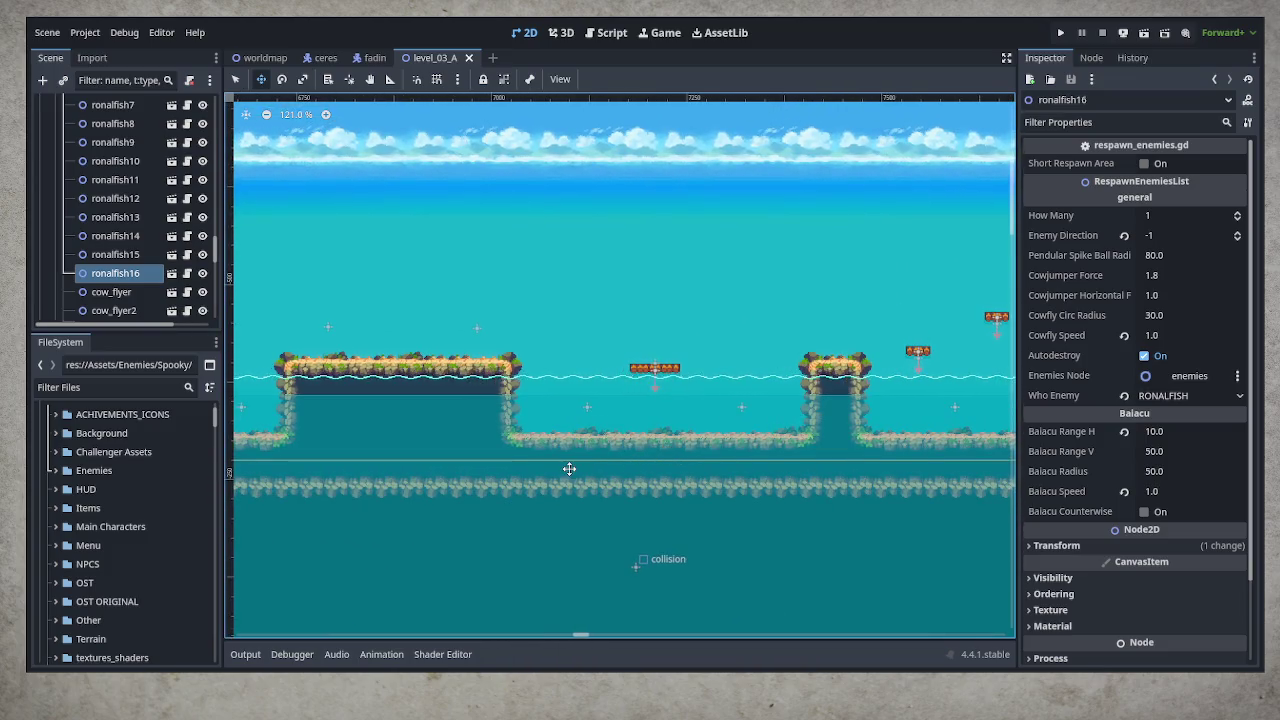
left_click_drag(524, 470, 865, 498)
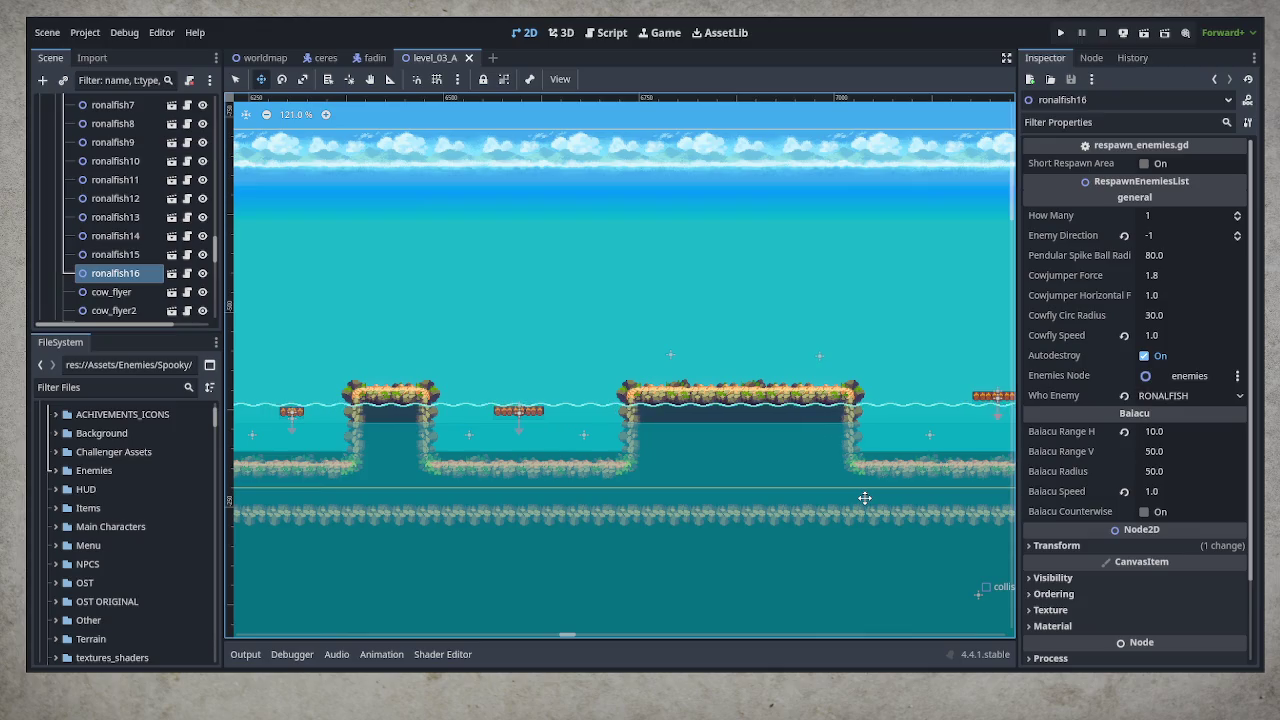
scroll(898, 498, "left", 13)
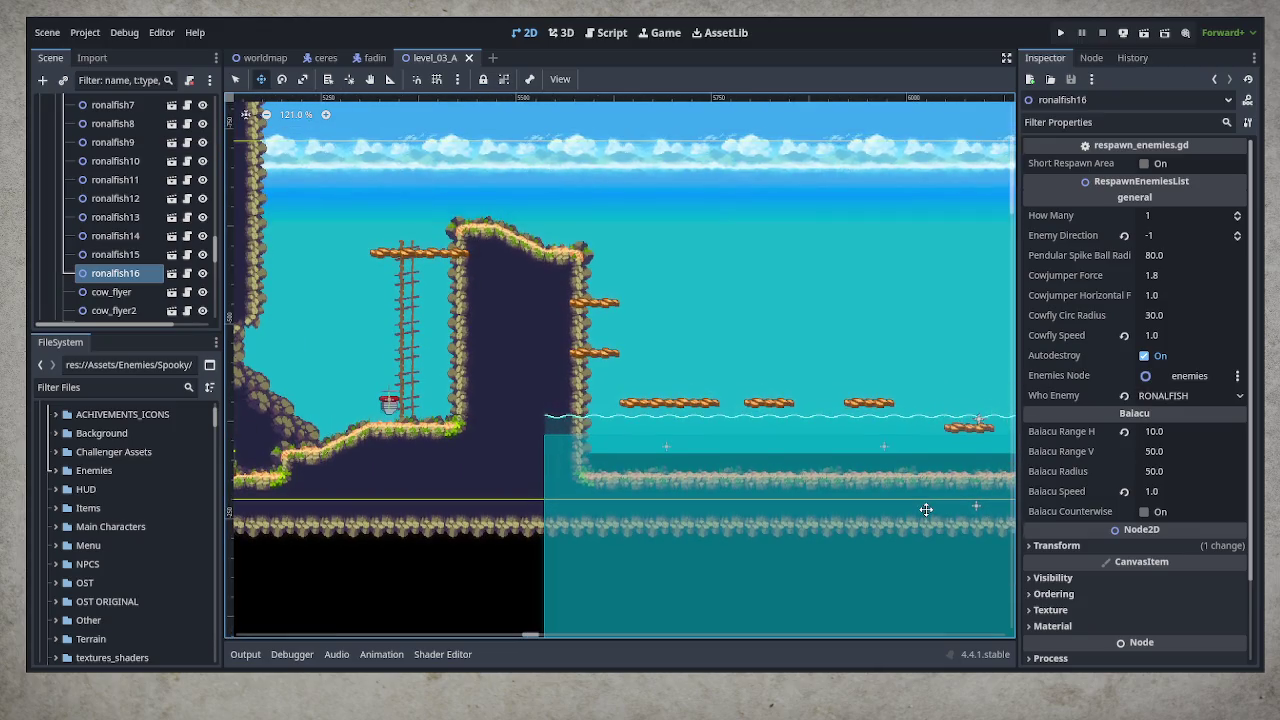
mouse_move(926, 510)
left_mouse_down()
mouse_move(860, 460)
mouse_move(336, 468)
left_mouse_up()
scroll(673, 458, "right", 15)
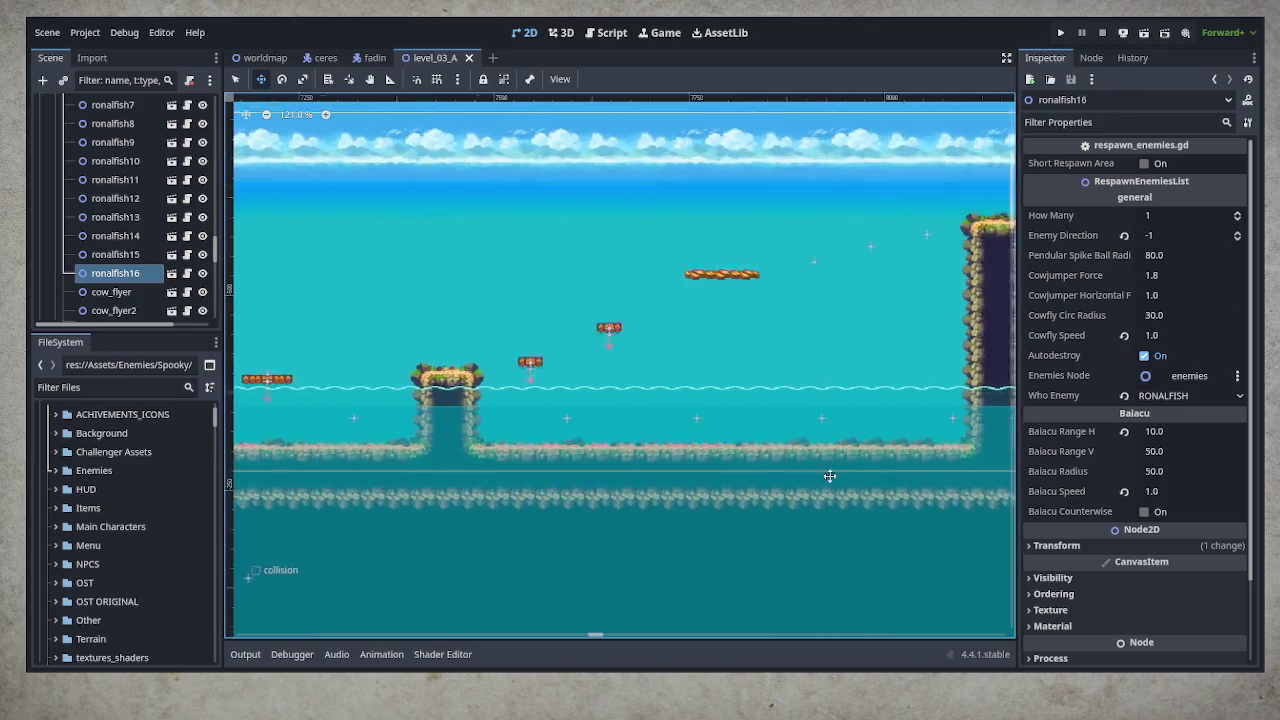
scroll(737, 507, "down", 5)
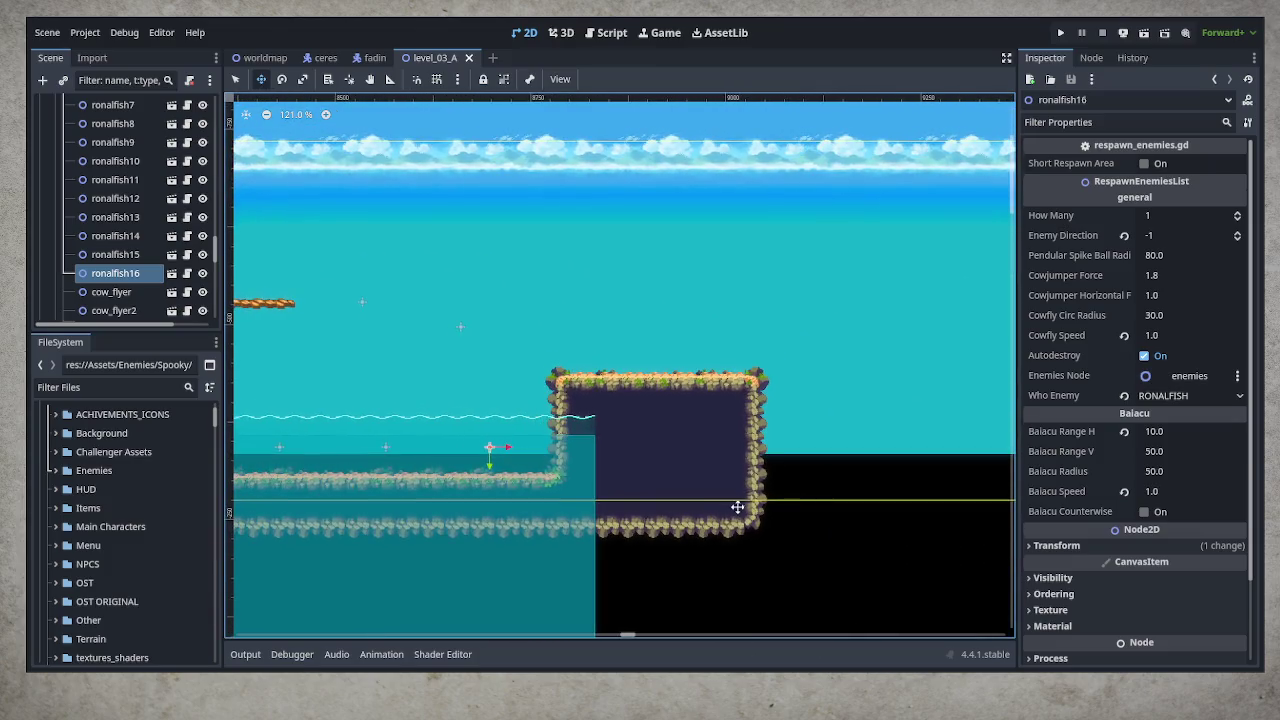
scroll(790, 462, "left", 12)
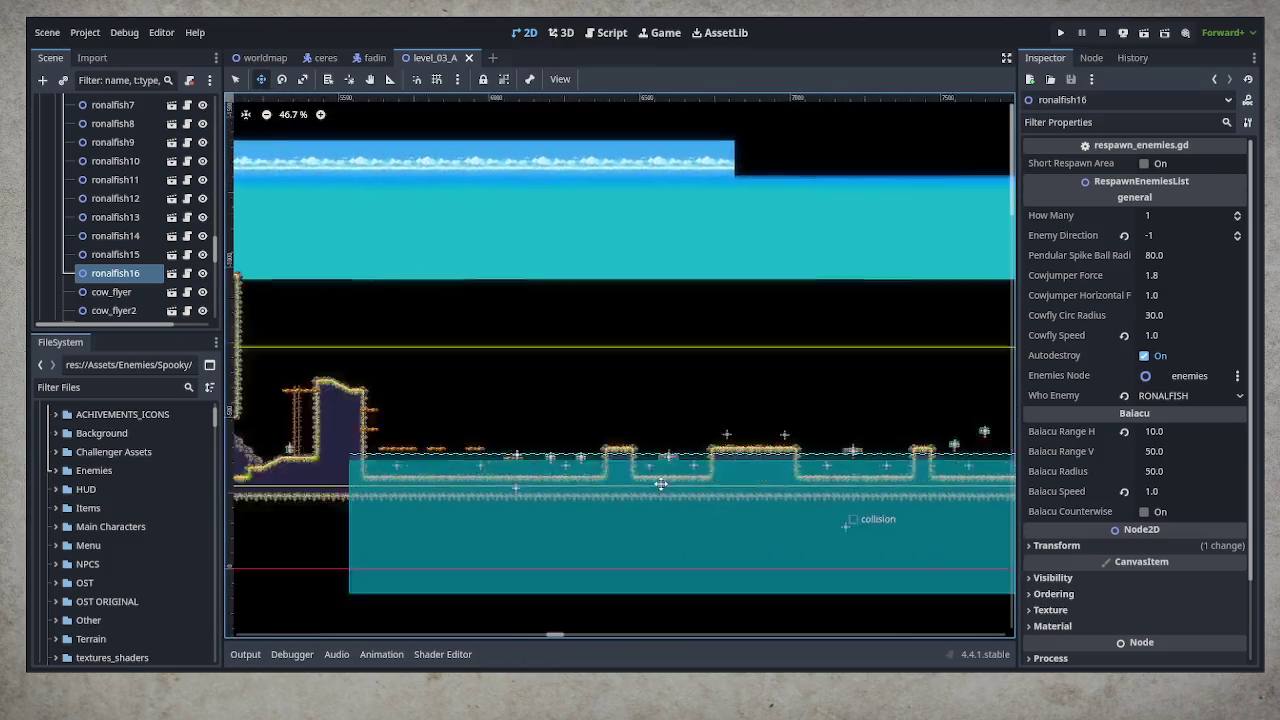
scroll(459, 496, "left", 8)
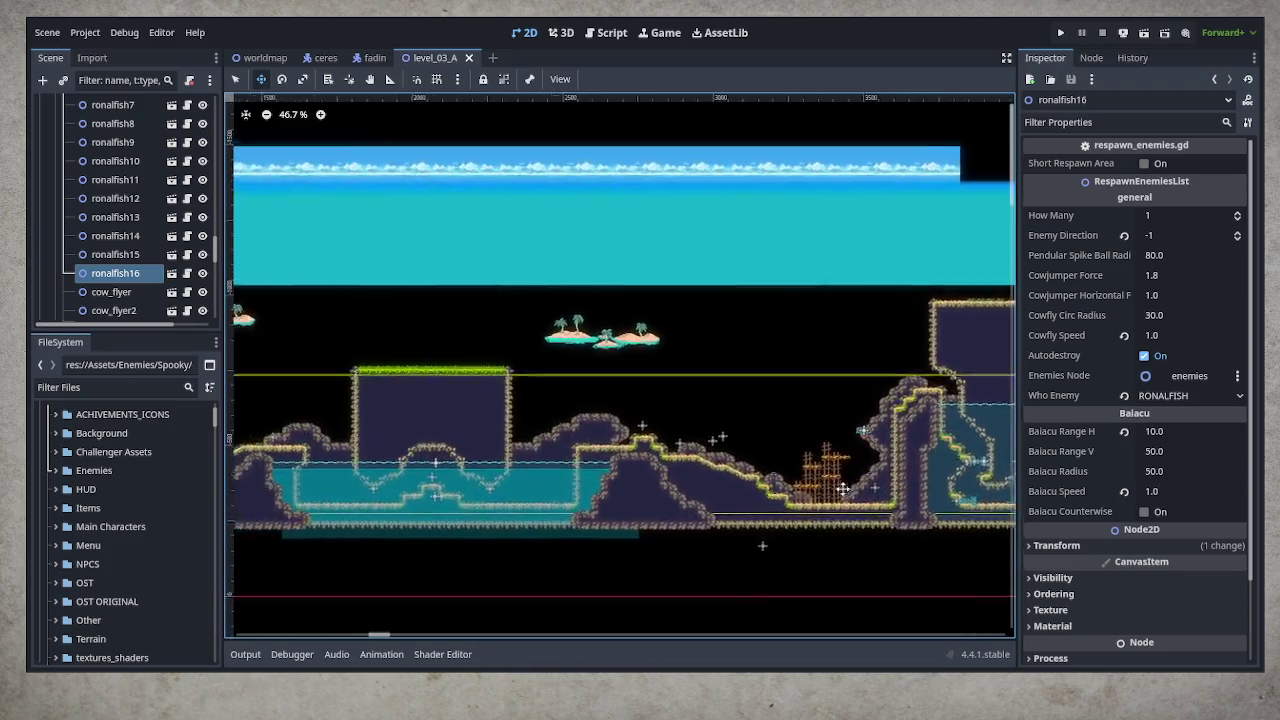
scroll(663, 396, "right", 5)
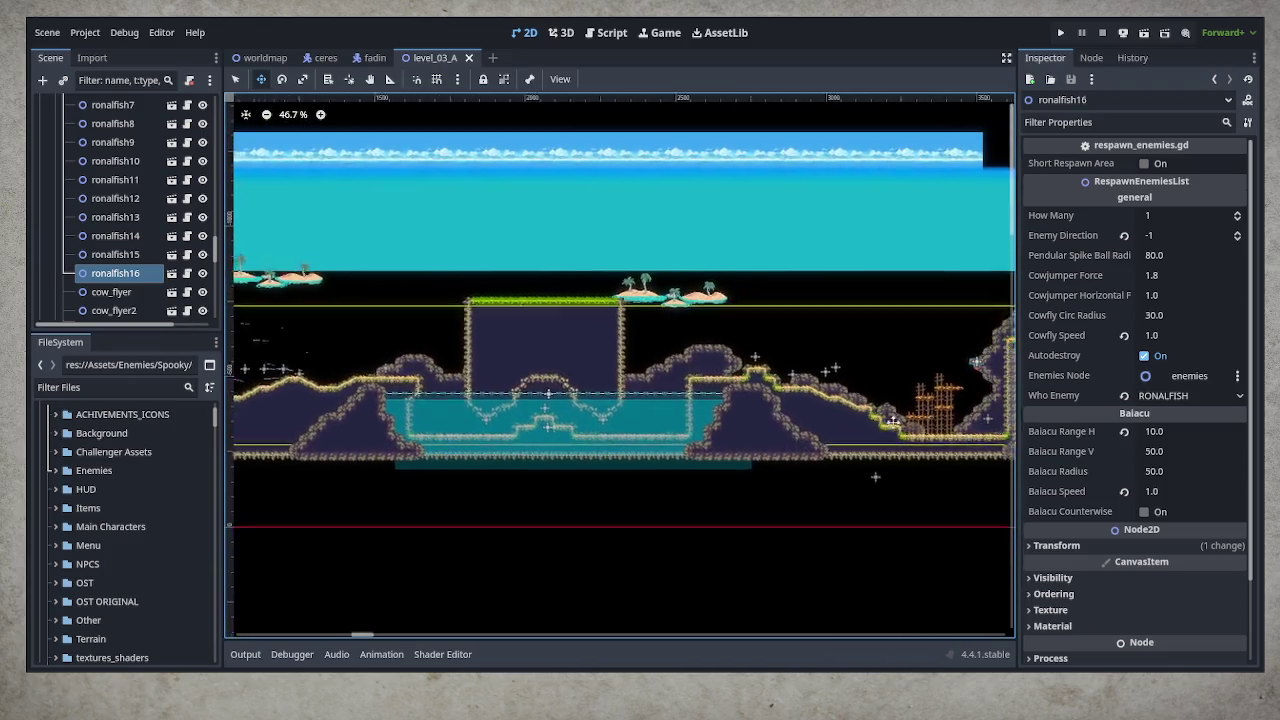
scroll(663, 396, "right", 3)
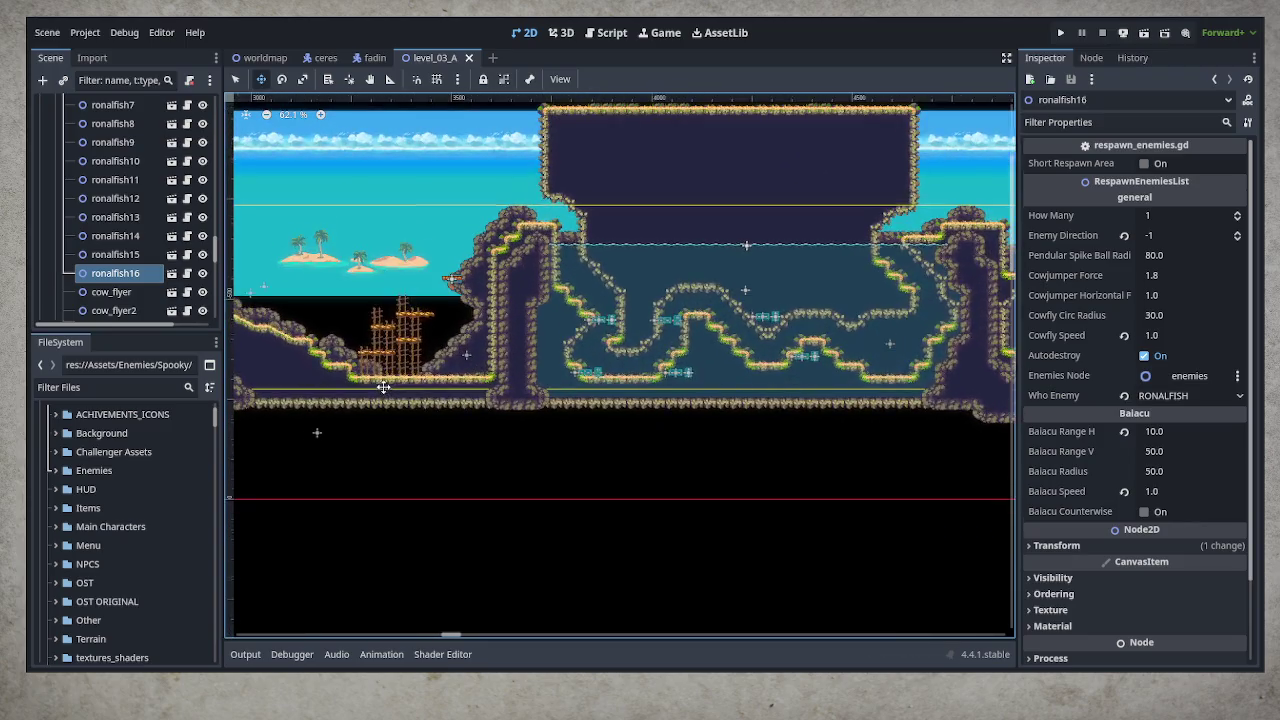
scroll(382, 382, "up", 5)
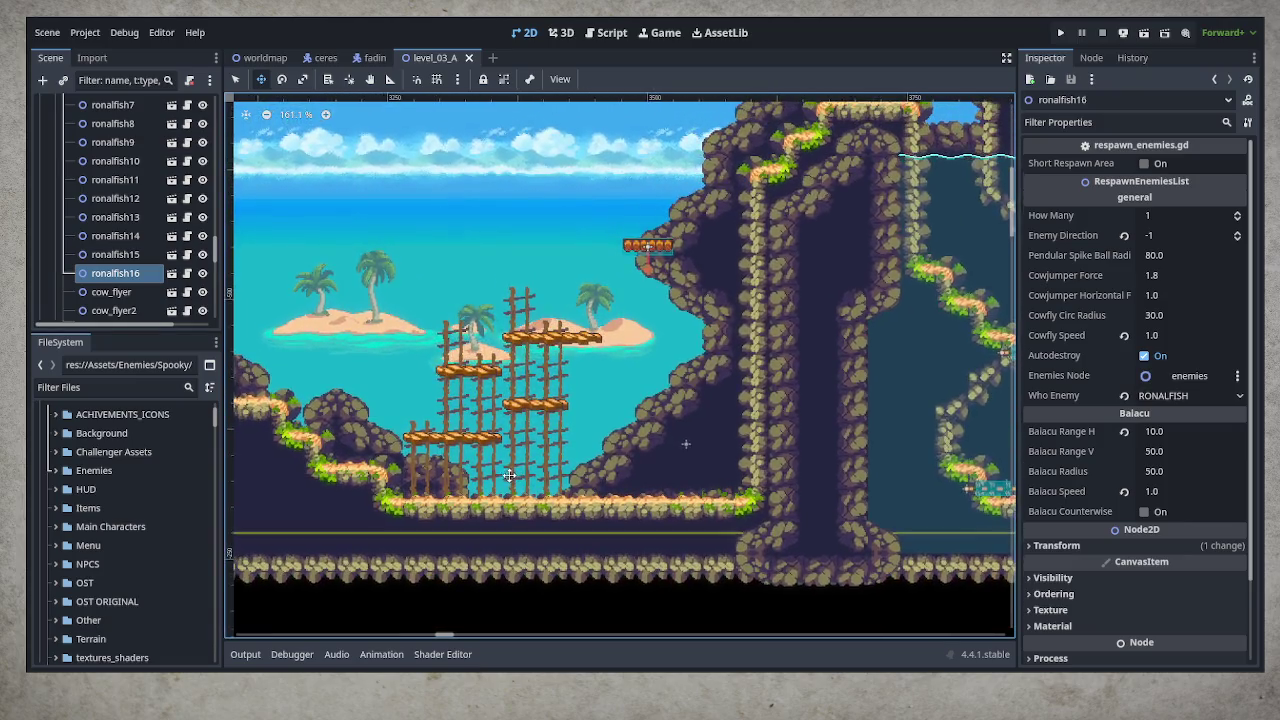
scroll(508, 445, "up", 2)
scroll(800, 481, "left", 3)
scroll(800, 481, "right", 10)
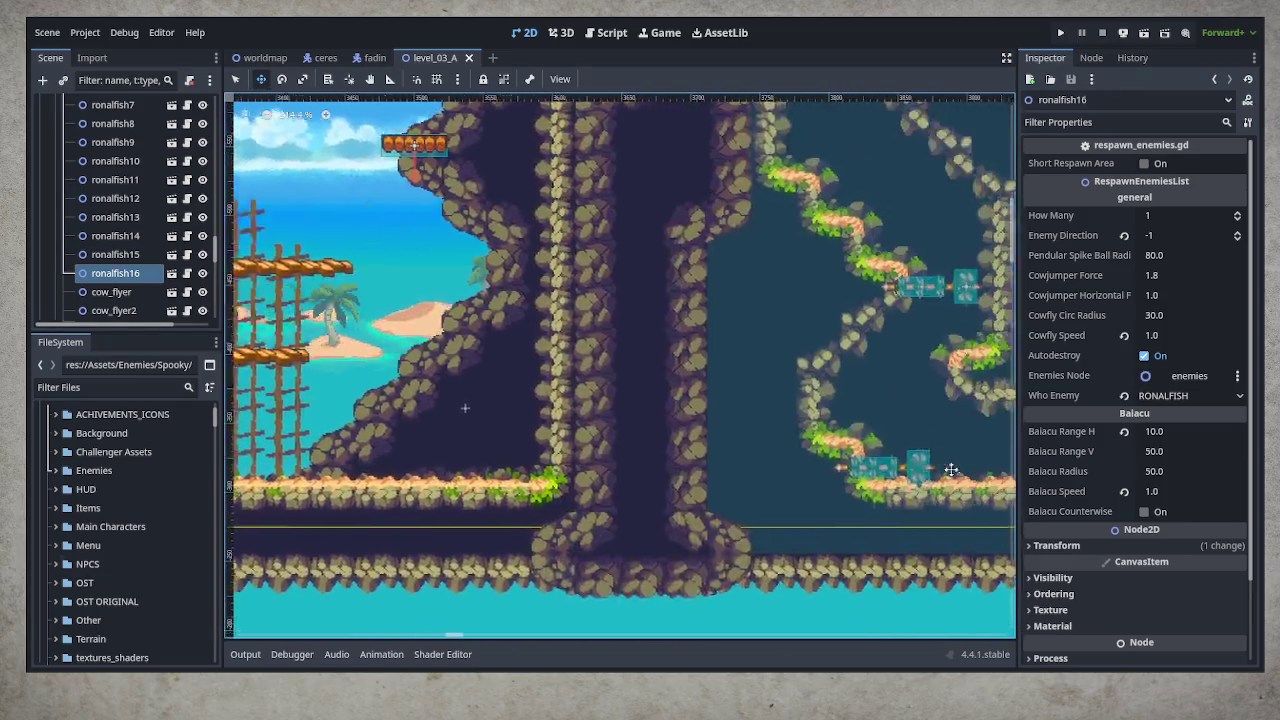
scroll(707, 492, "right", 15)
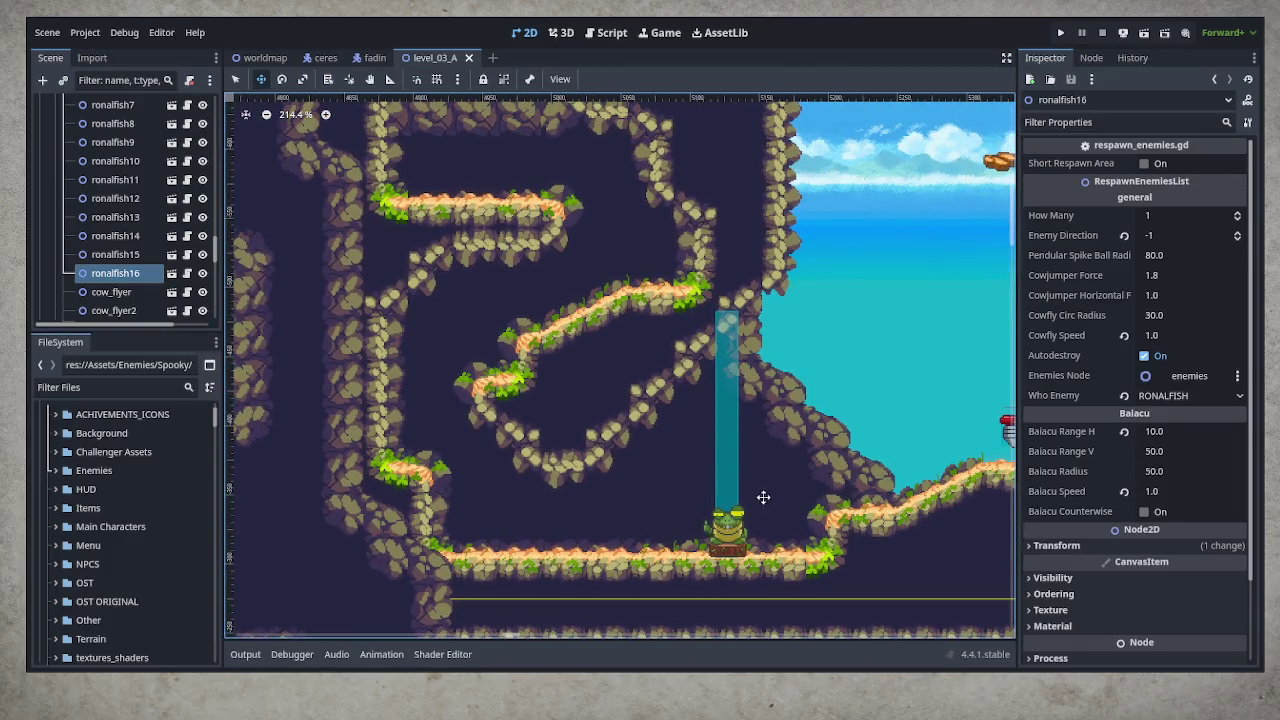
scroll(871, 498, "right", 5)
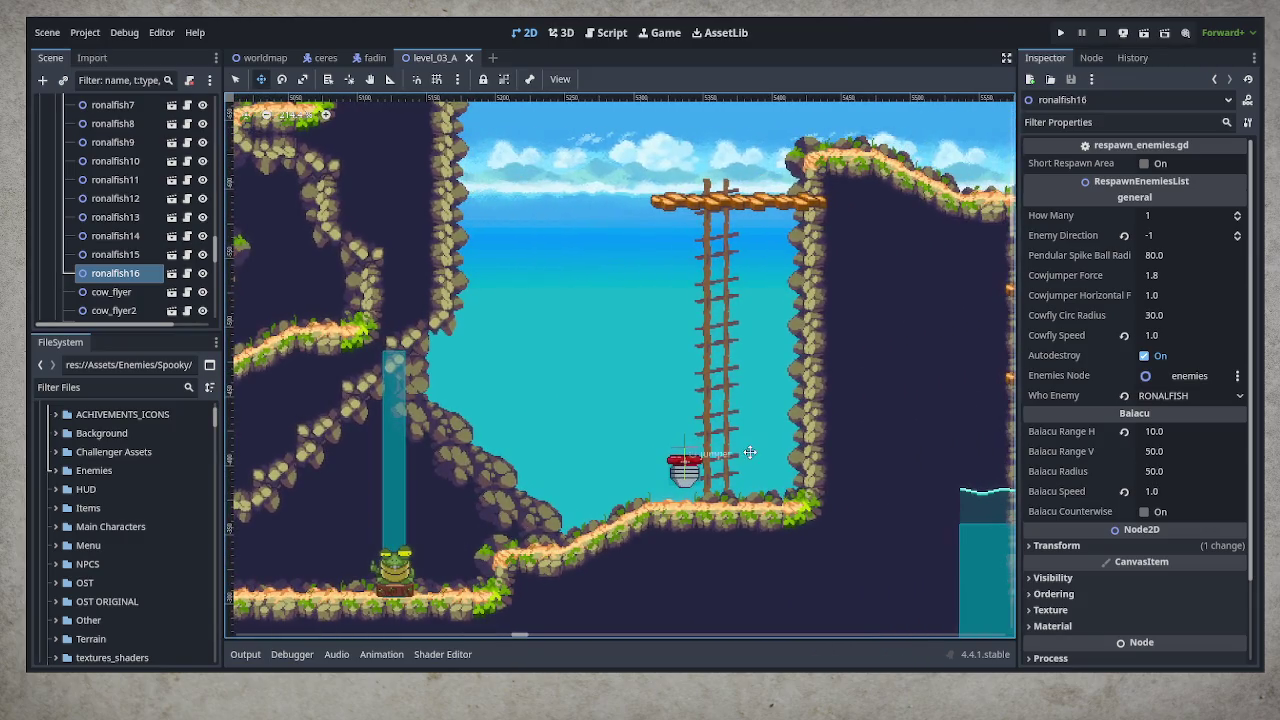
scroll(718, 461, "right", 10)
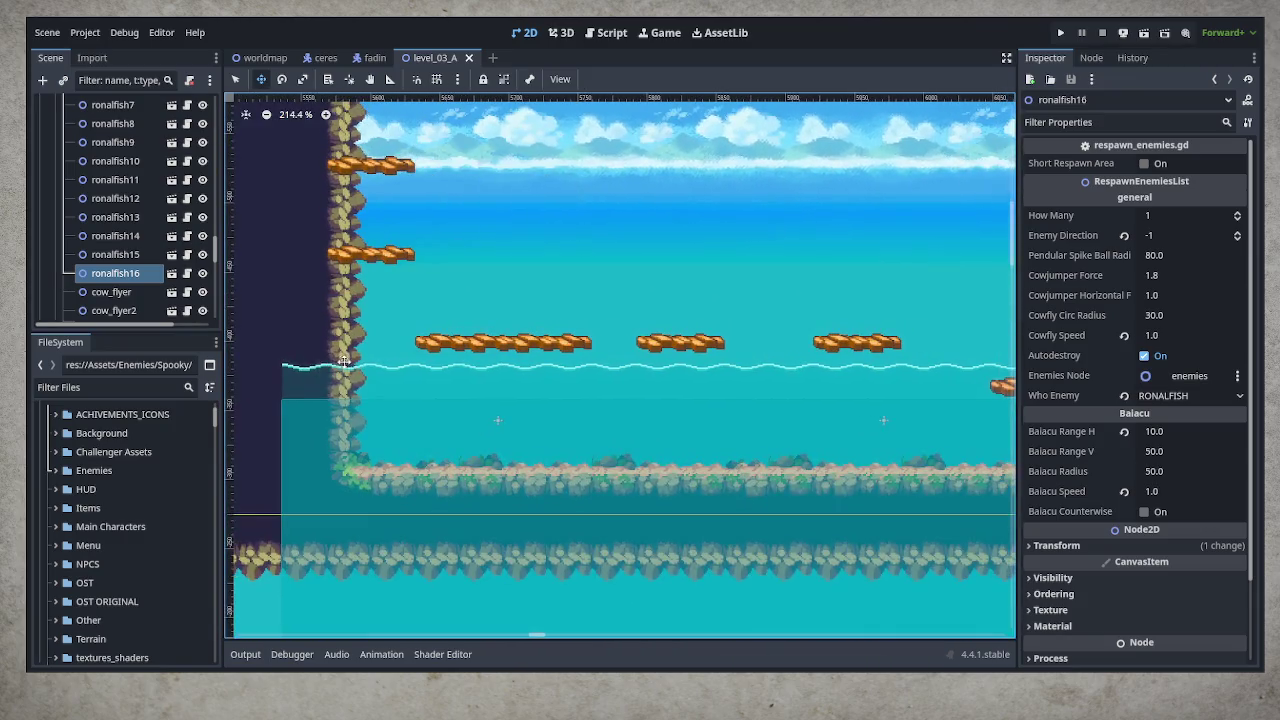
scroll(590, 440, "right", 6)
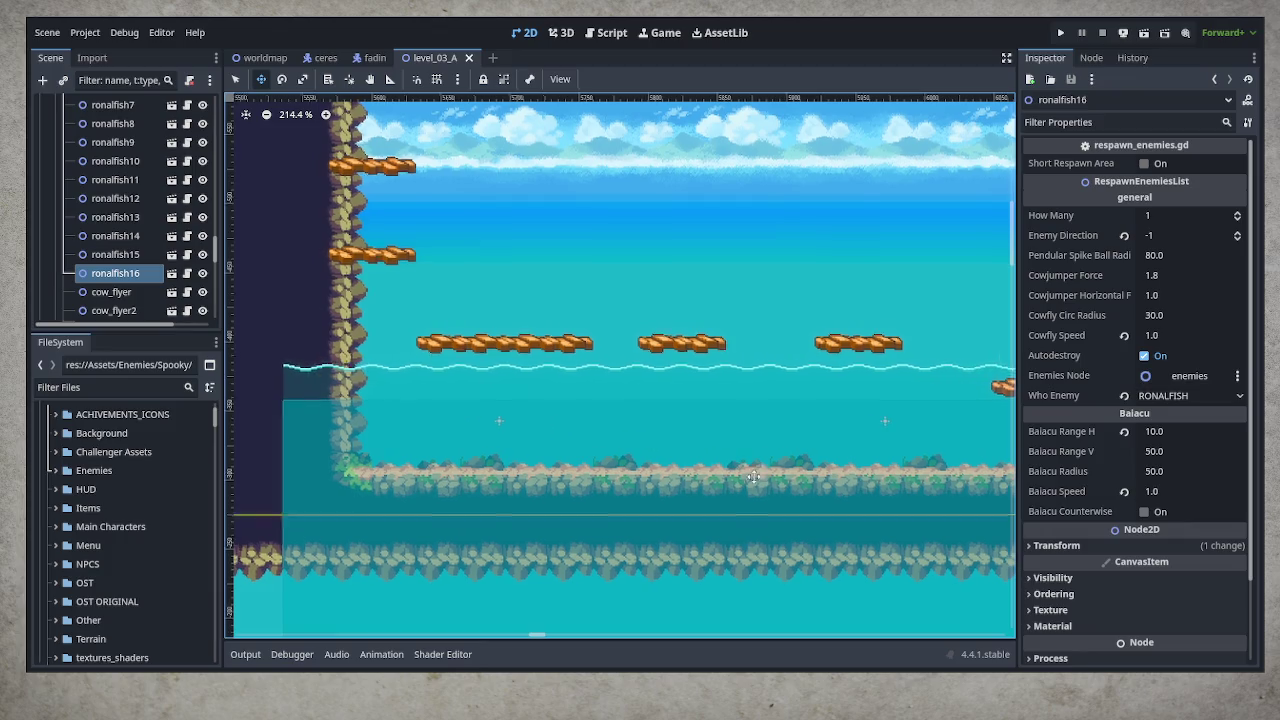
scroll(716, 523, "right", 1)
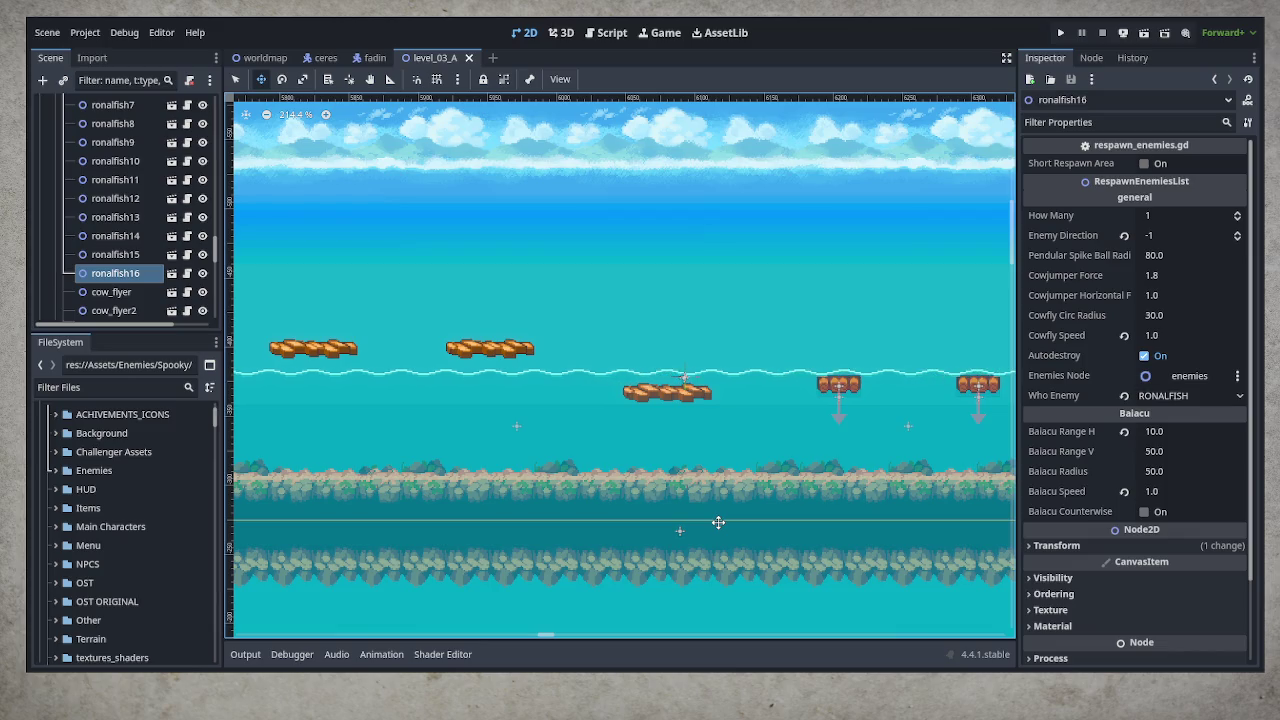
scroll(820, 525, "right", 15)
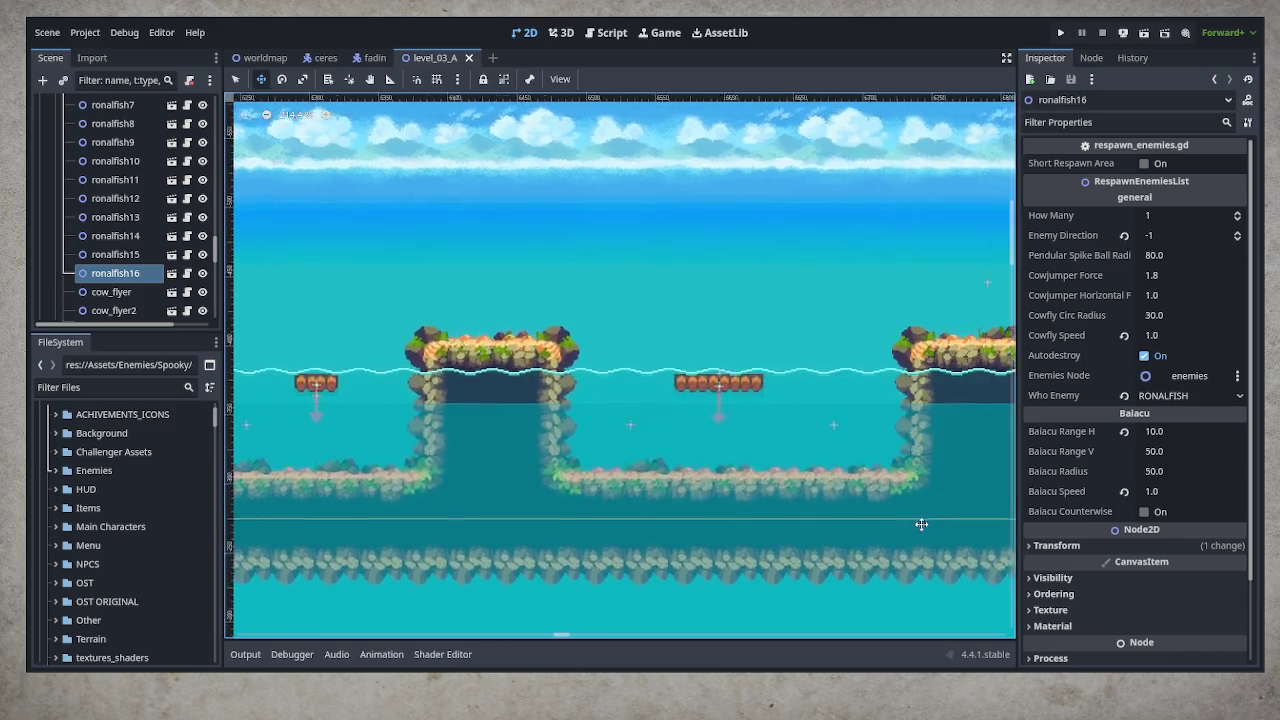
scroll(898, 551, "right", 5)
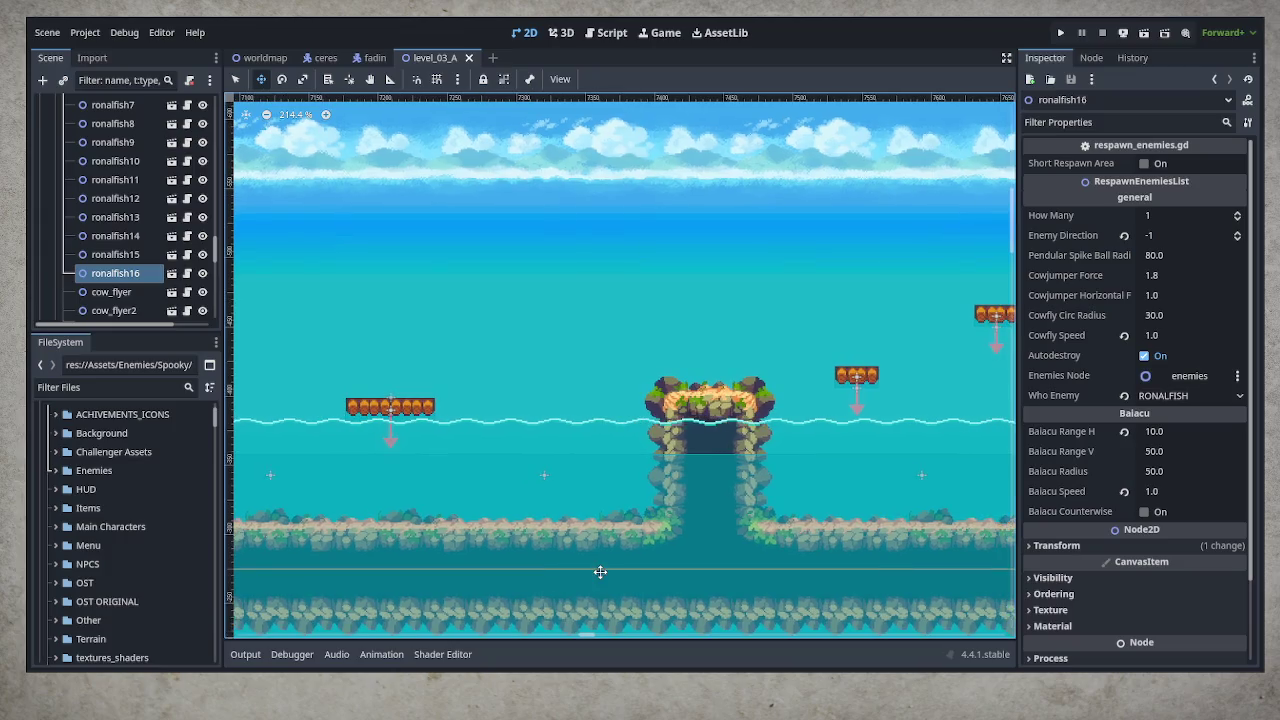
scroll(880, 495, "right", 6)
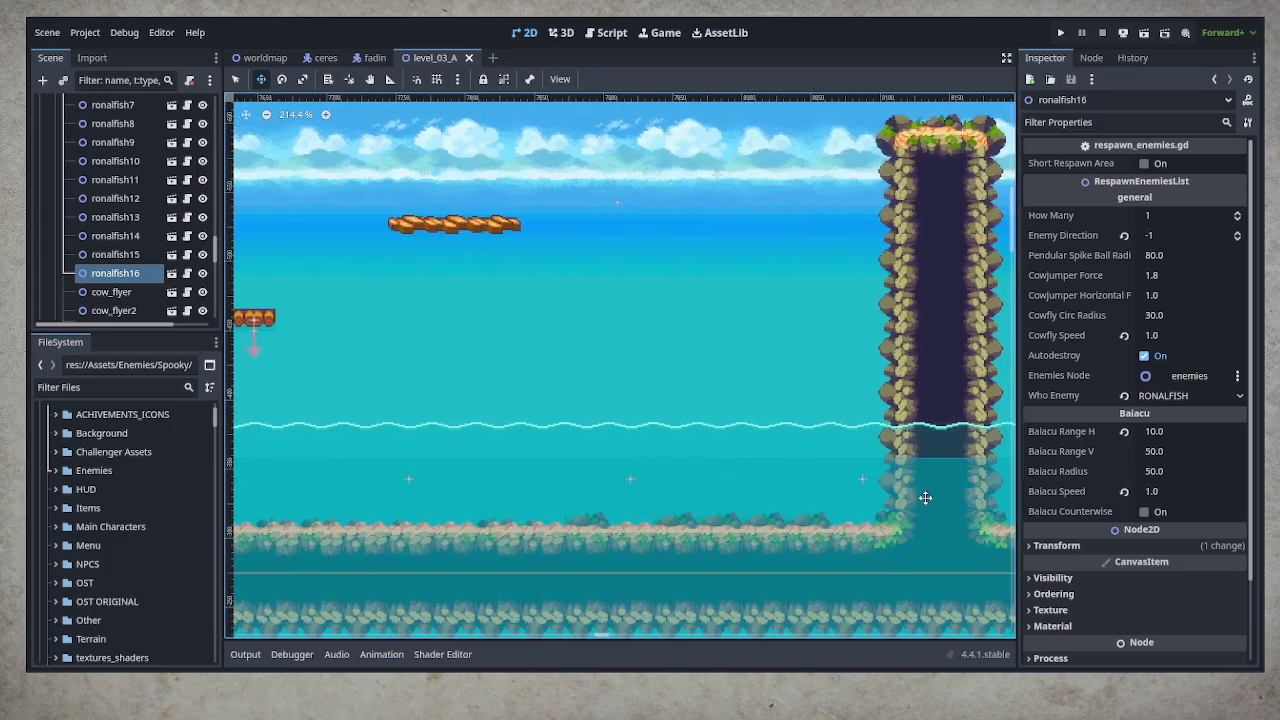
scroll(914, 589, "up", 2)
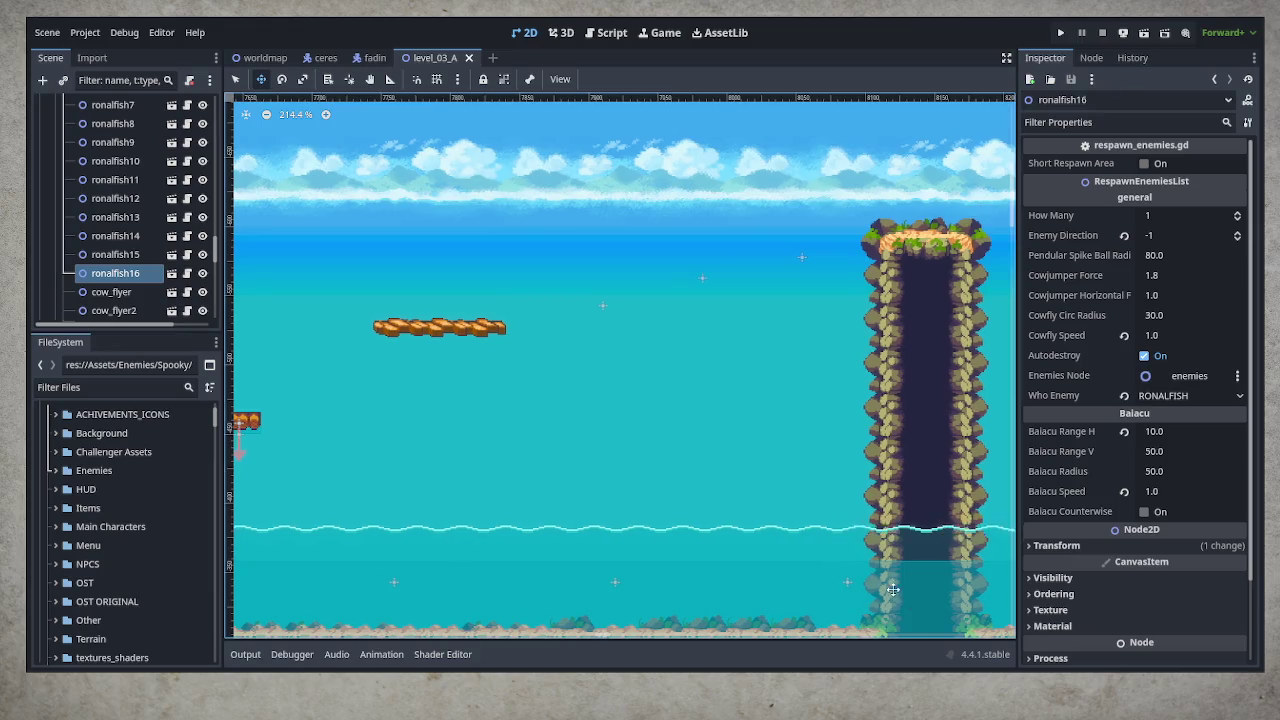
scroll(914, 589, "right", 5)
scroll(409, 557, "left", 5)
scroll(409, 557, "down", 1)
scroll(629, 520, "right", 1)
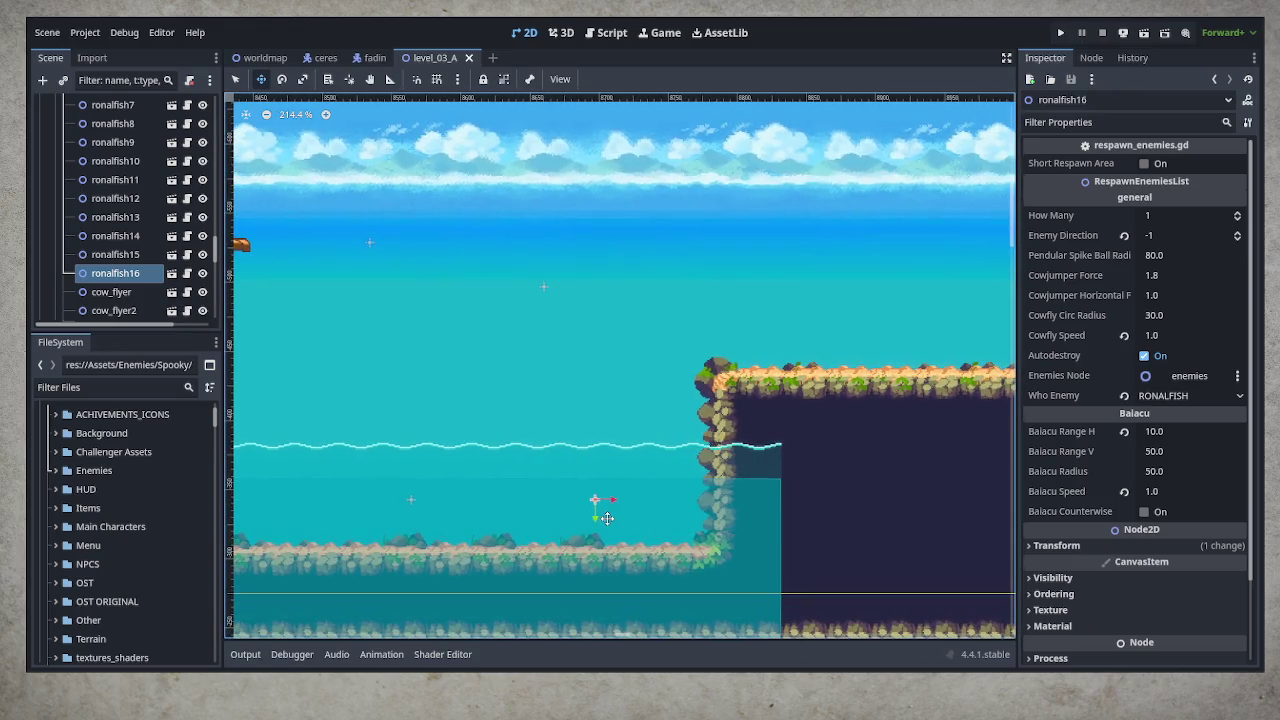
scroll(606, 514, "left", 4)
scroll(900, 515, "left", 2)
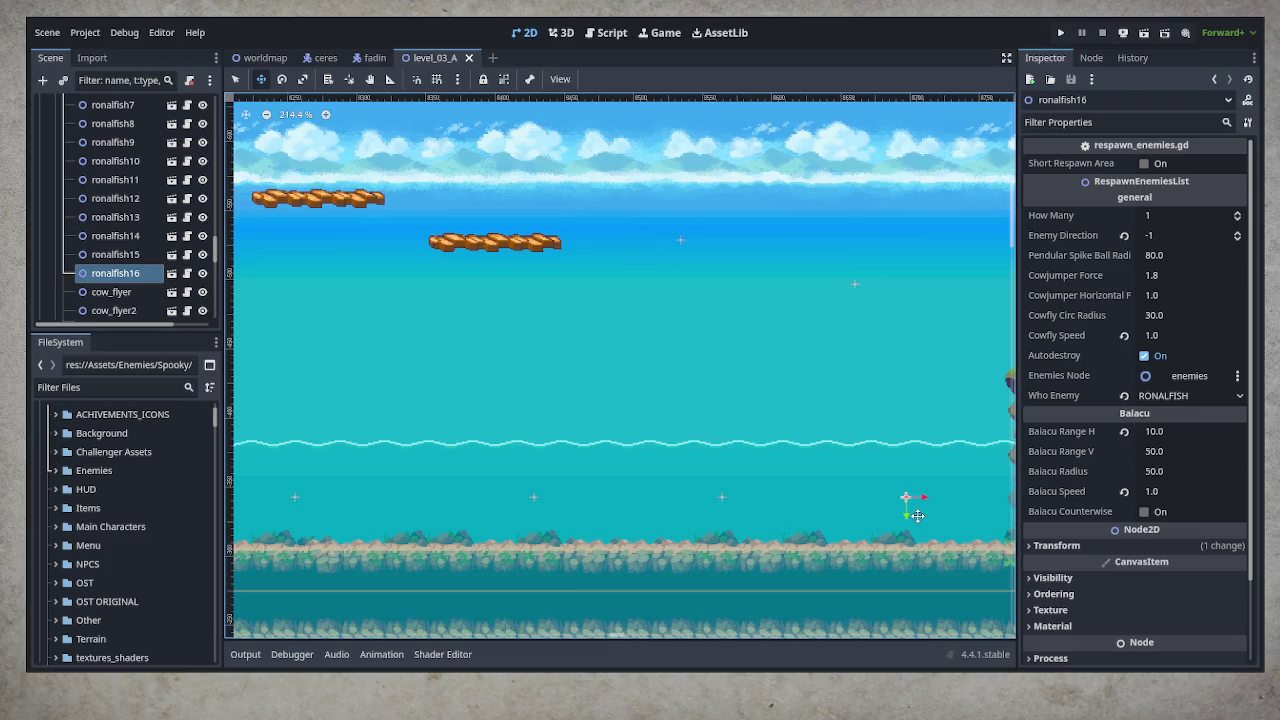
scroll(914, 514, "right", 8)
scroll(449, 523, "left", 5)
scroll(724, 494, "down", 1)
scroll(724, 494, "right", 8)
scroll(843, 494, "up", 1)
scroll(843, 494, "left", 7)
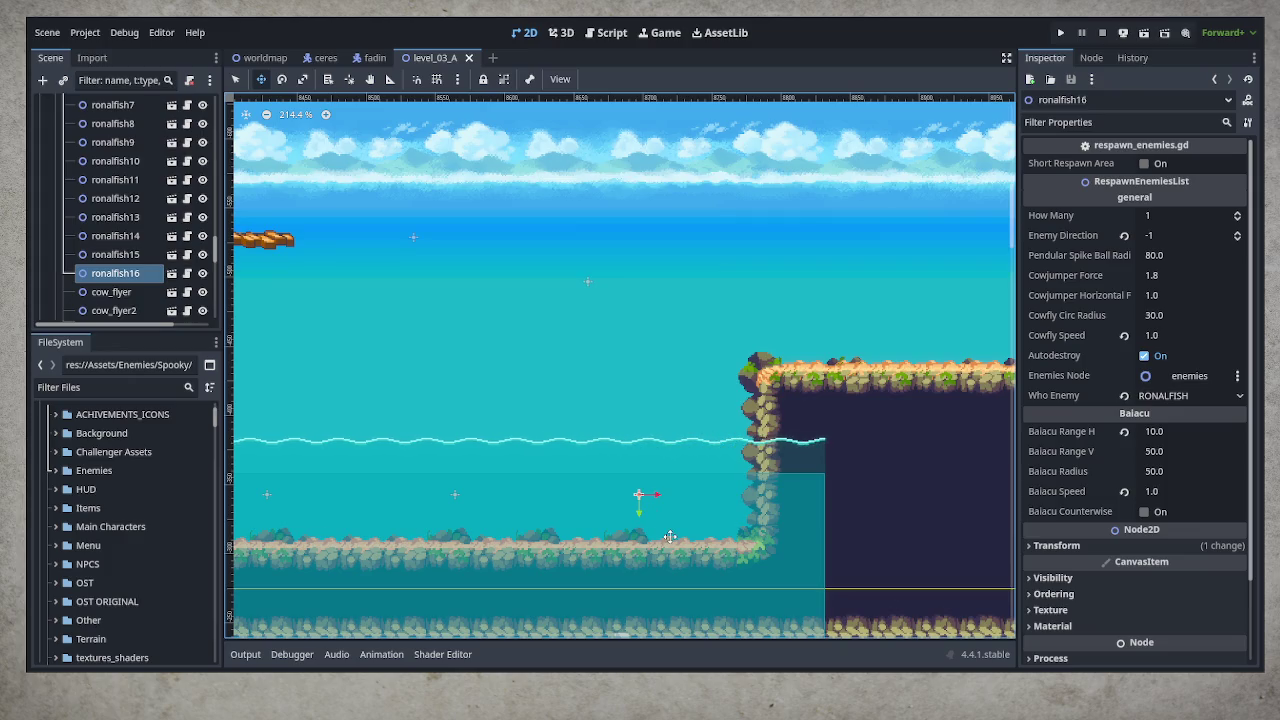
left_click_drag(215, 245, 222, 110)
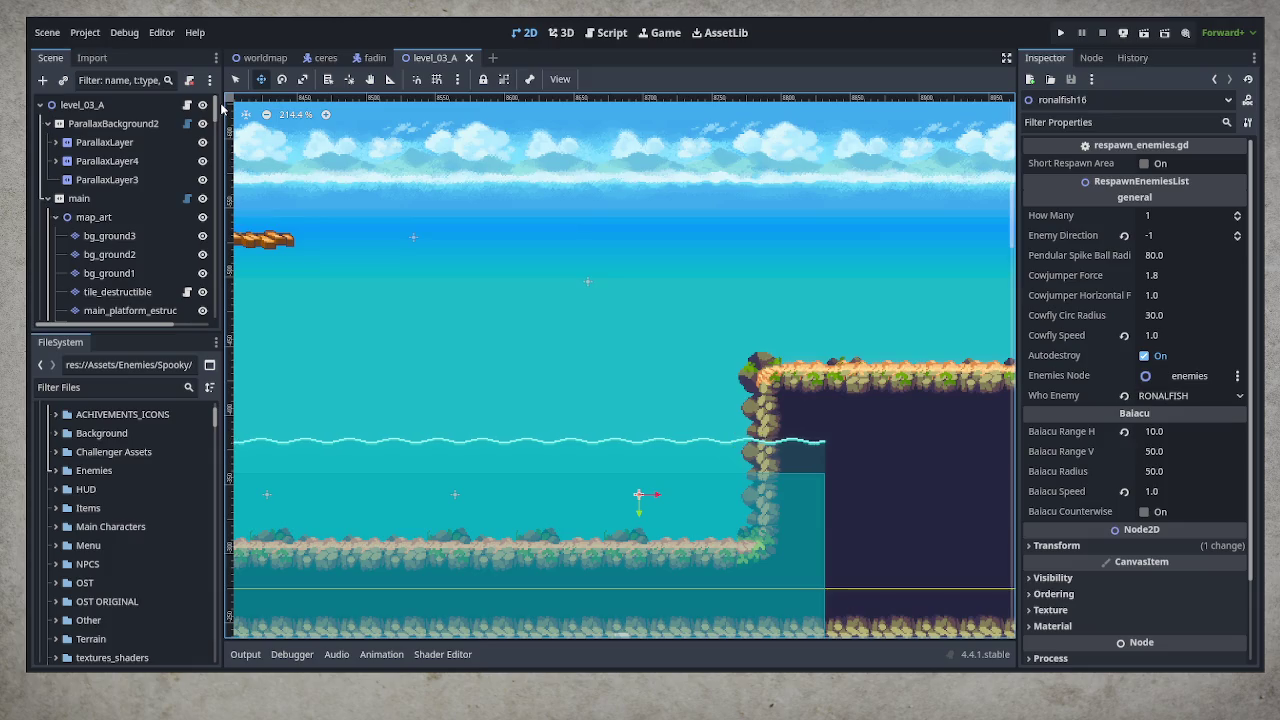
On main_ground, paint a 2x2 sloped beach-tileset block onto the cliff's top-left corner
scroll(167, 290, "down", 2)
left_click(140, 274)
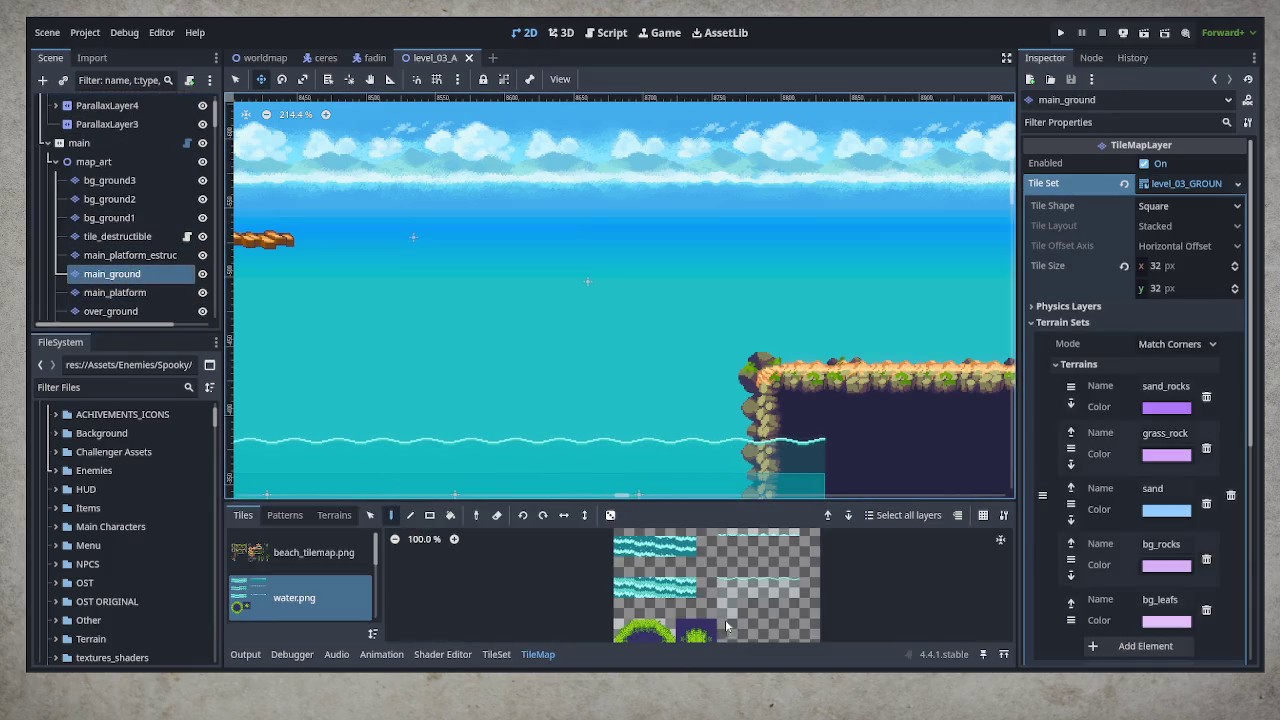
left_click(300, 552)
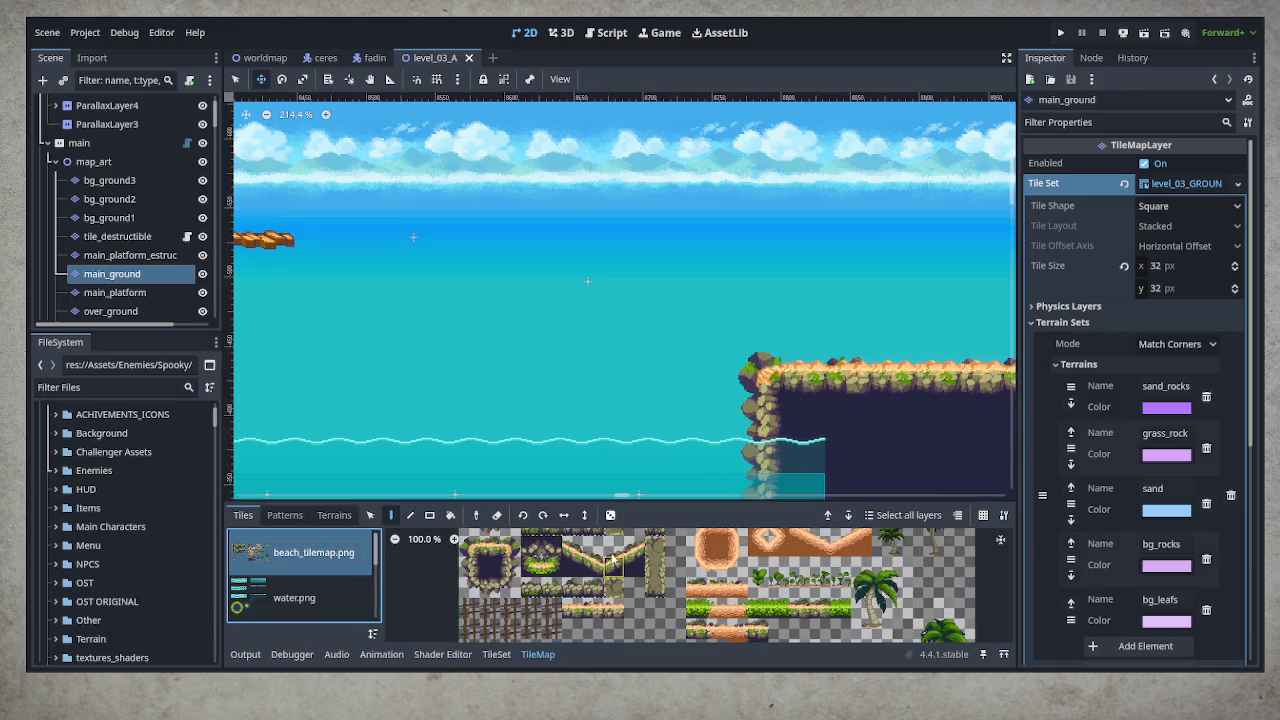
left_click_drag(612, 551, 636, 568)
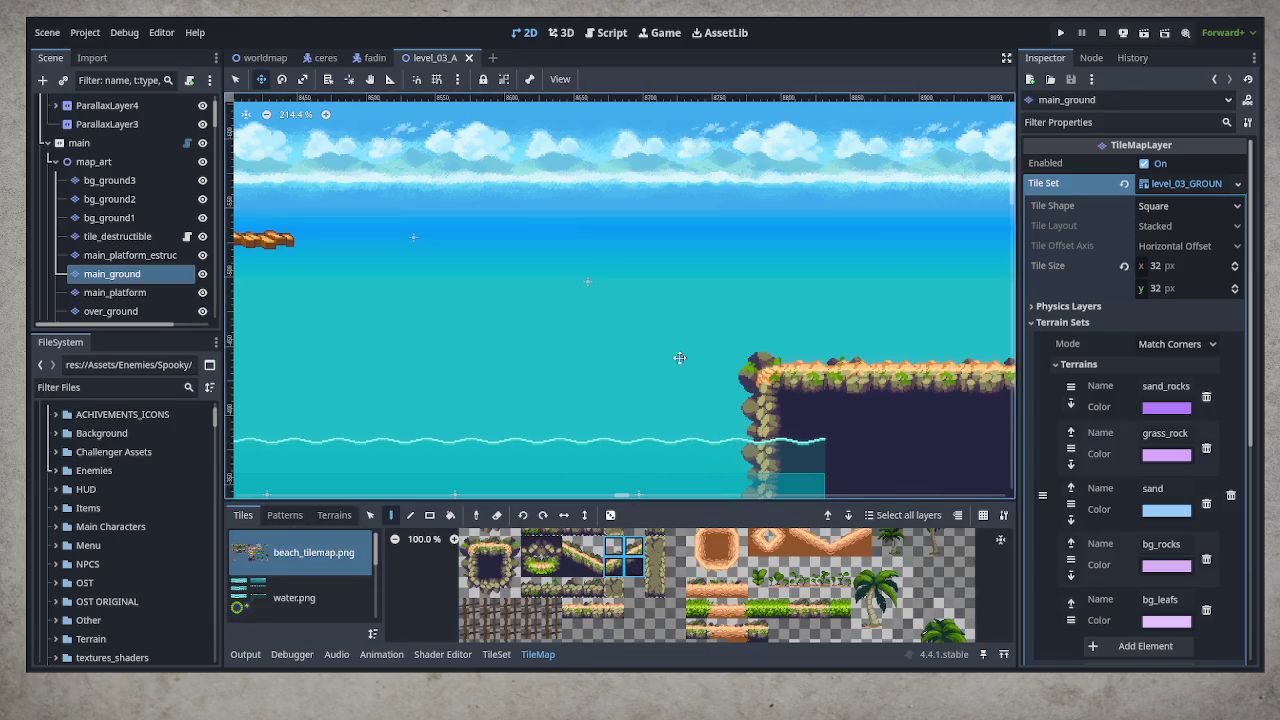
left_click(825, 397)
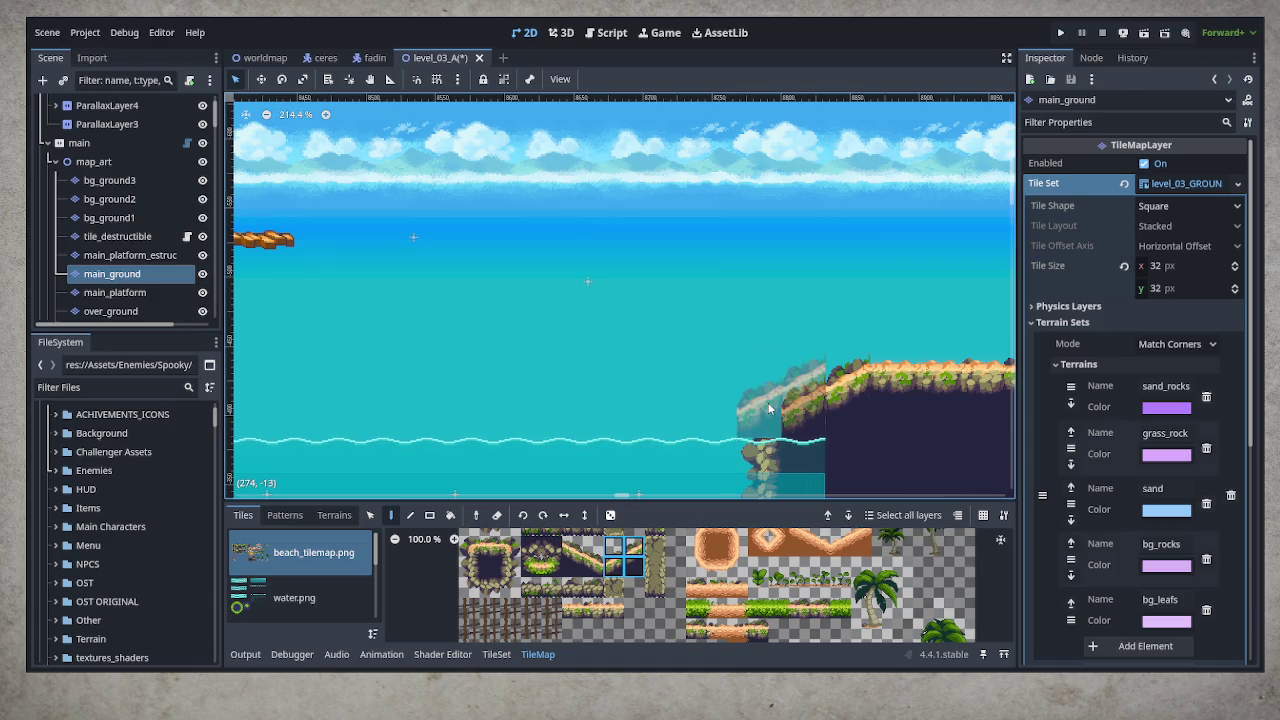
Pick a single rock tile from the beach tileset to patch the cliff edge
mouse_move(903, 414)
left_mouse_down()
mouse_move(877, 360)
mouse_move(751, 340)
left_mouse_up()
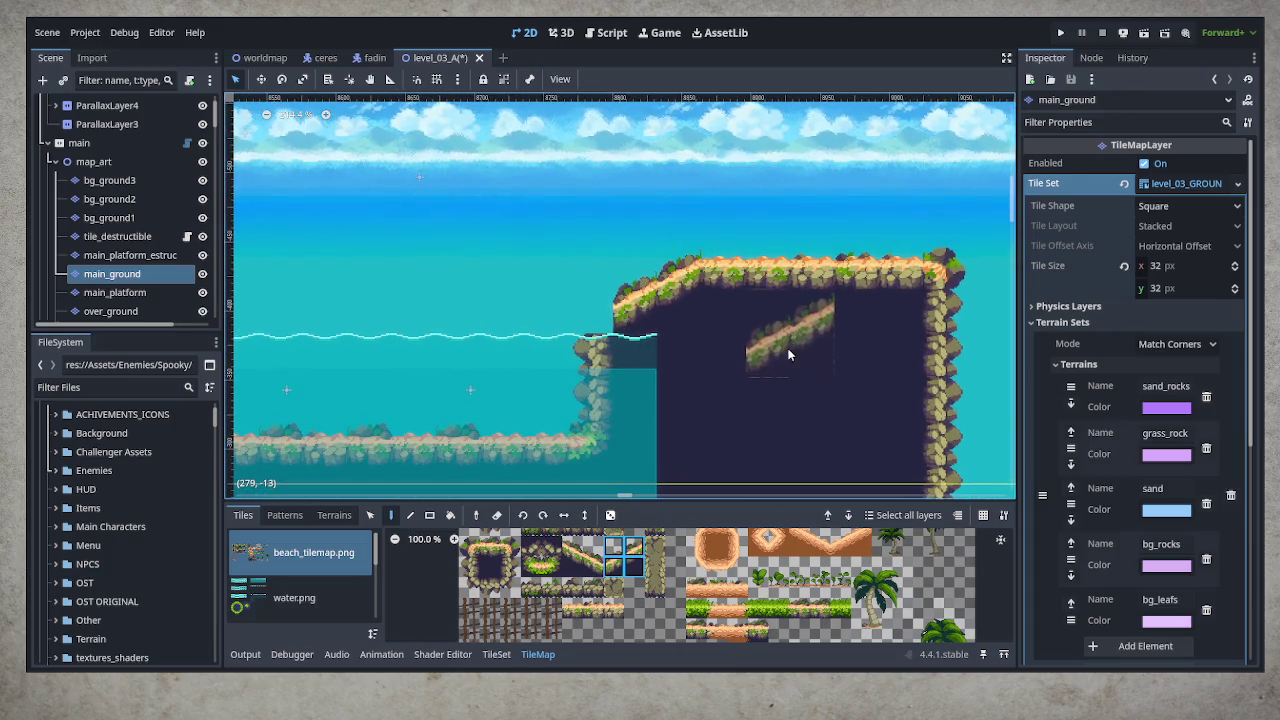
scroll(572, 538, "up", 2)
left_click(469, 598)
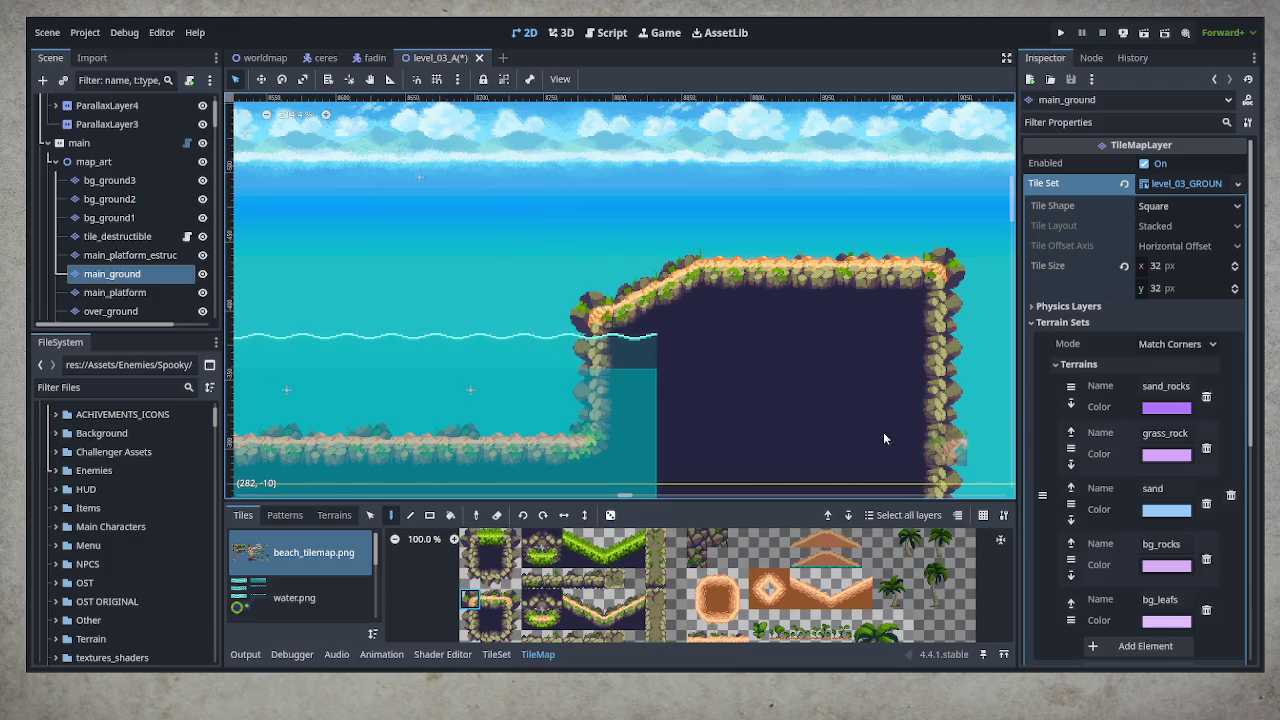
scroll(628, 330, "up", 1)
scroll(628, 329, "up", 2)
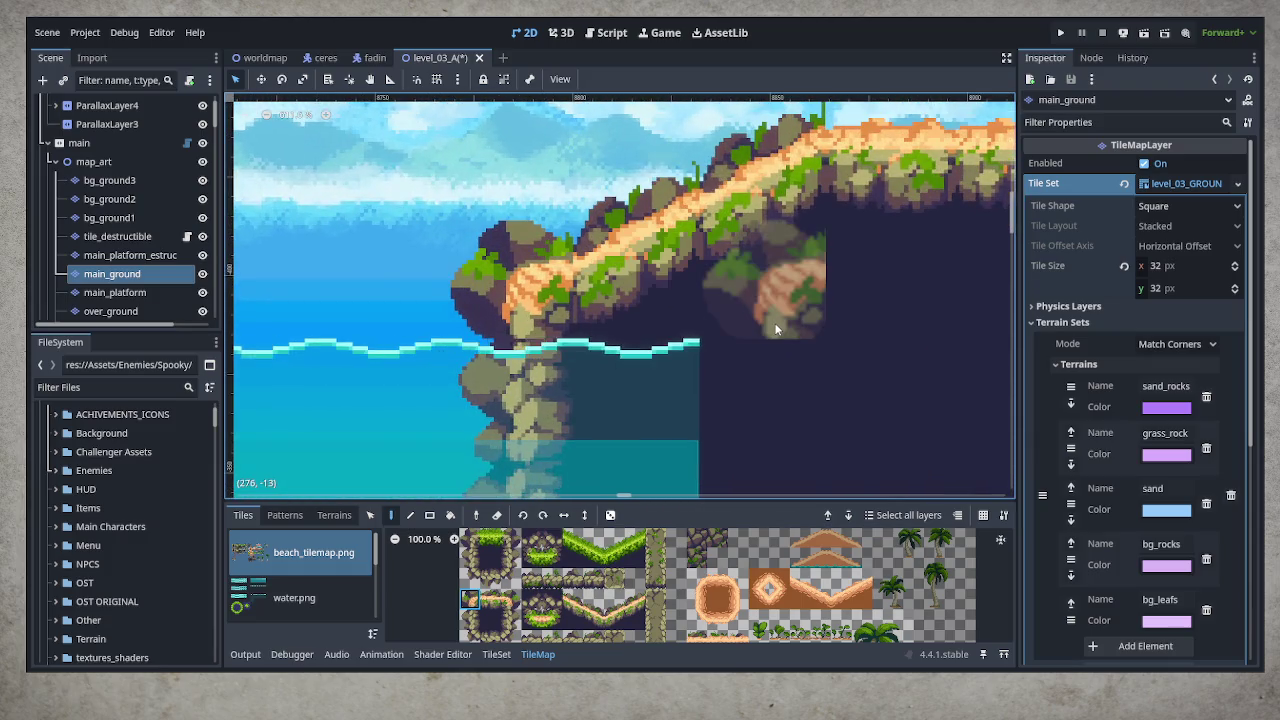
scroll(702, 335, "down", 3)
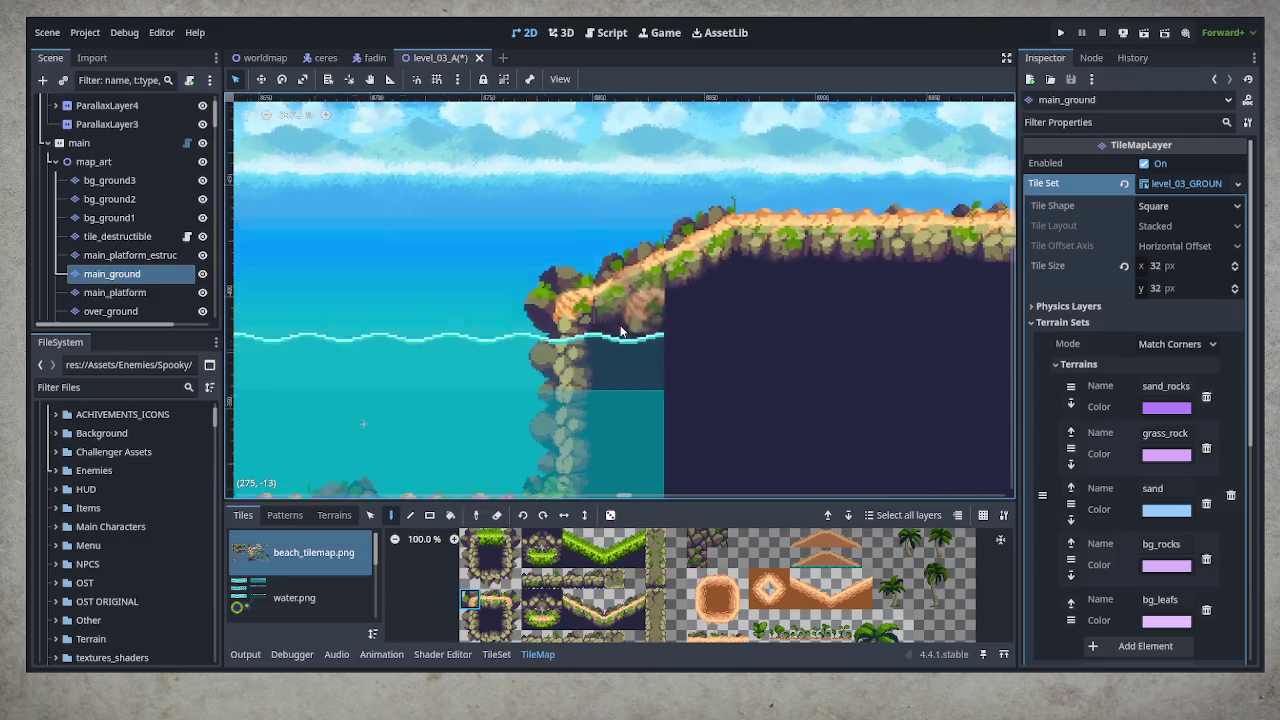
scroll(624, 330, "down", 1)
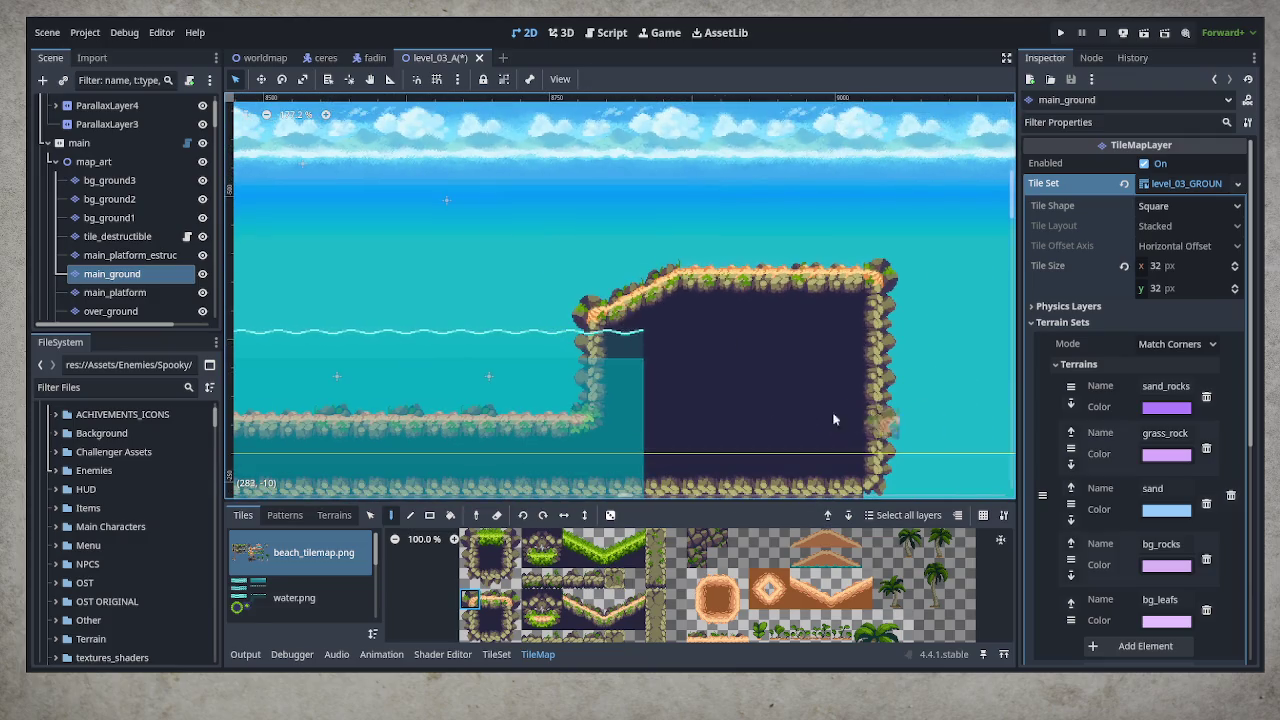
scroll(681, 379, "down", 3)
scroll(777, 400, "up", 2)
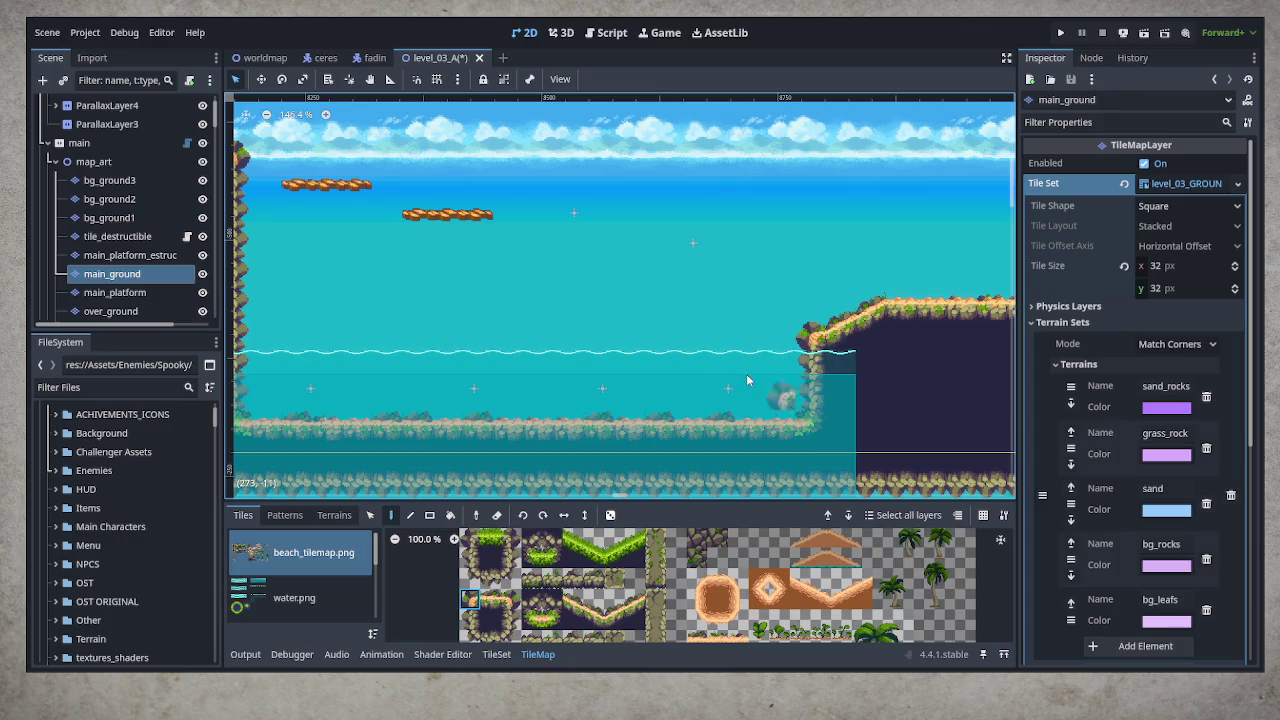
Select the main_platform_estruc tile layer and pick the wooden ladder tile from the beach tileset
left_click_drag(860, 256, 660, 221)
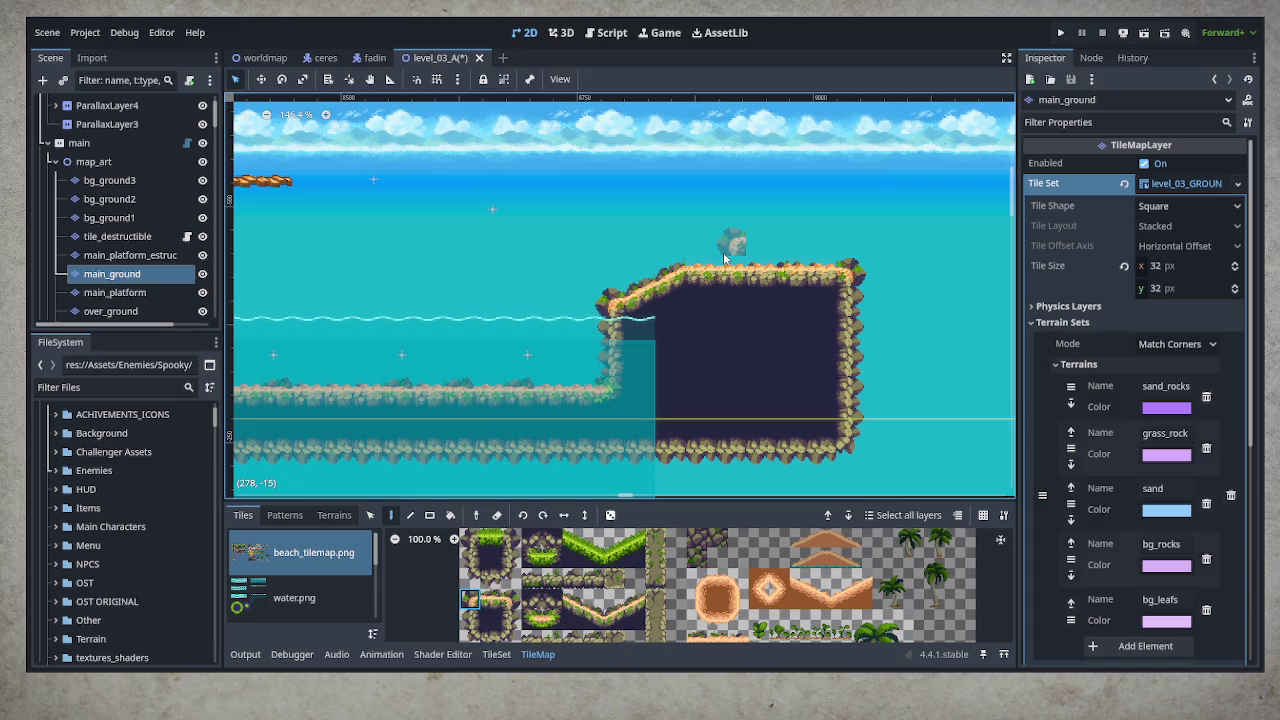
mouse_move(542, 293)
left_mouse_down()
mouse_move(604, 299)
mouse_move(544, 299)
left_mouse_up()
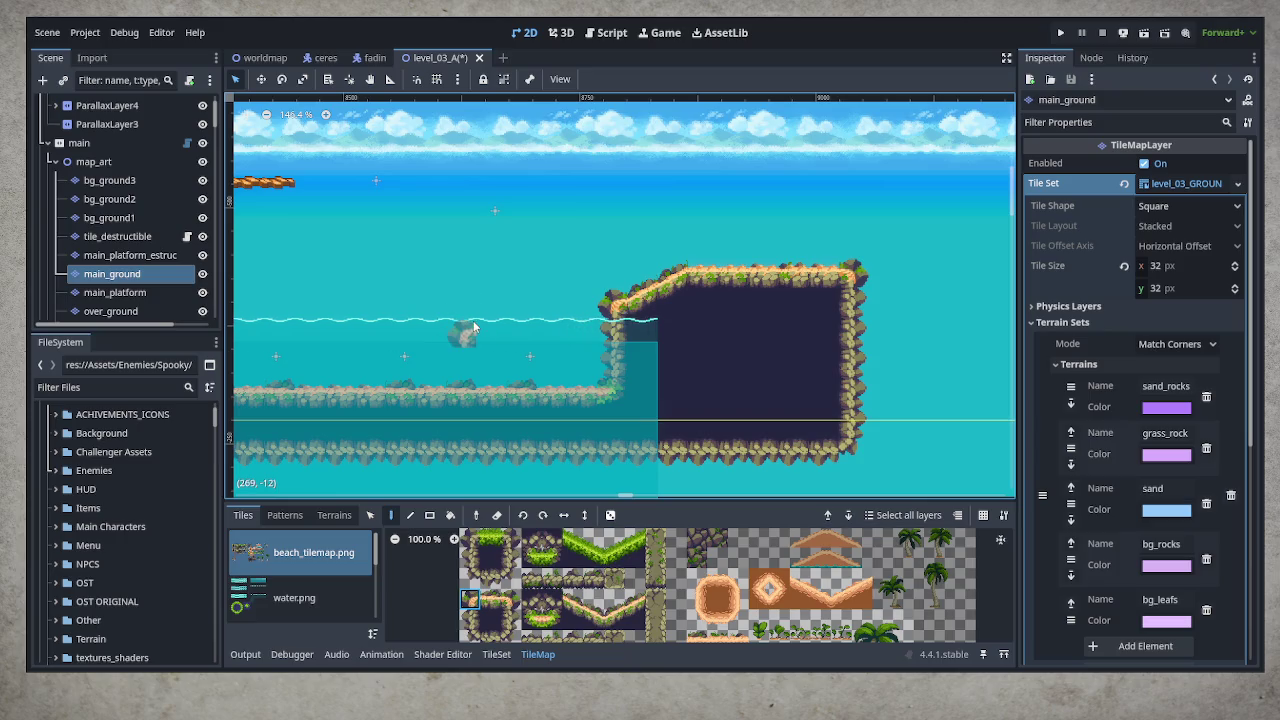
mouse_move(601, 350)
left_mouse_down()
mouse_move(1004, 375)
mouse_move(733, 399)
mouse_move(997, 407)
mouse_move(303, 386)
left_mouse_up()
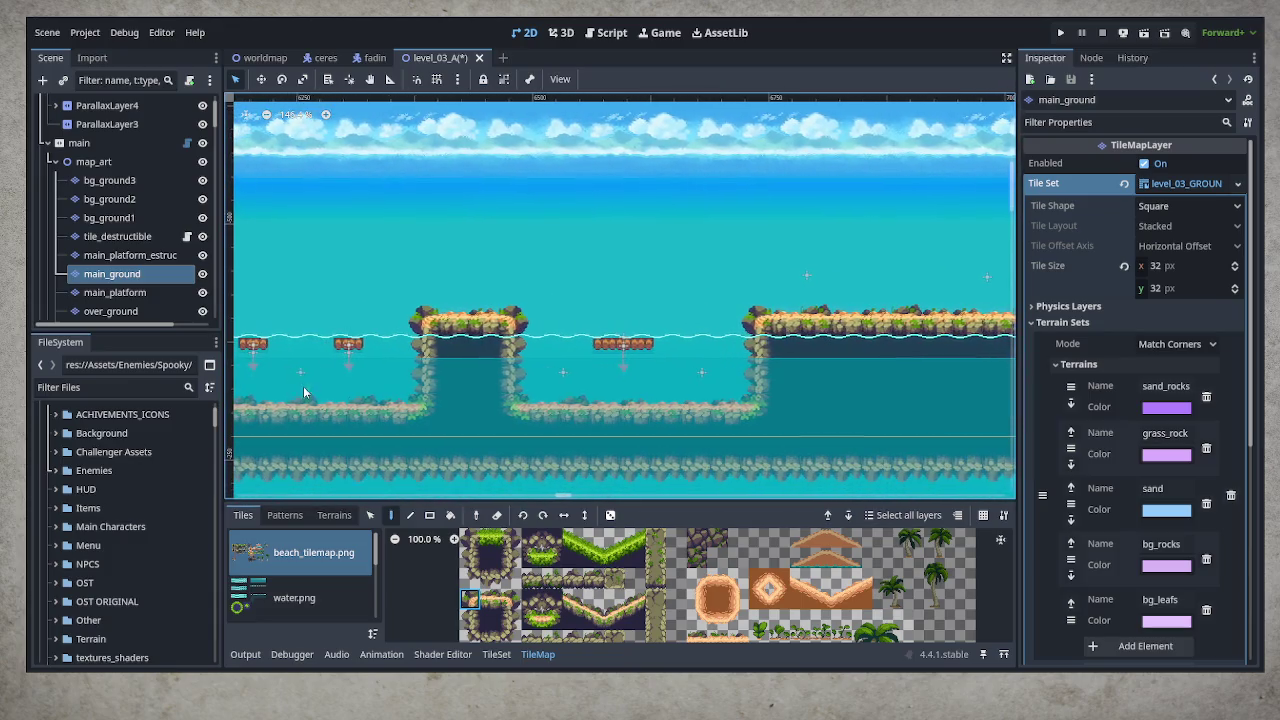
left_click(160, 258)
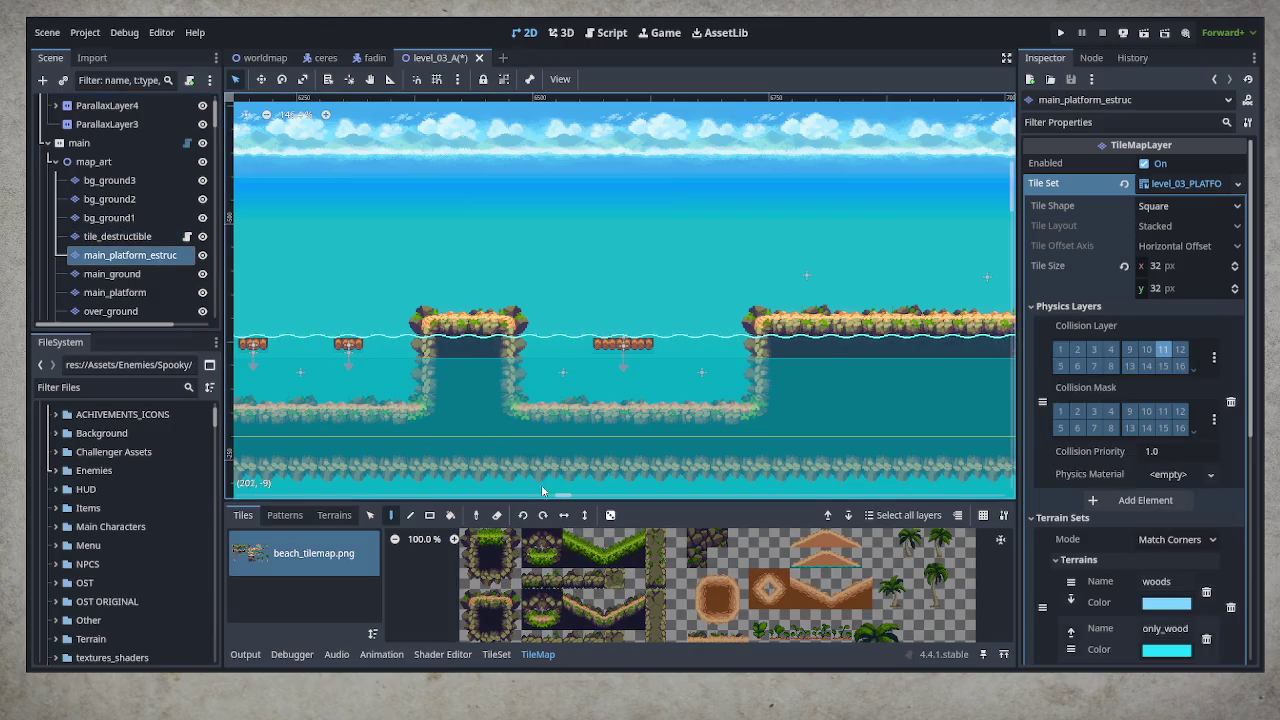
left_click(334, 516)
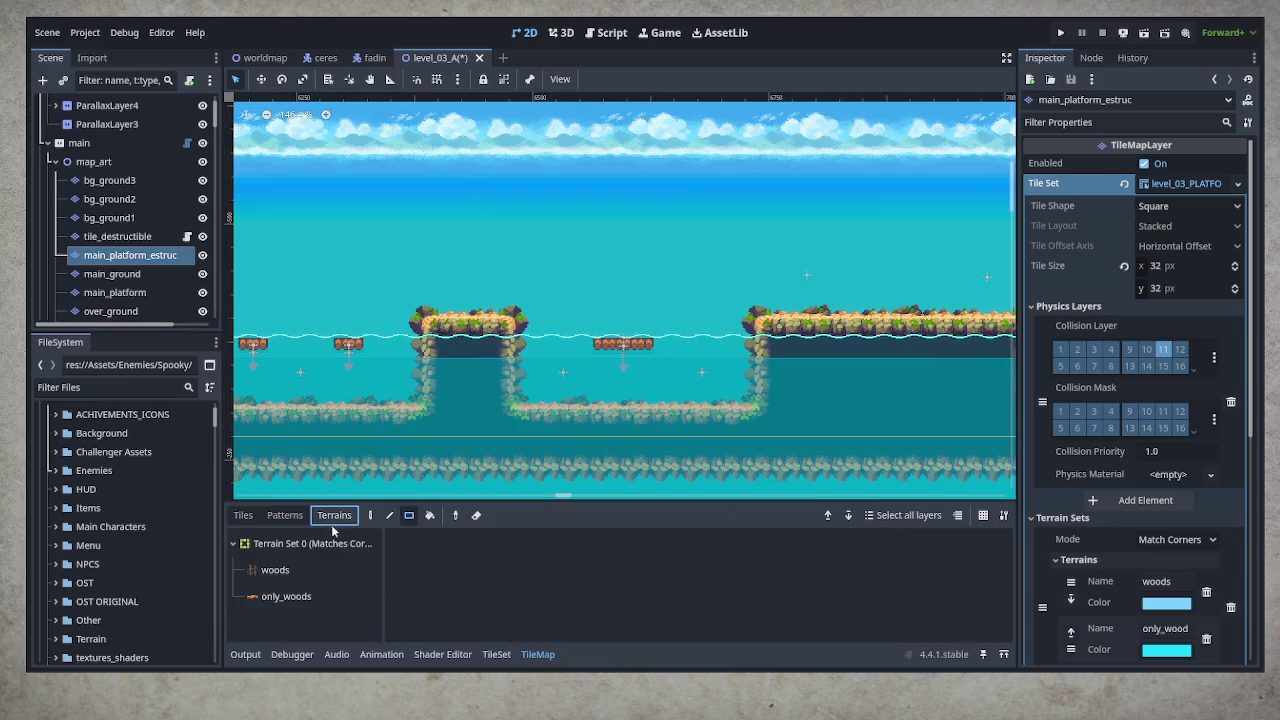
left_click(243, 515)
left_click(495, 605)
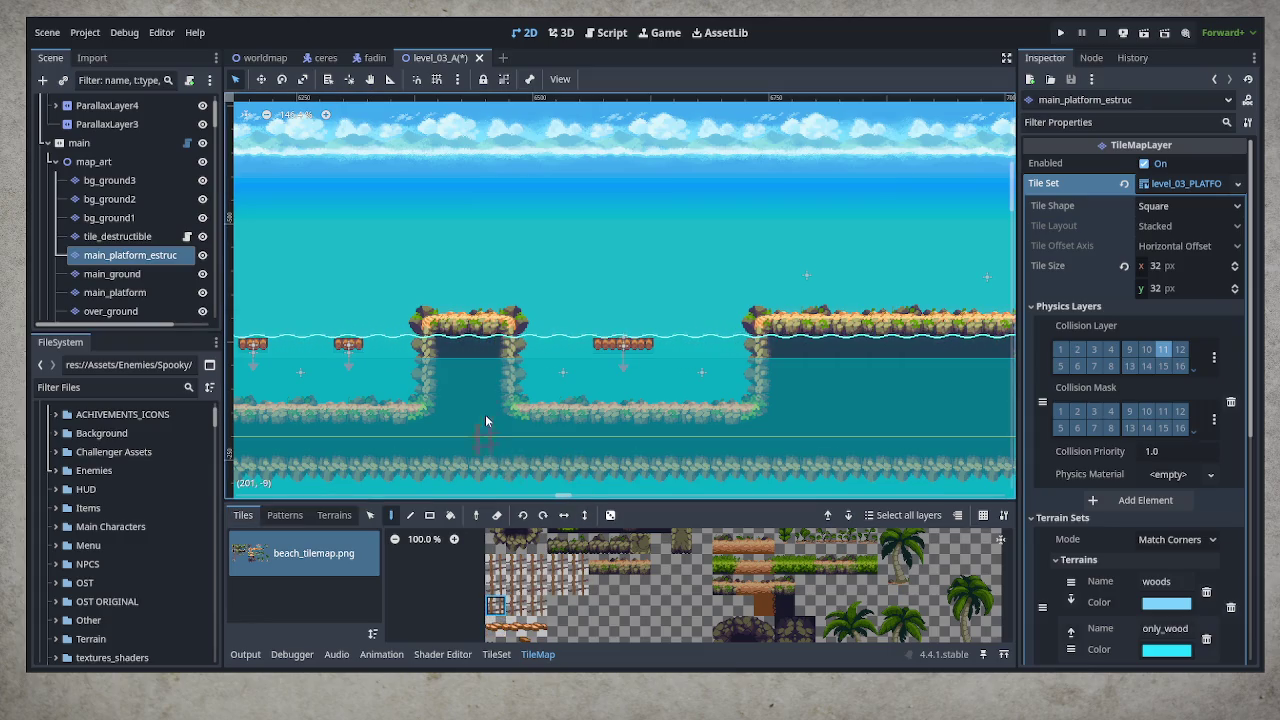
Paint ladder columns beside the cliff and under the floating wooden platforms, redoing one misplaced column
scroll(344, 412, "left", 10)
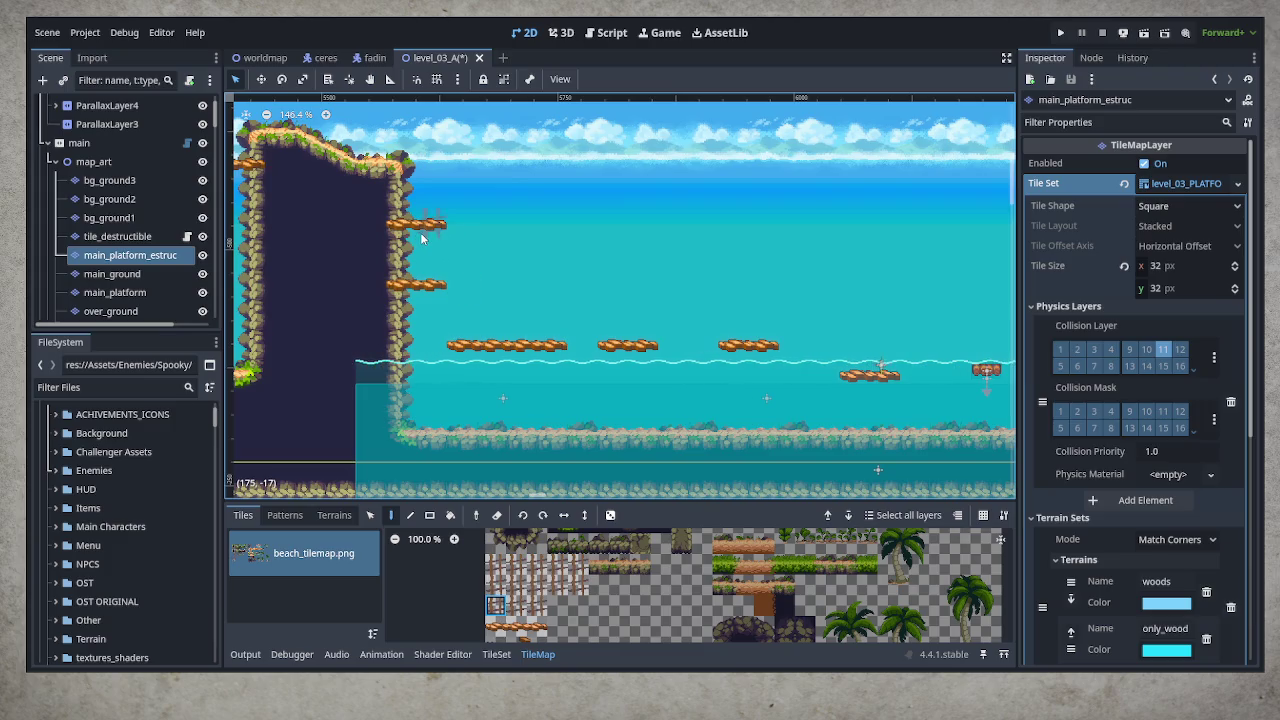
left_click_drag(430, 212, 435, 410)
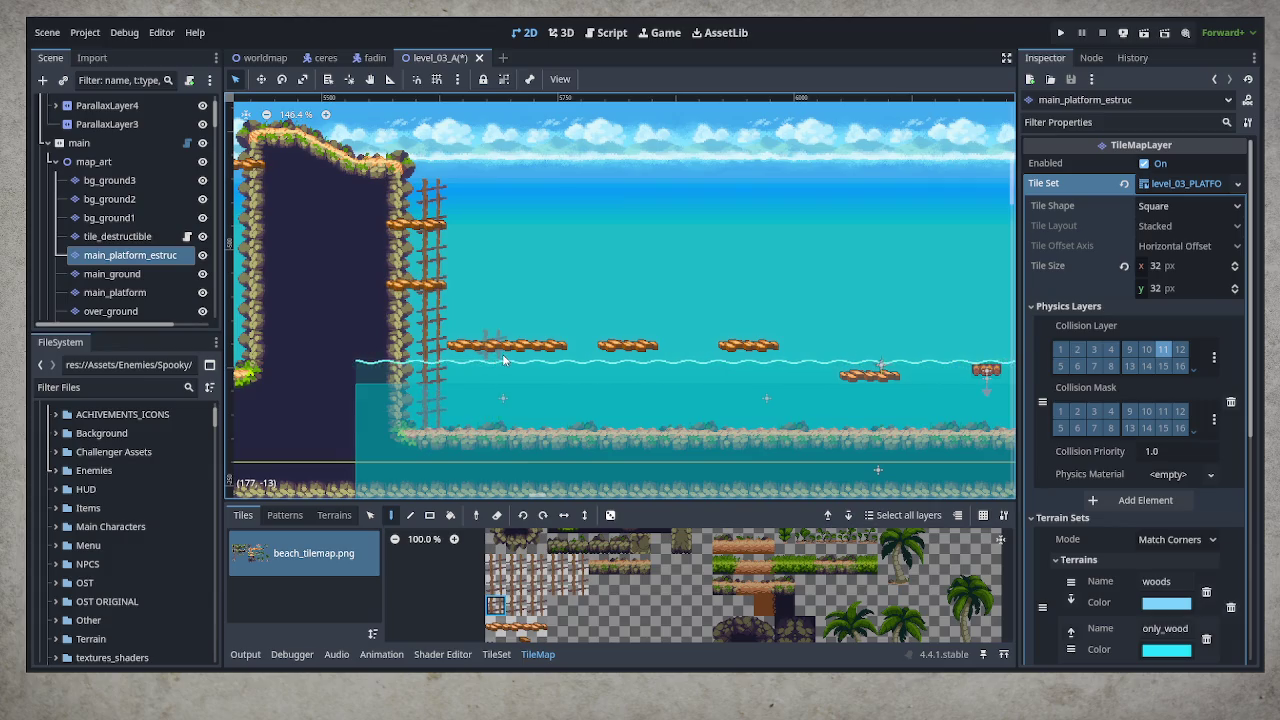
left_click_drag(520, 358, 522, 425)
left_click_drag(497, 345, 498, 420)
left_click_drag(628, 345, 617, 433)
left_click(618, 438)
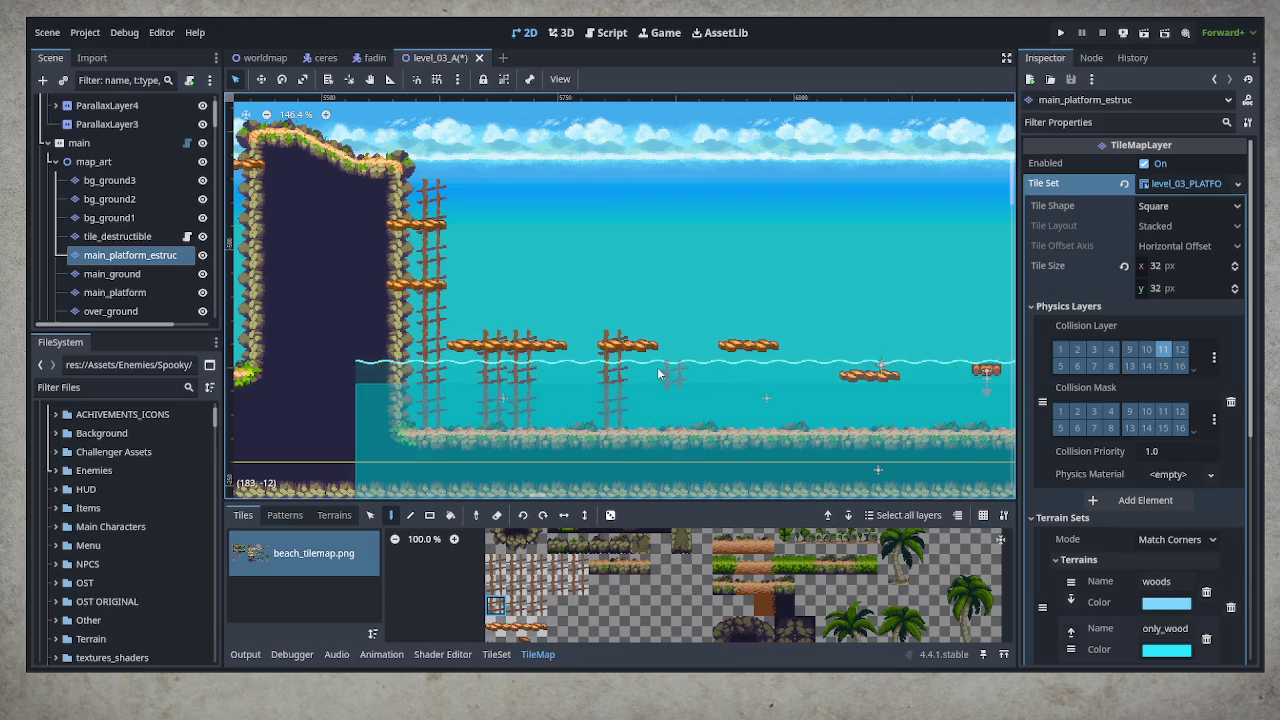
key("ctrl+z")
left_click_drag(650, 345, 652, 413)
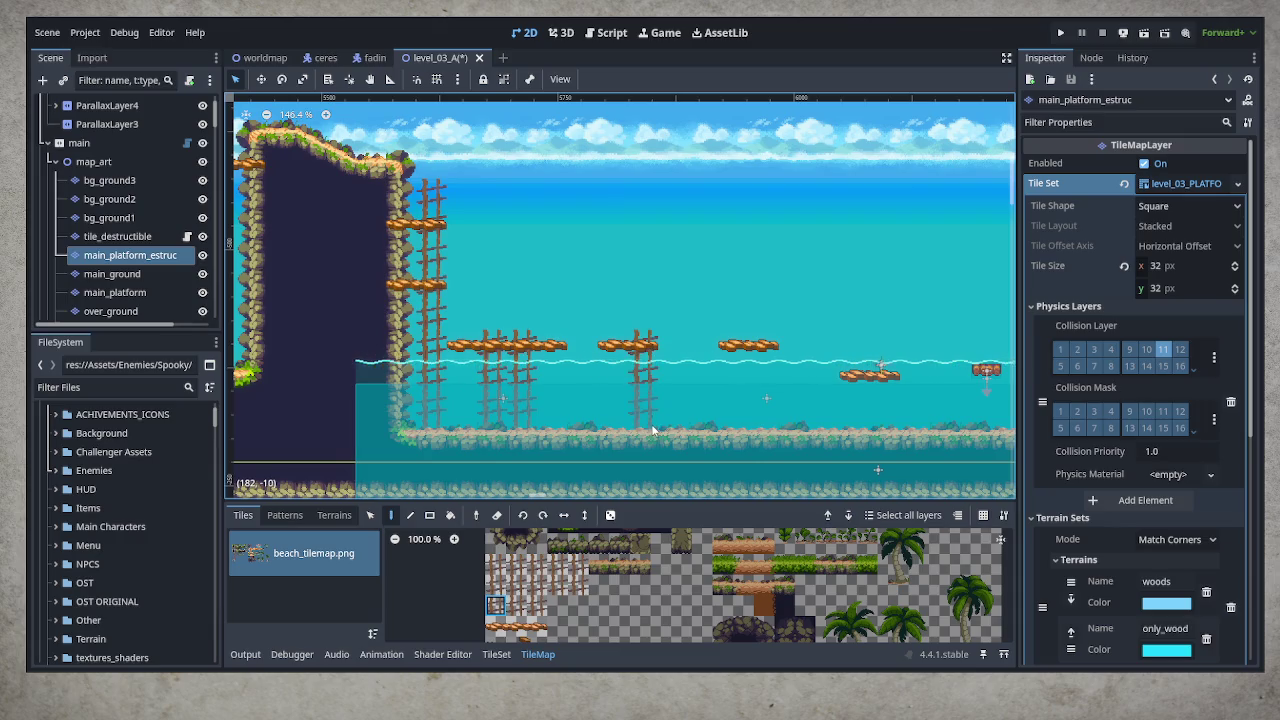
scroll(727, 400, "right", 3)
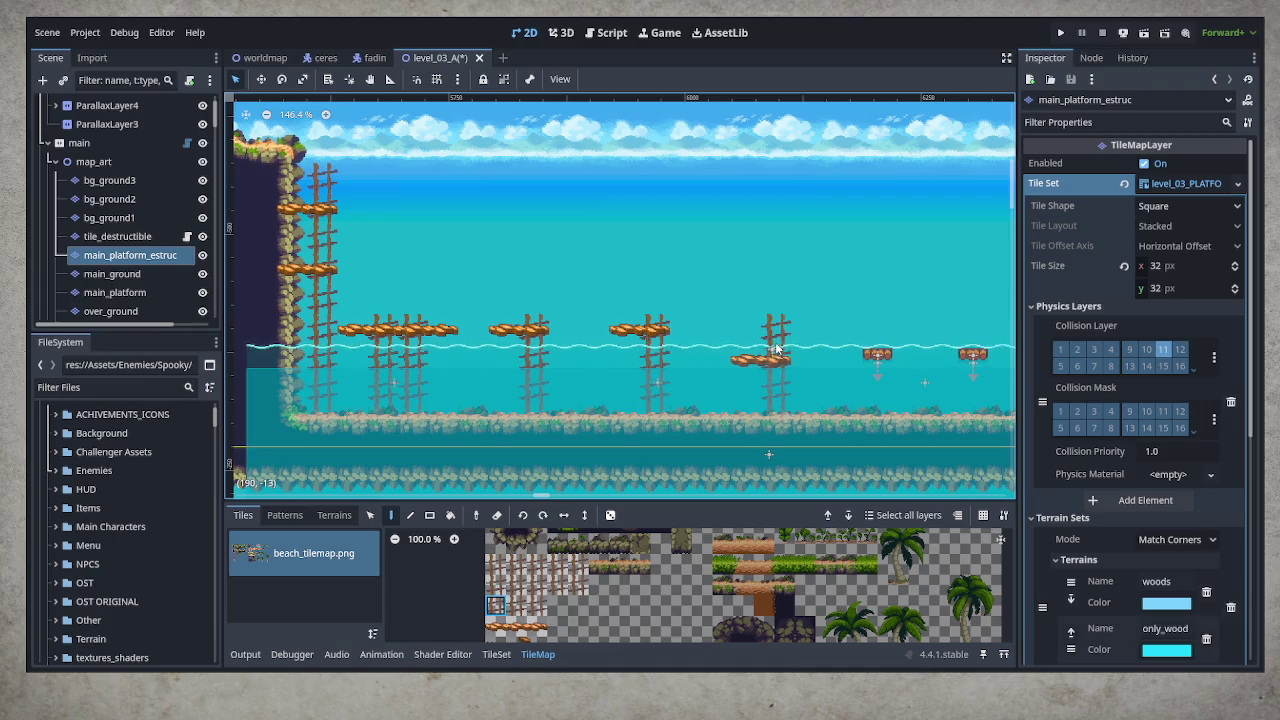
scroll(823, 430, "right", 5)
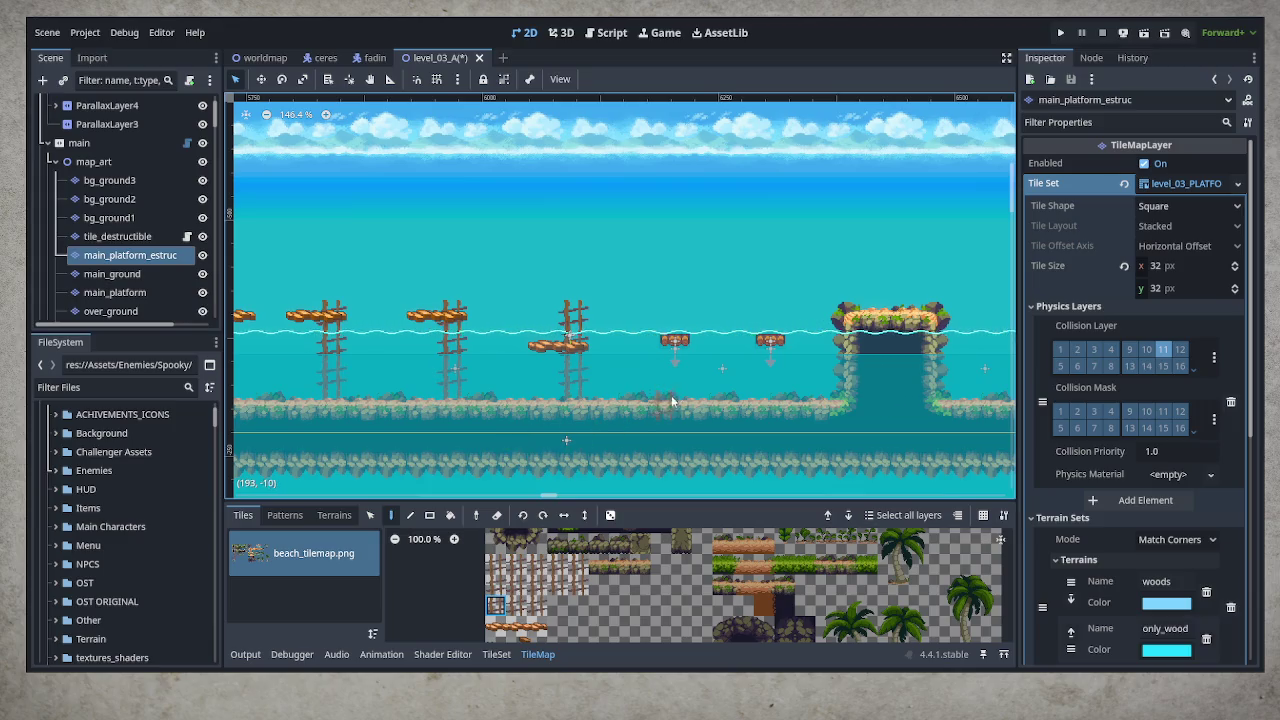
scroll(656, 410, "left", 4)
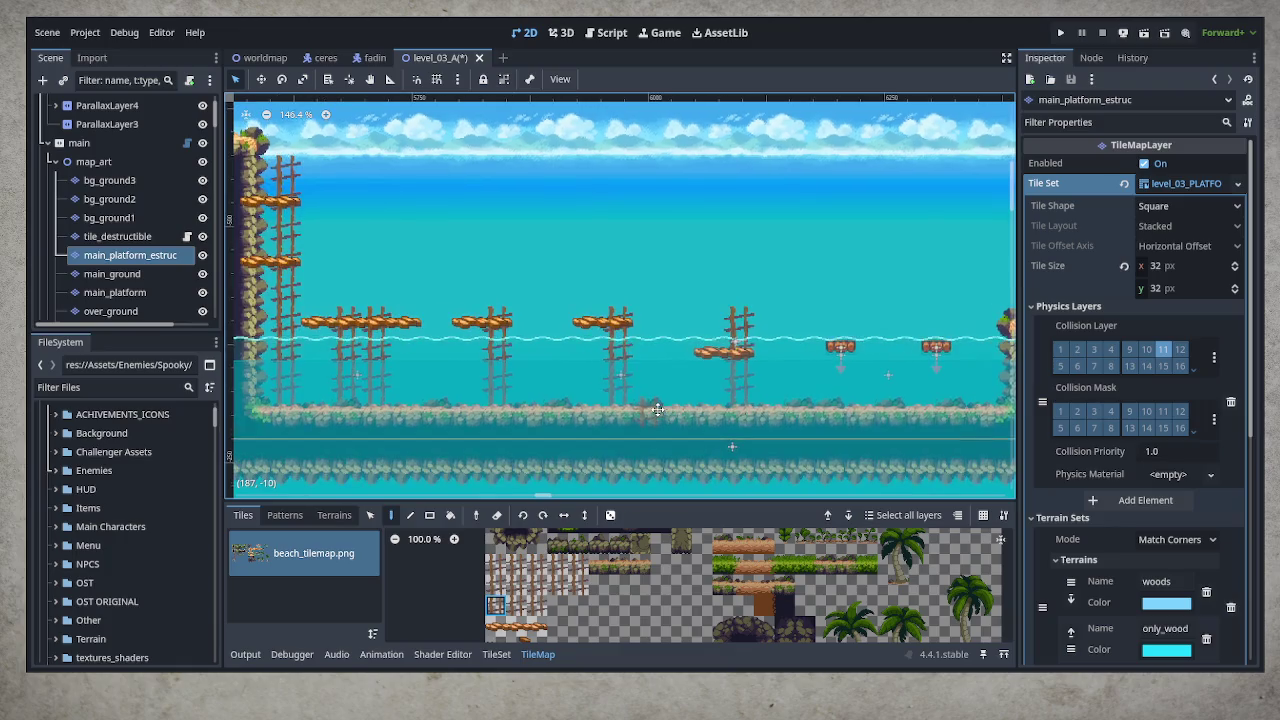
scroll(656, 410, "right", 12)
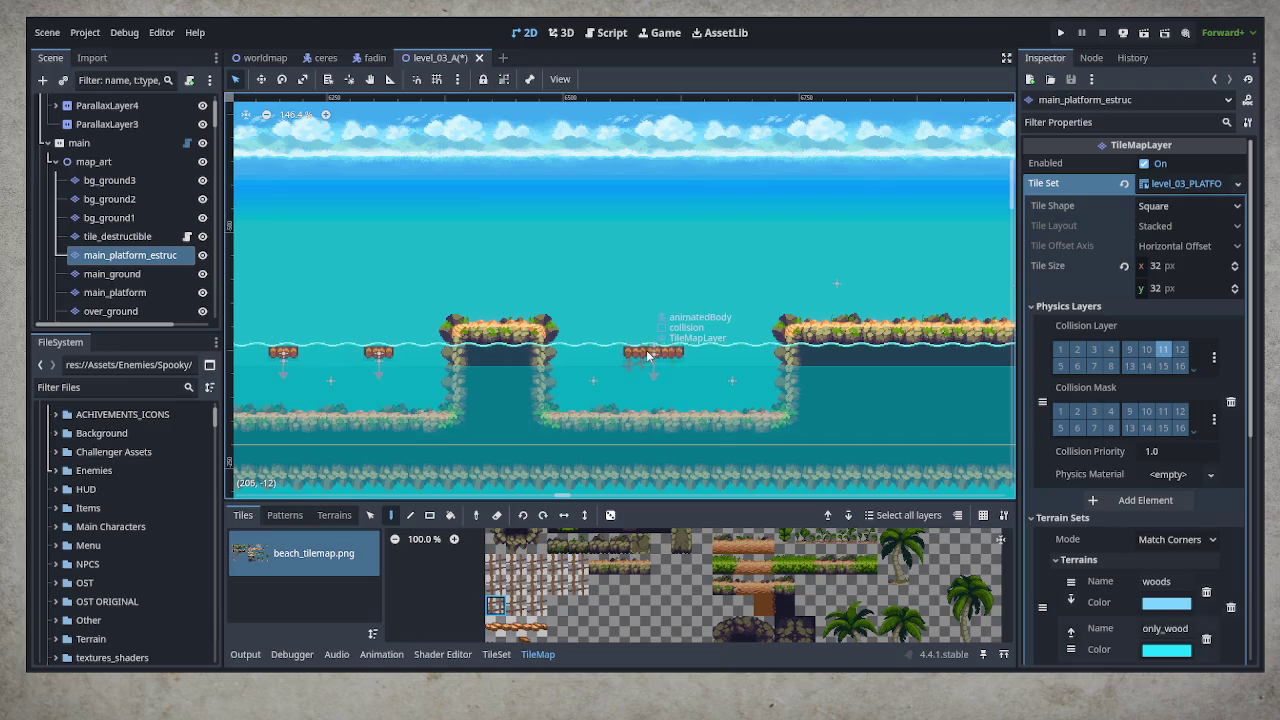
left_click_drag(836, 388, 466, 388)
Paint ladder columns from the farther platforms down to the seabed around the tall rock pillar
scroll(466, 388, "right", 5)
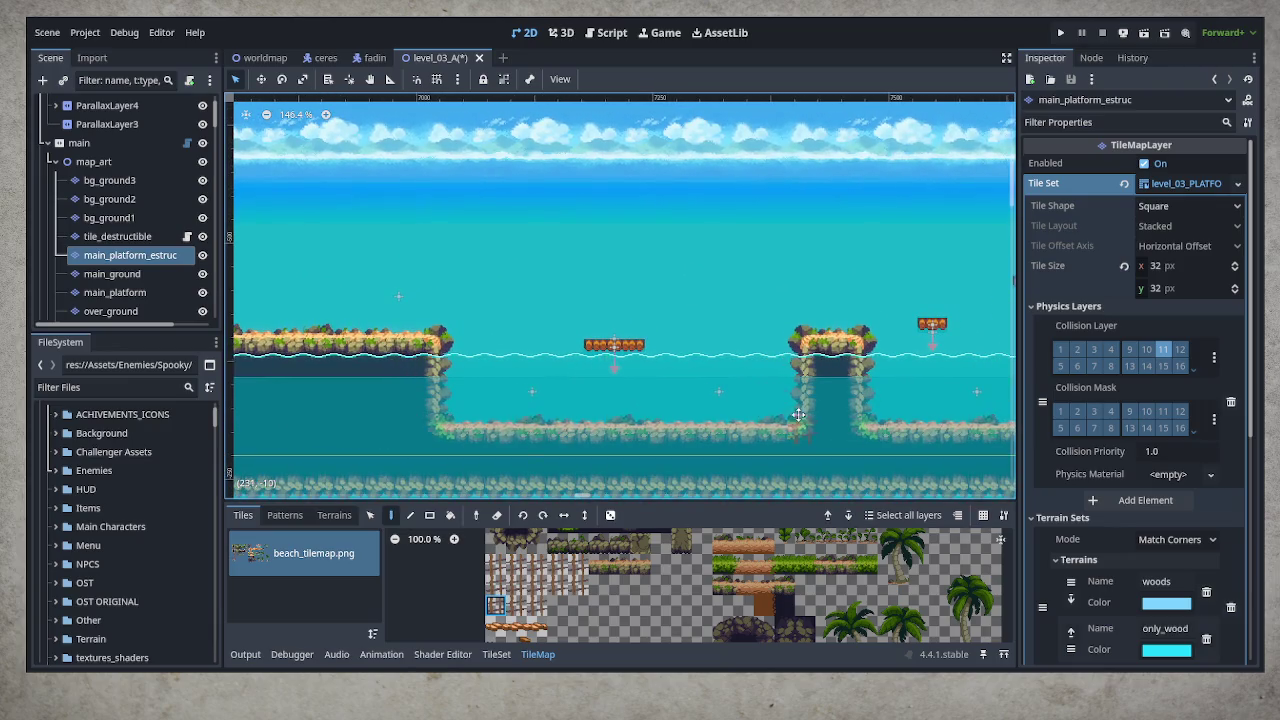
scroll(813, 385, "right", 5)
scroll(813, 385, "right", 4)
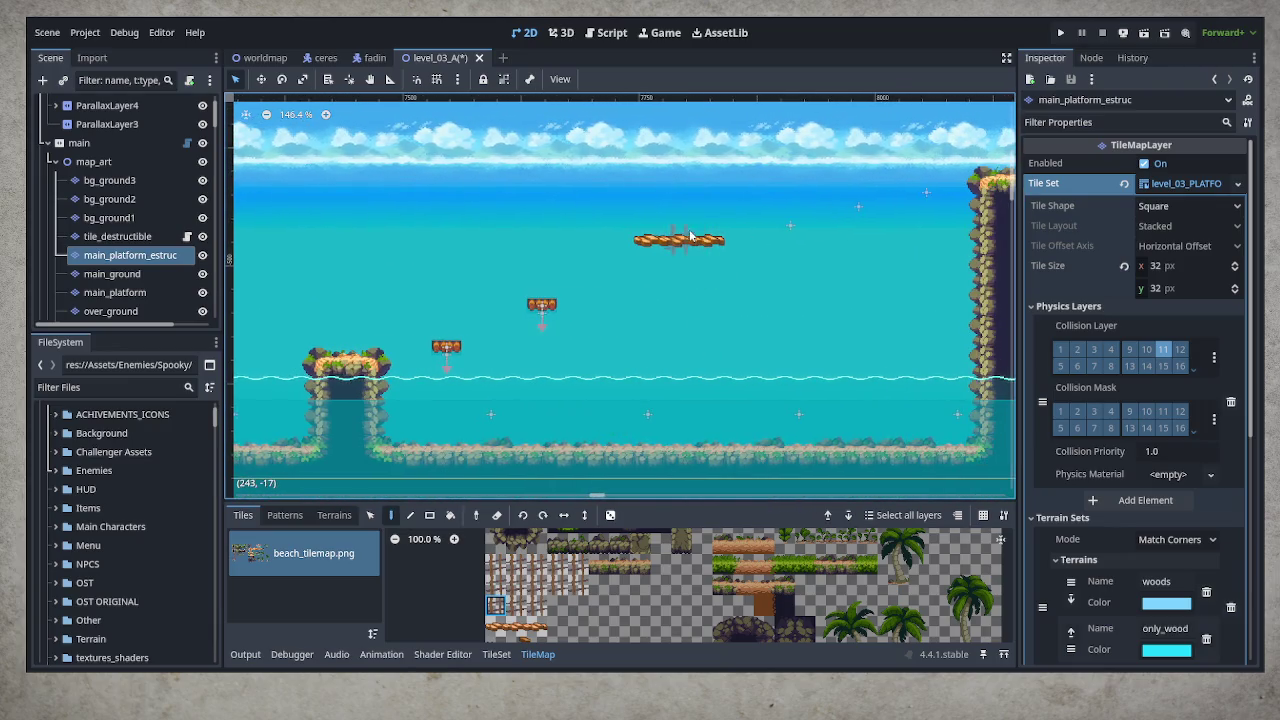
left_click_drag(690, 229, 682, 450)
scroll(862, 421, "right", 10)
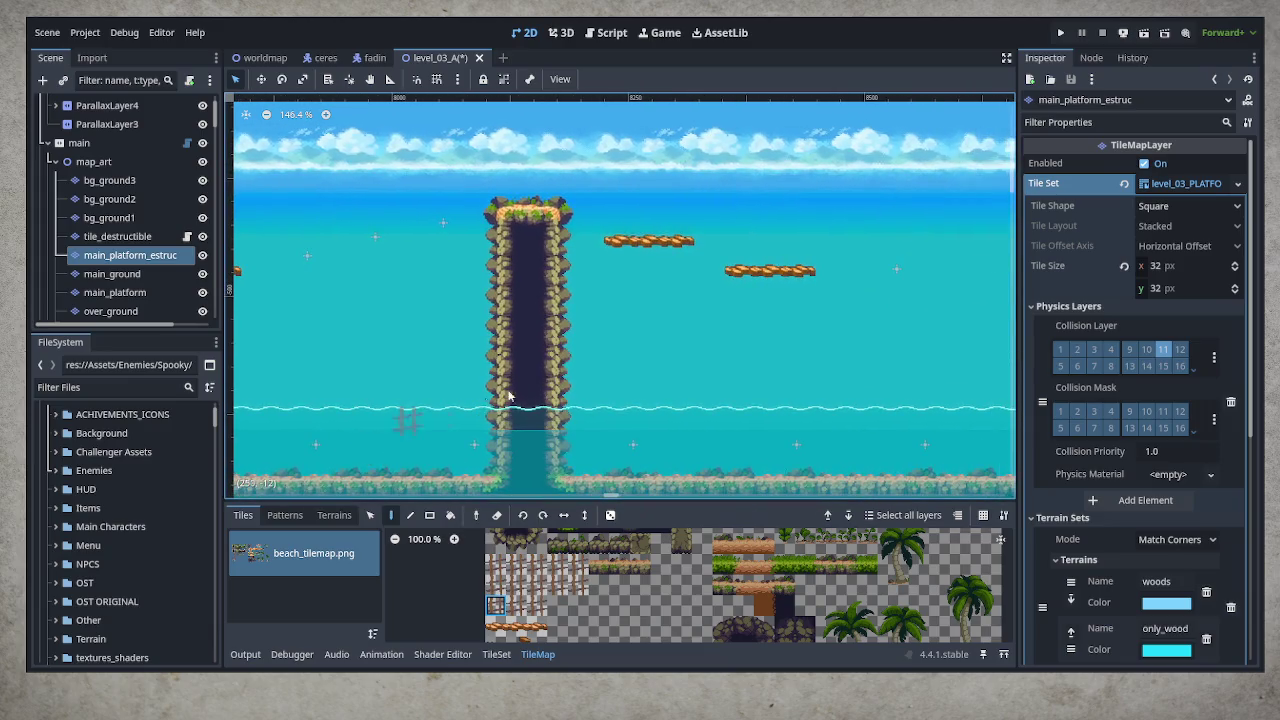
left_click_drag(648, 233, 660, 465)
left_click_drag(771, 345, 770, 232)
mouse_move(800, 318)
left_mouse_down()
mouse_move(789, 457)
mouse_move(767, 340)
mouse_move(800, 440)
mouse_move(552, 428)
mouse_move(930, 418)
mouse_move(401, 390)
mouse_move(615, 359)
mouse_move(960, 370)
left_mouse_up()
Pan back across the level to the scaffolded platforms by the cliff
left_click_drag(257, 371, 560, 391)
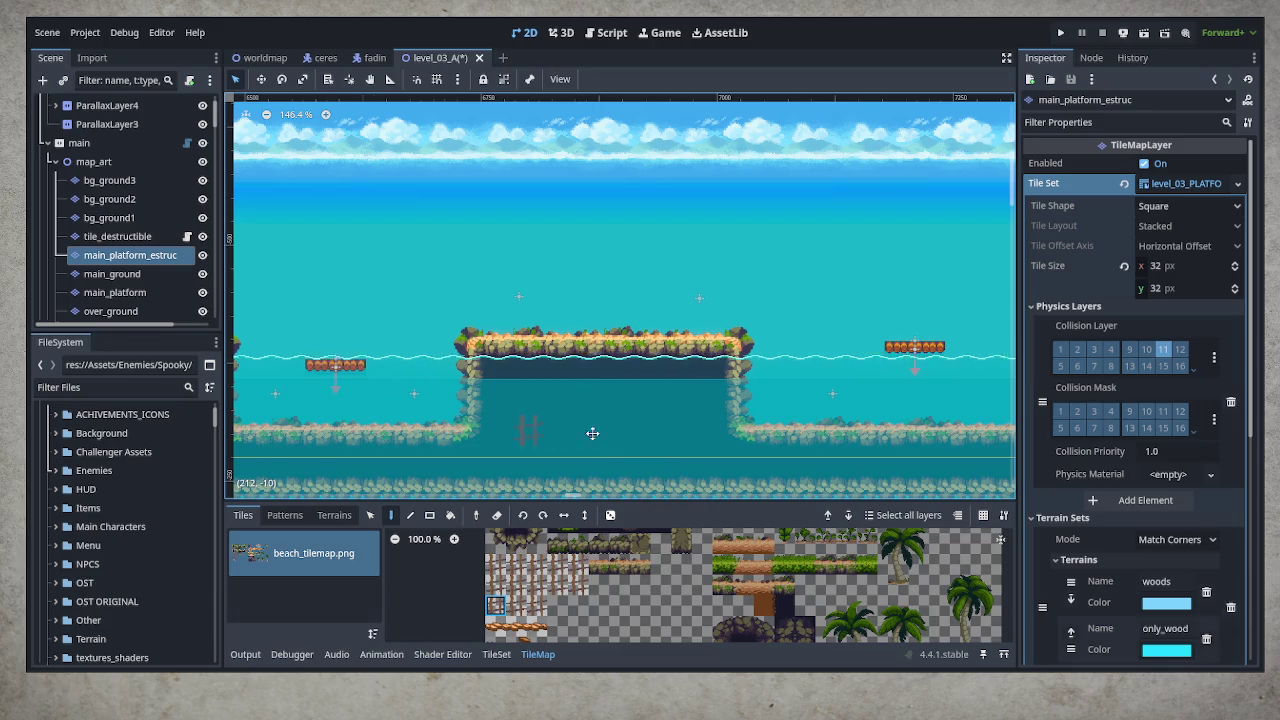
left_click_drag(553, 434, 1001, 417)
left_click_drag(230, 420, 791, 420)
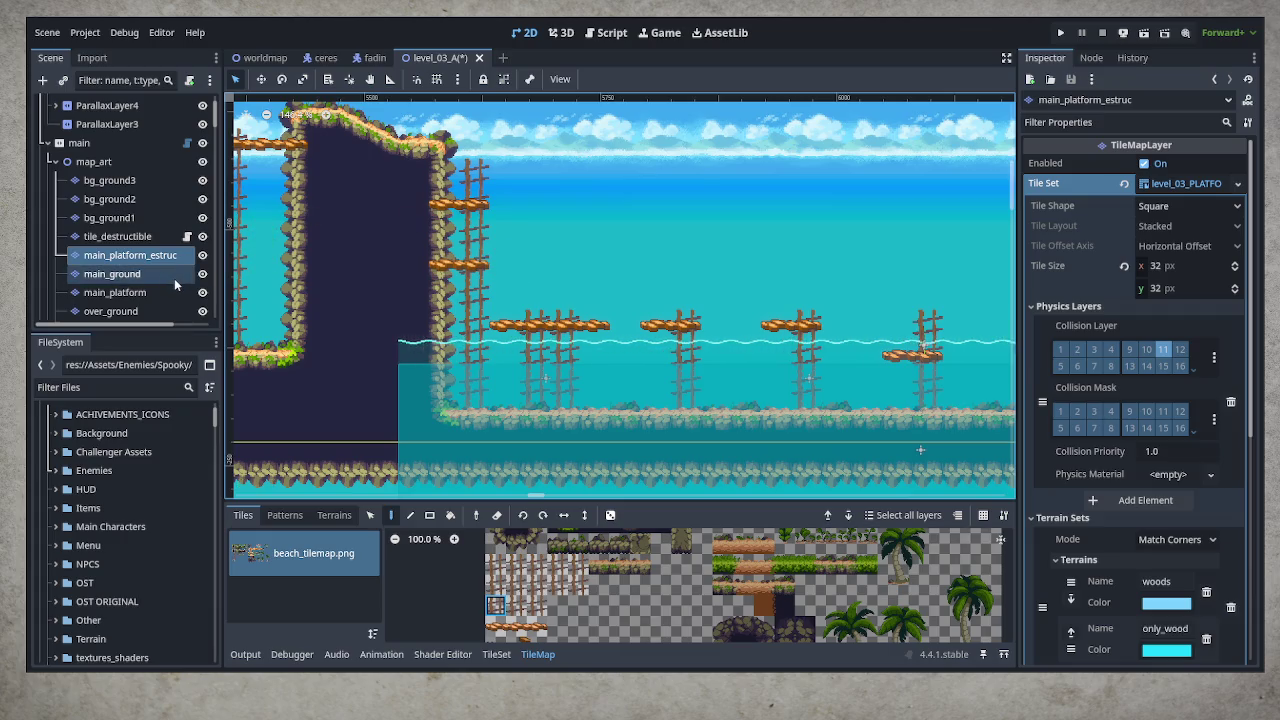
Select the bg_ground2 layer and choose the bg_rocks terrain in its Terrains list
scroll(172, 270, "up", 2)
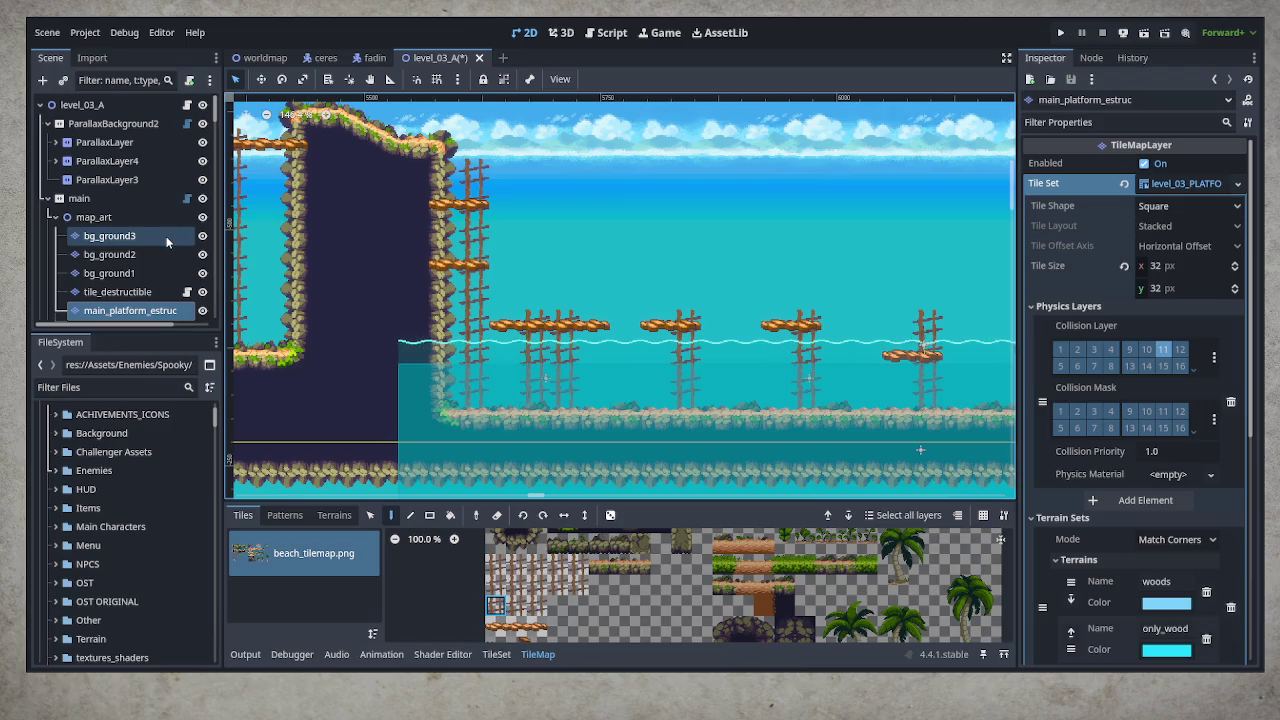
left_click(110, 254)
scroll(487, 484, "up", 3)
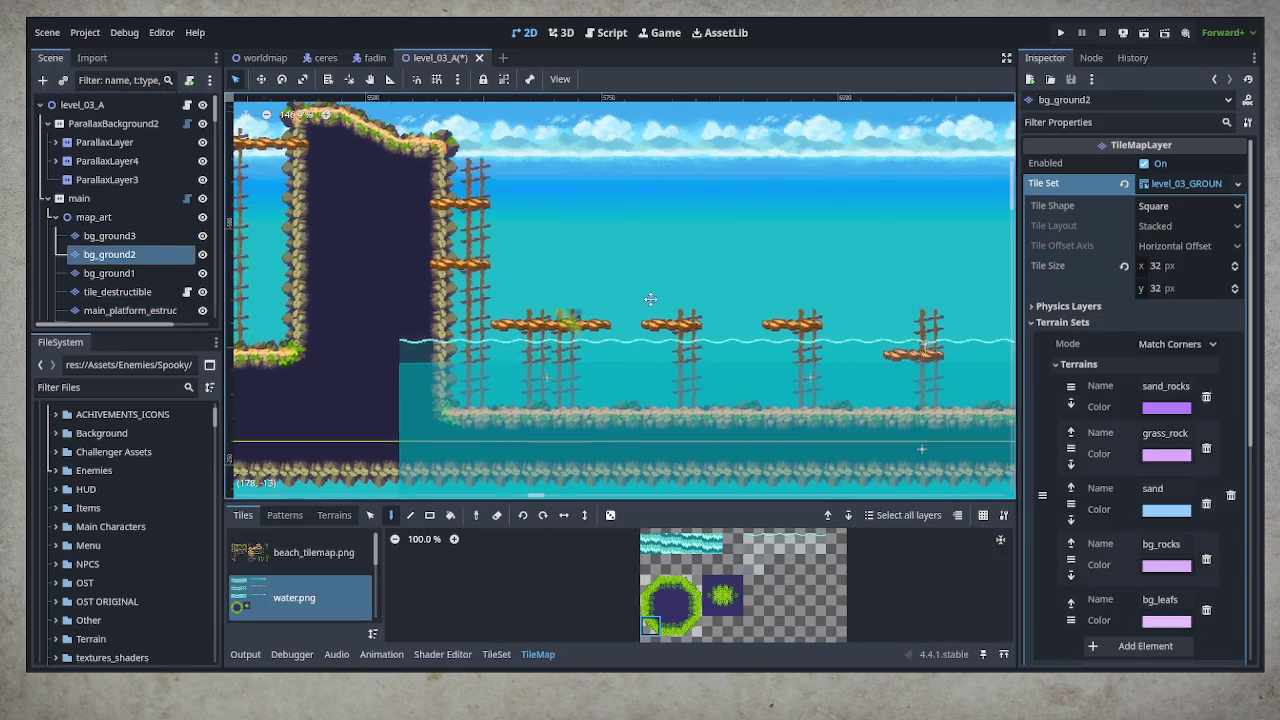
left_click(336, 514)
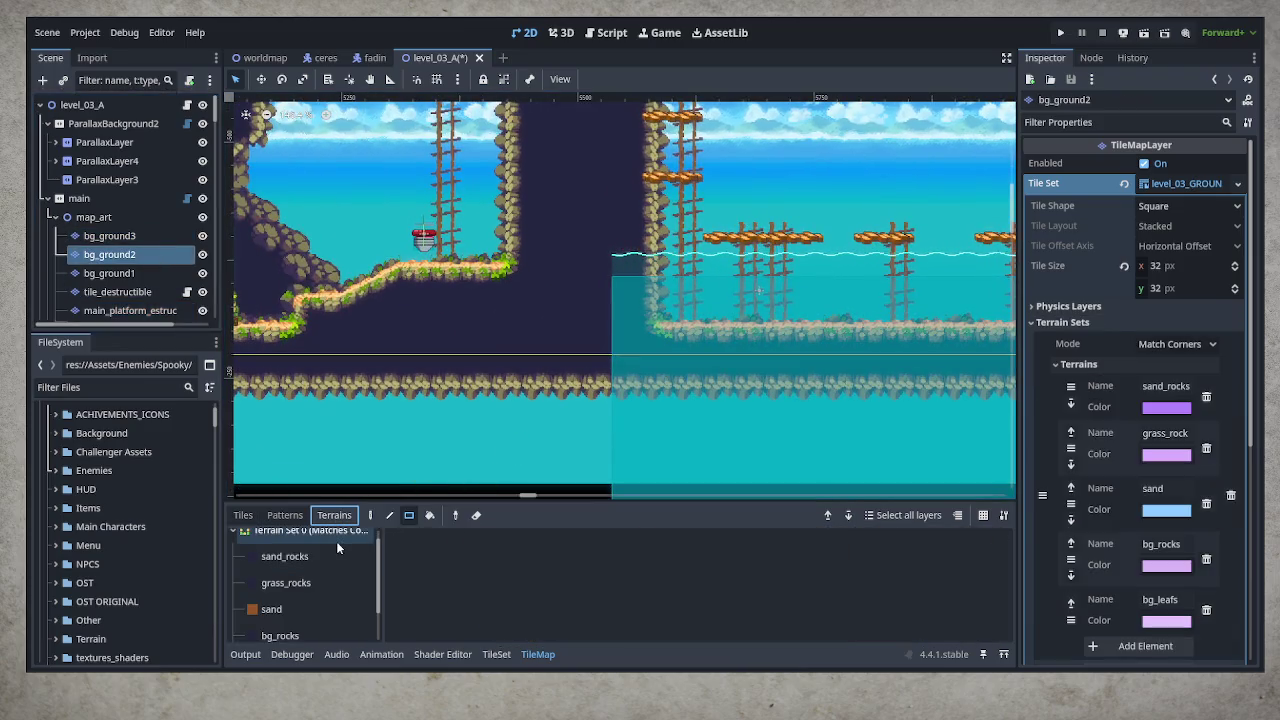
scroll(317, 613, "down", 1)
left_click(317, 615)
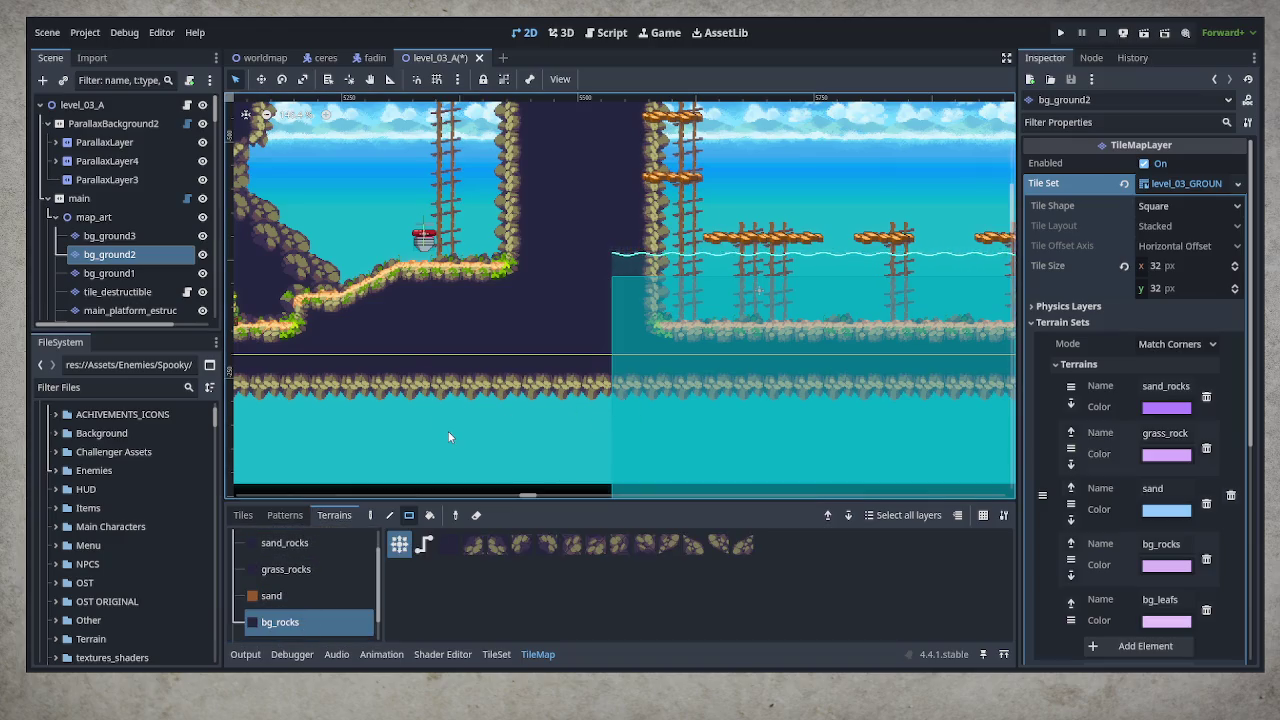
Try painting bg_leafs beside the stone column, remove those leaf tiles, and reselect bg_rocks
scroll(448, 437, "left", 2)
scroll(300, 608, "down", 1)
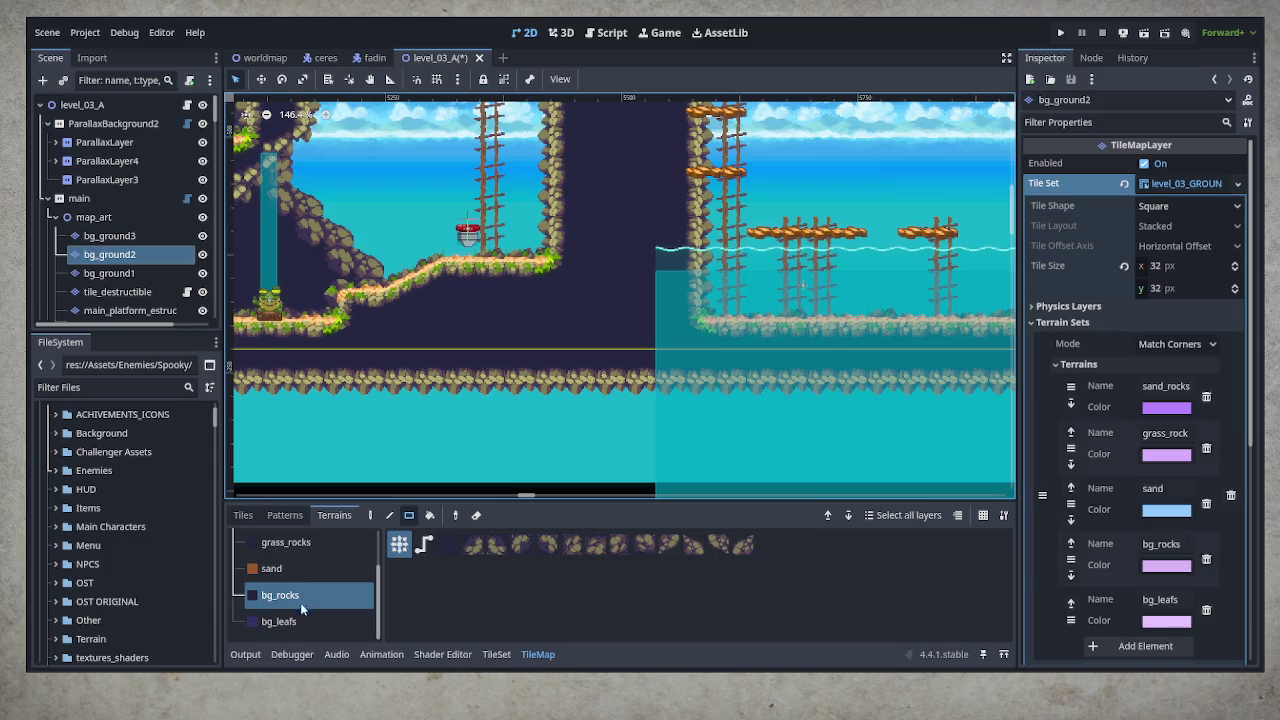
left_click(300, 621)
left_click_drag(510, 220, 563, 272)
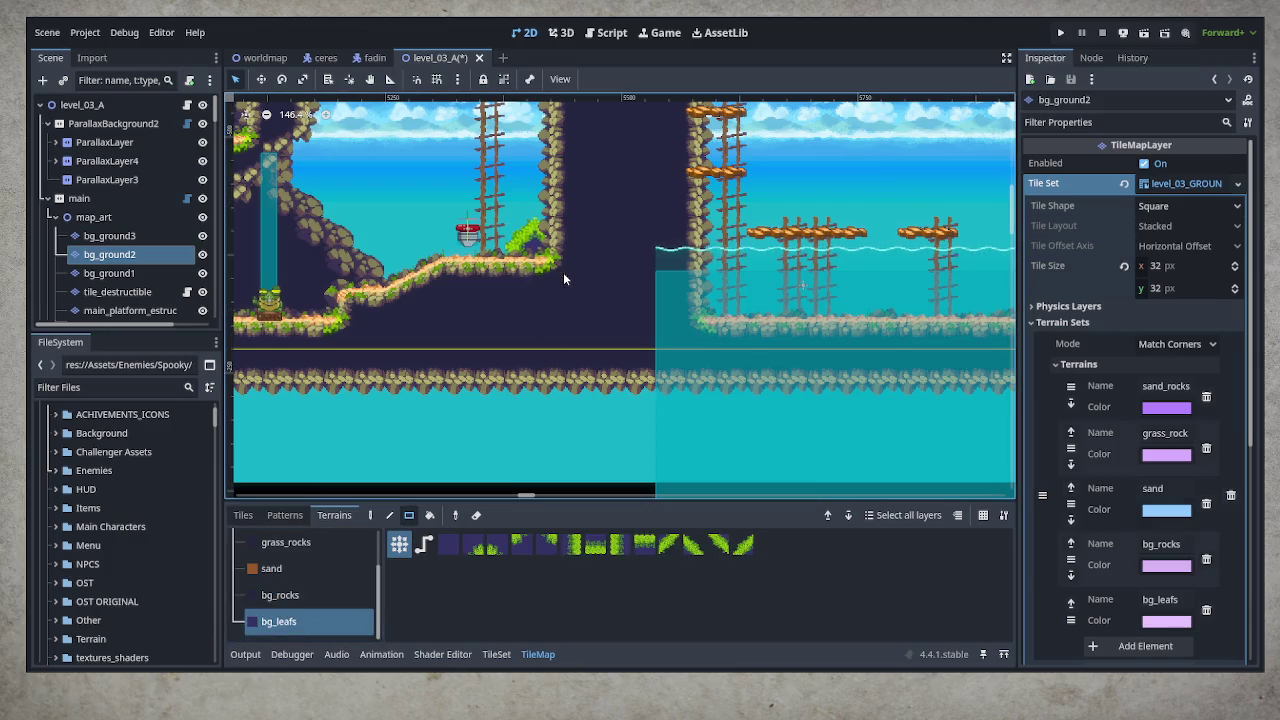
scroll(542, 218, "up", 3)
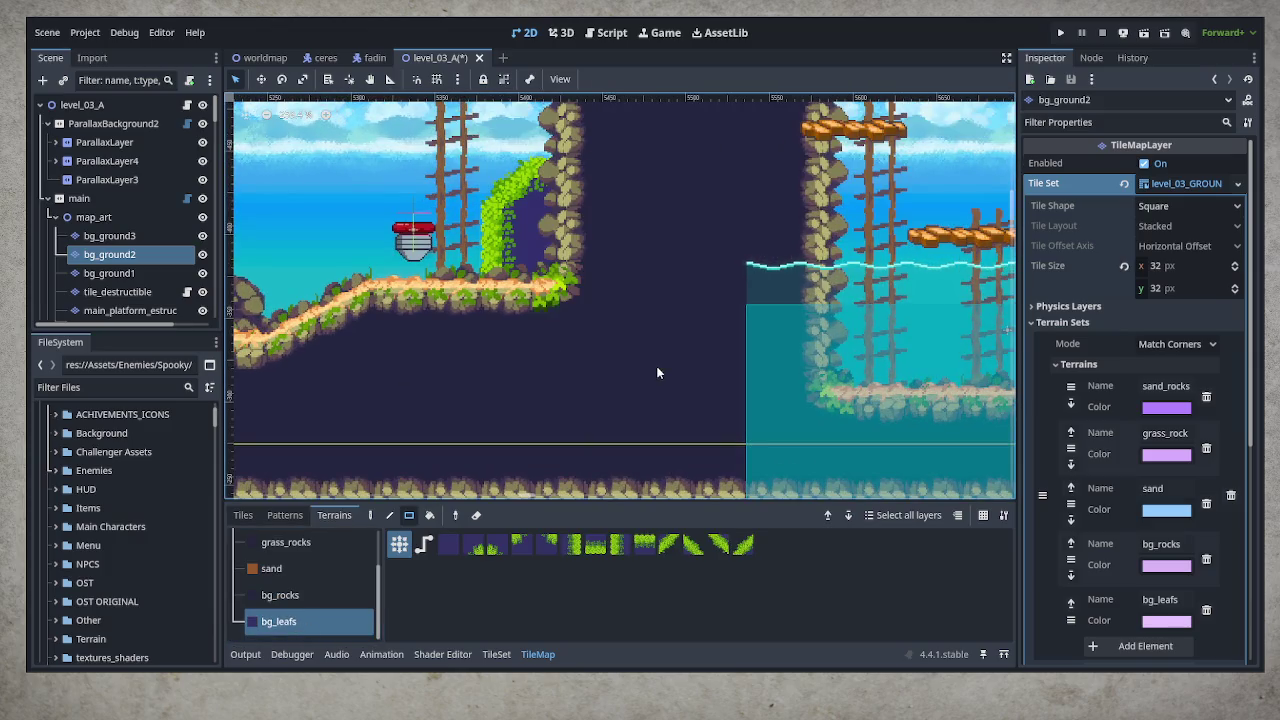
key("ctrl+z")
key("ctrl+z")
left_click_drag(376, 104, 765, 448)
left_click(285, 595)
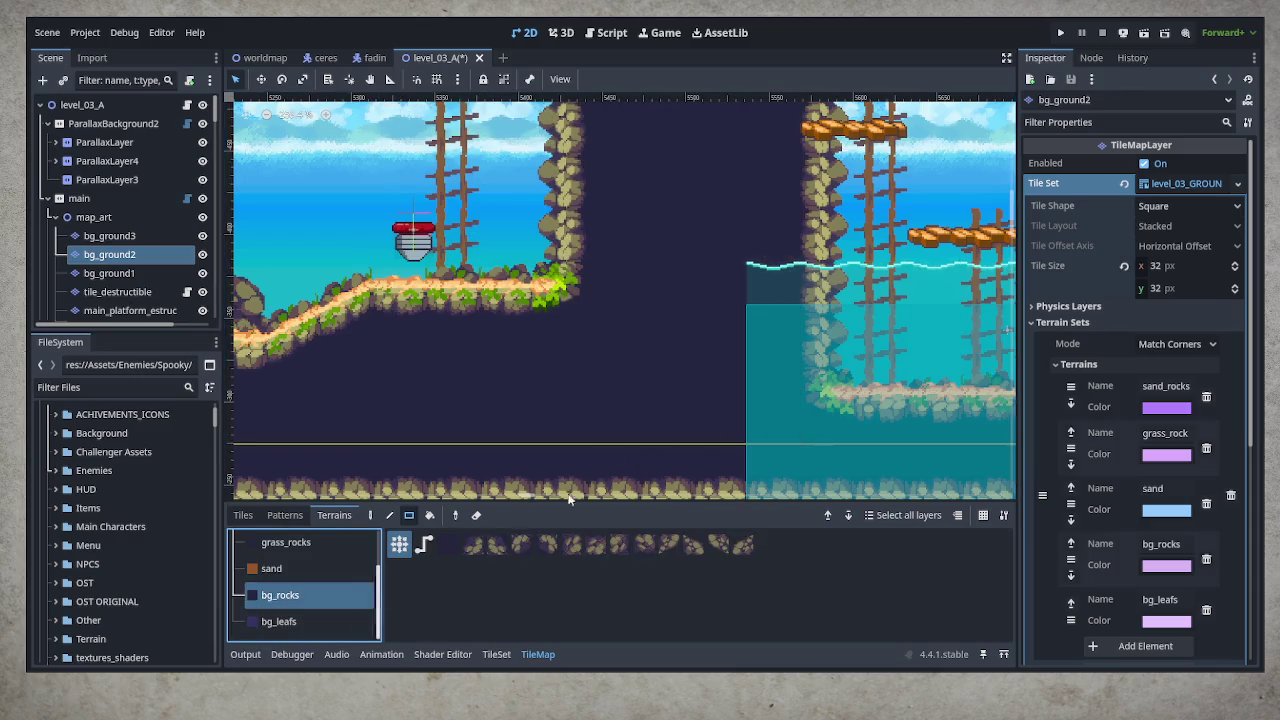
Paint blocks of background rock above the ledge and stacked over the rock pile
left_click_drag(500, 230, 640, 348)
left_click(452, 288)
left_click_drag(580, 240, 580, 240)
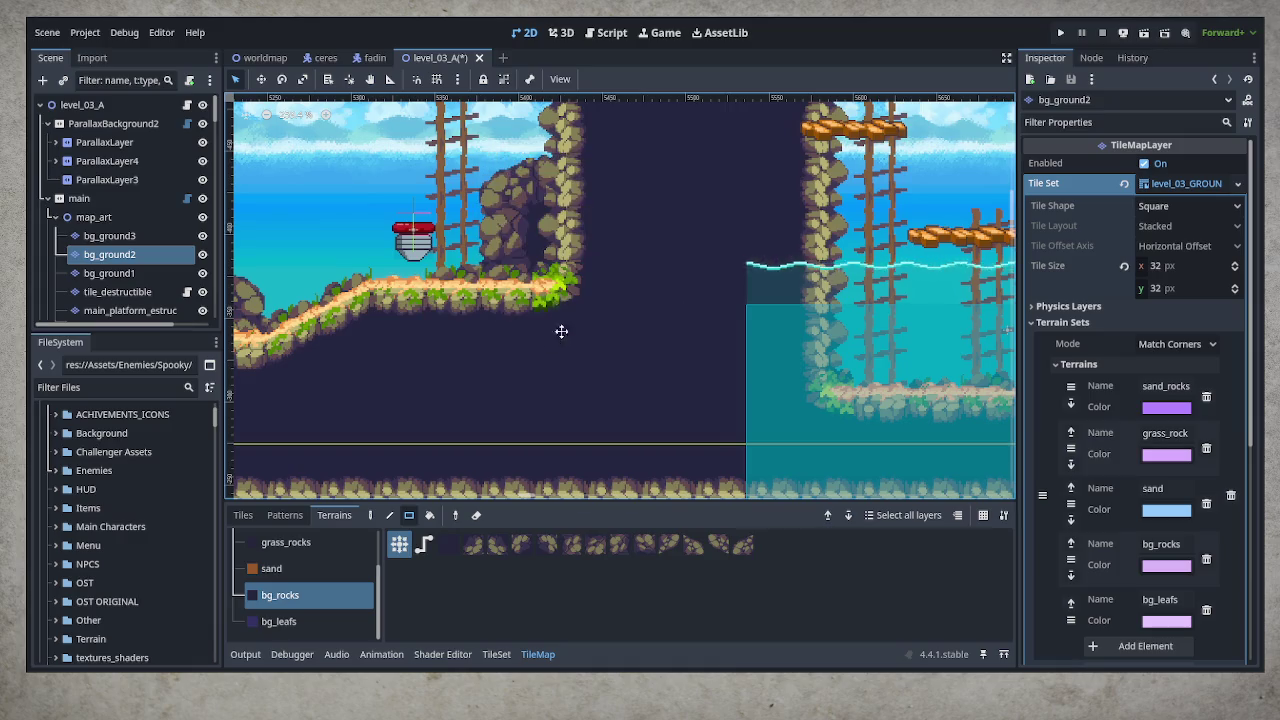
scroll(554, 284, "up", 3)
mouse_move(554, 284)
left_mouse_down()
mouse_move(720, 410)
mouse_move(485, 388)
mouse_move(565, 430)
left_mouse_up()
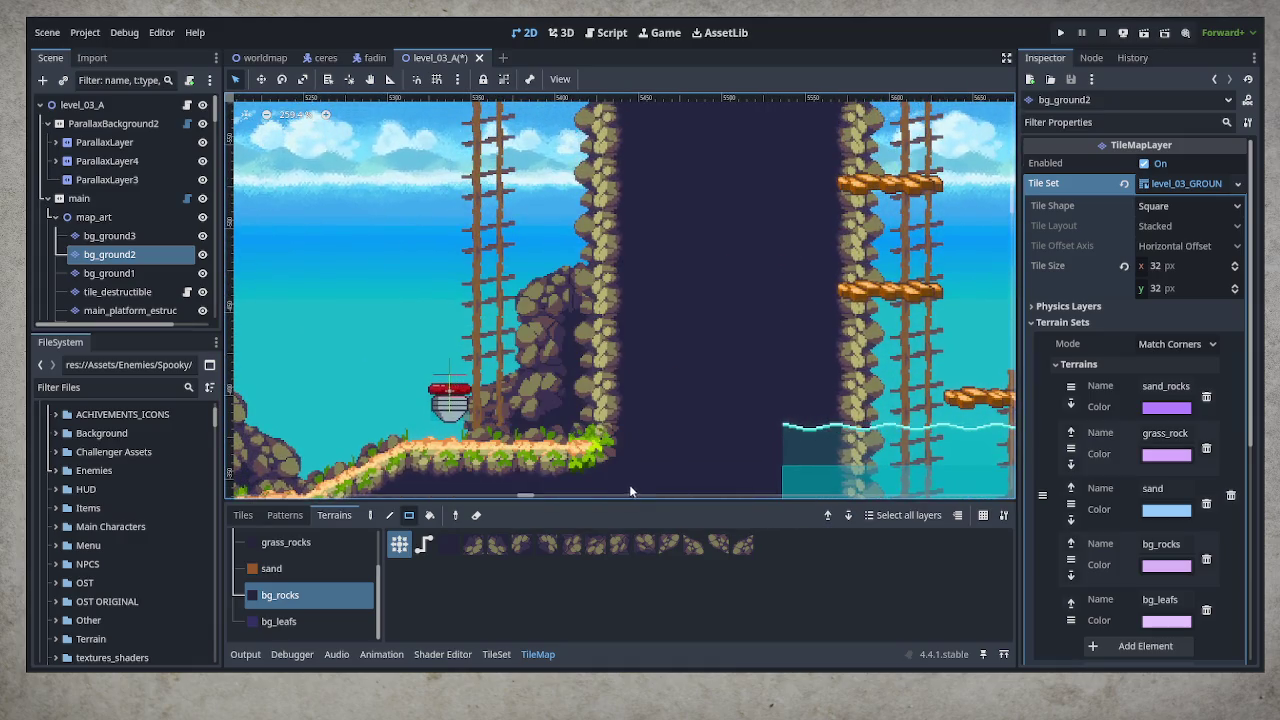
mouse_move(518, 212)
left_mouse_down()
mouse_move(840, 488)
mouse_move(799, 453)
left_mouse_up()
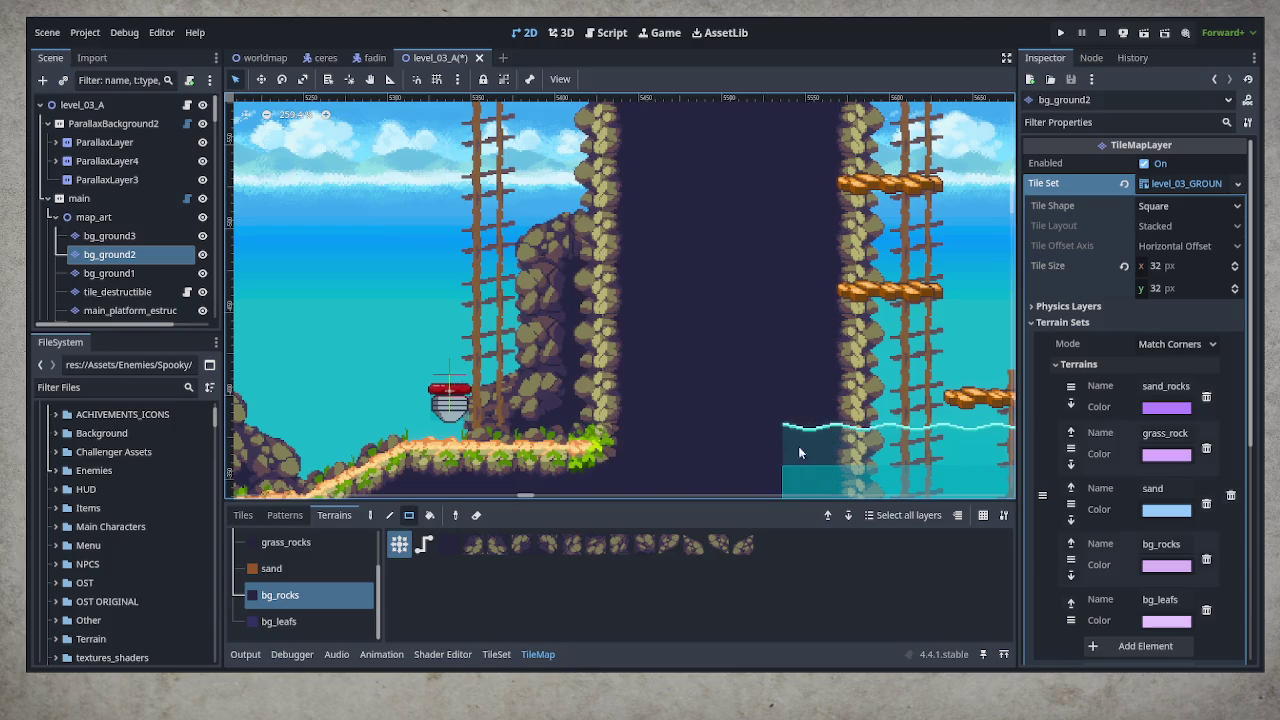
Fill large rectangles of background rock behind the scaffolding and over the platforms to the right
mouse_move(616, 308)
left_mouse_down()
mouse_move(726, 389)
mouse_move(706, 215)
mouse_move(677, 206)
mouse_move(407, 281)
left_mouse_up()
scroll(360, 268, "down", 2)
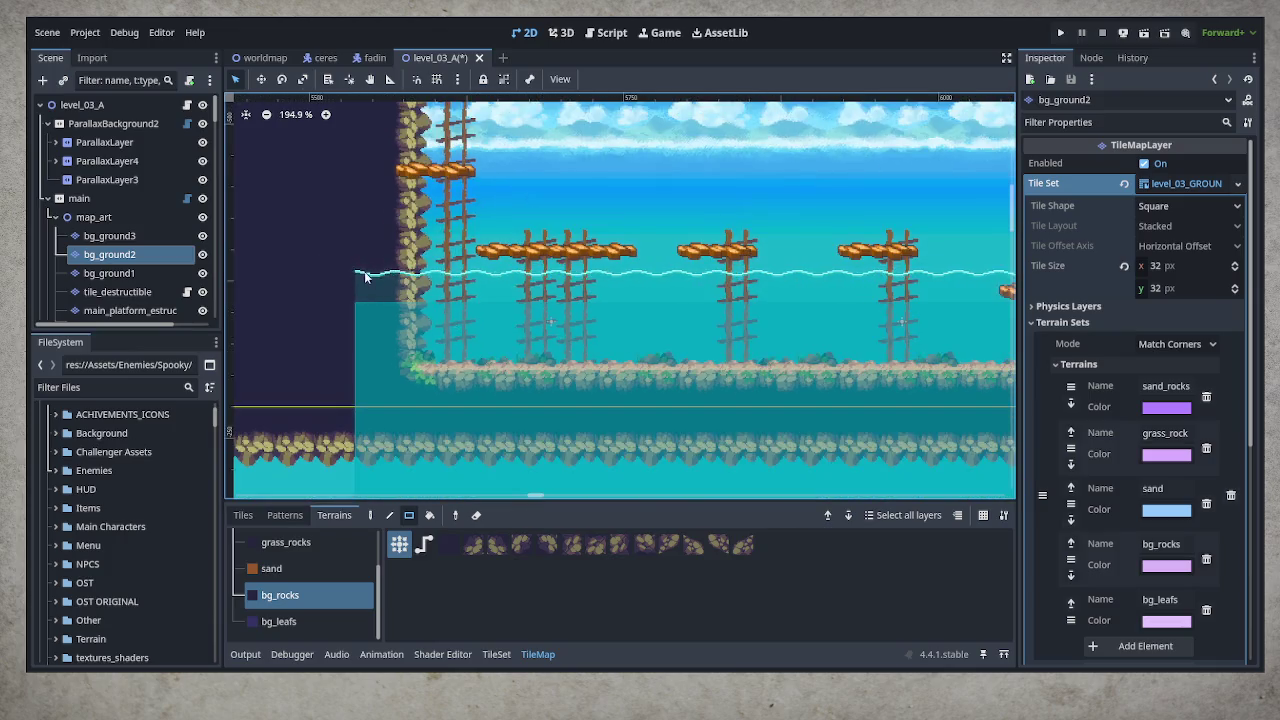
mouse_move(315, 231)
left_mouse_down()
mouse_move(672, 362)
mouse_move(790, 425)
mouse_move(811, 457)
mouse_move(931, 452)
left_mouse_up()
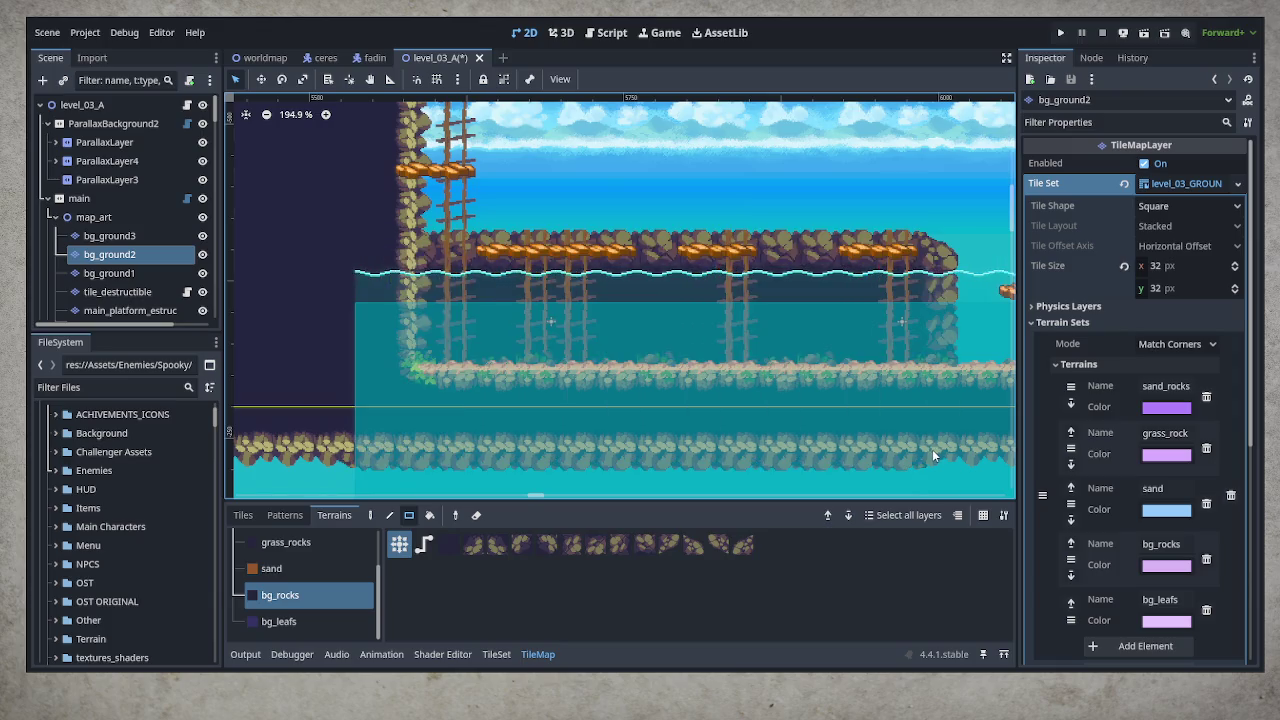
mouse_move(664, 365)
left_mouse_down()
mouse_move(471, 393)
mouse_move(511, 393)
left_mouse_up()
mouse_move(250, 225)
left_mouse_down()
mouse_move(276, 252)
mouse_move(949, 440)
left_mouse_up()
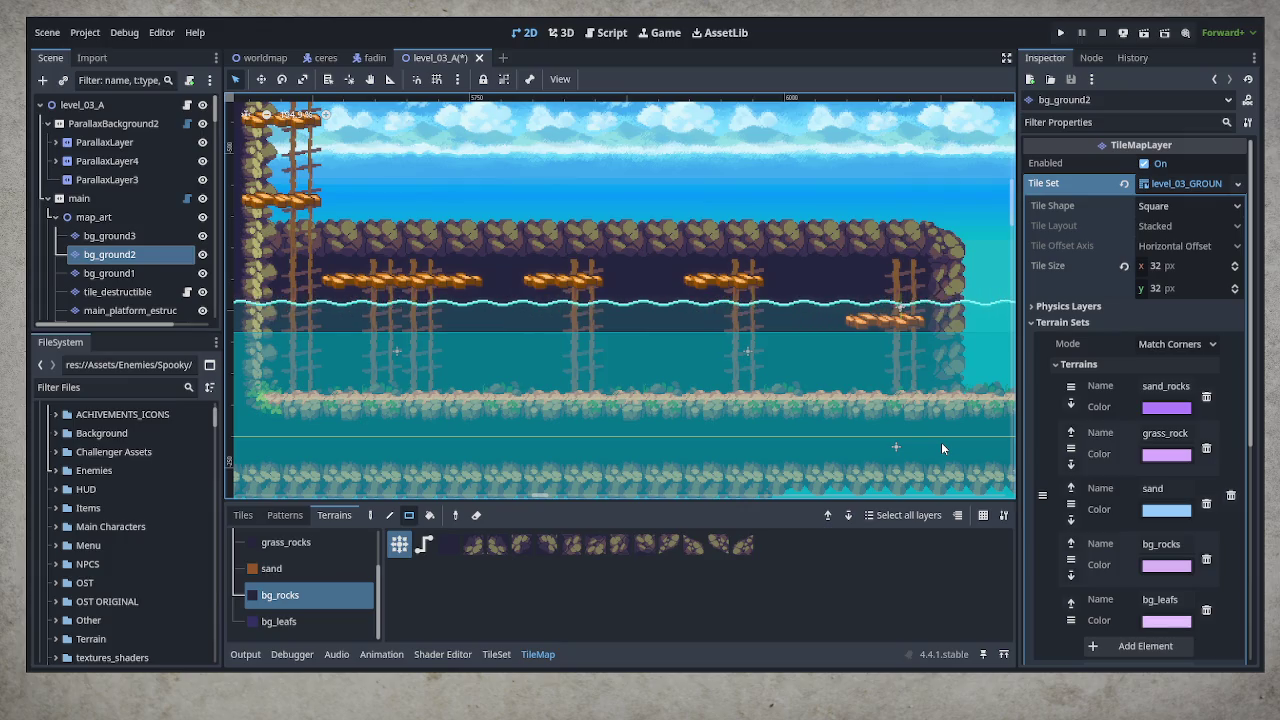
left_click_drag(936, 439, 350, 424)
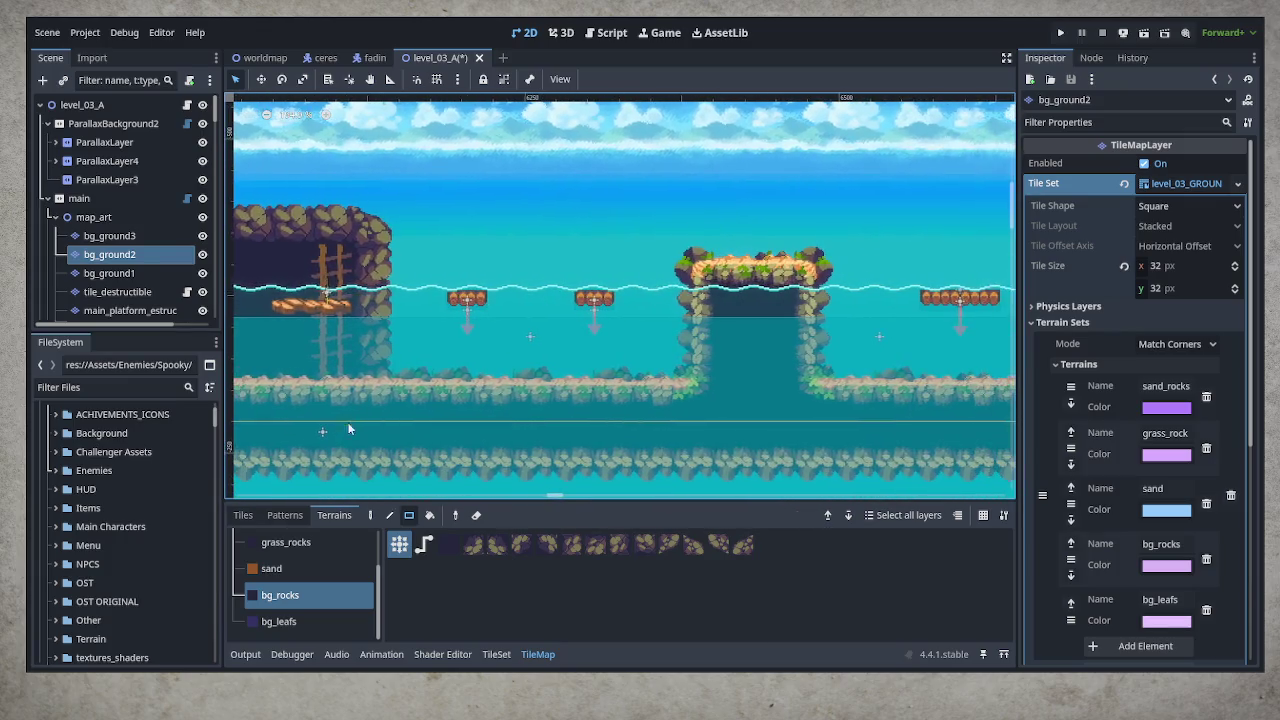
mouse_move(355, 233)
left_mouse_down()
mouse_move(870, 440)
mouse_move(860, 409)
left_mouse_up()
left_click_drag(865, 427, 863, 421)
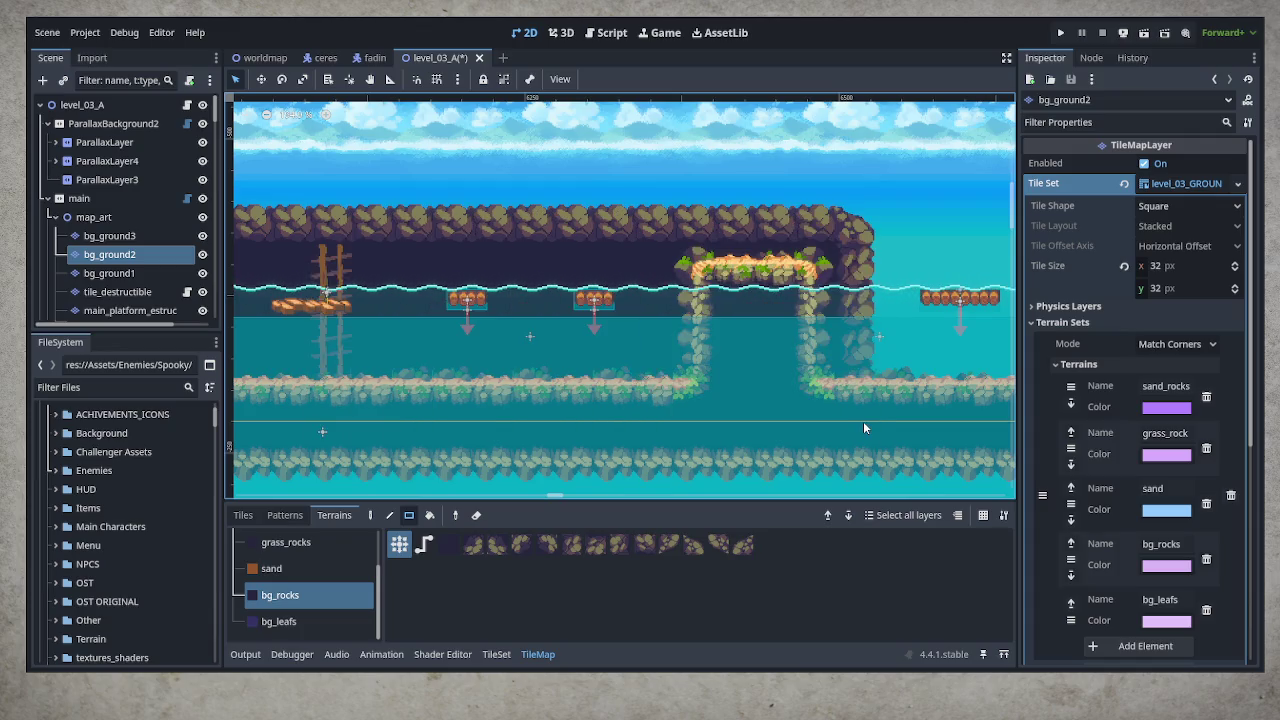
Erase gaps in the upper rock row and clear its right end
scroll(563, 427, "left", 3)
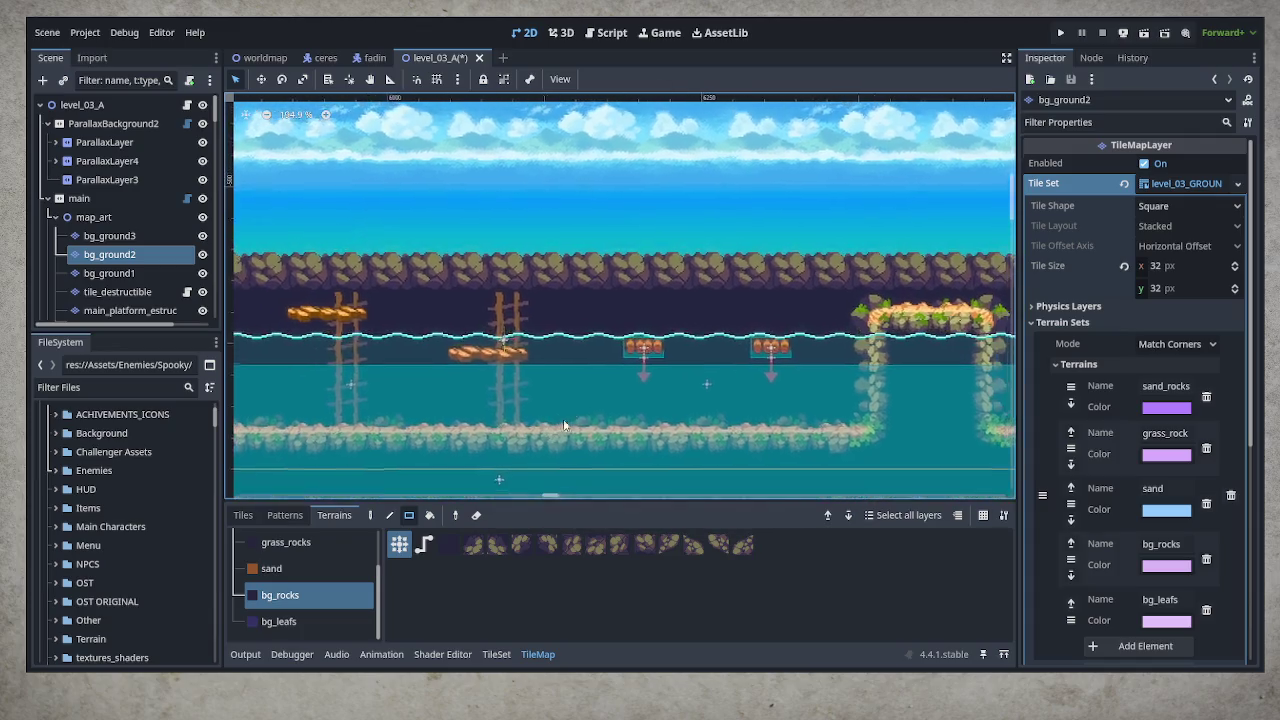
right_click(652, 270)
left_click_drag(688, 283, 815, 285)
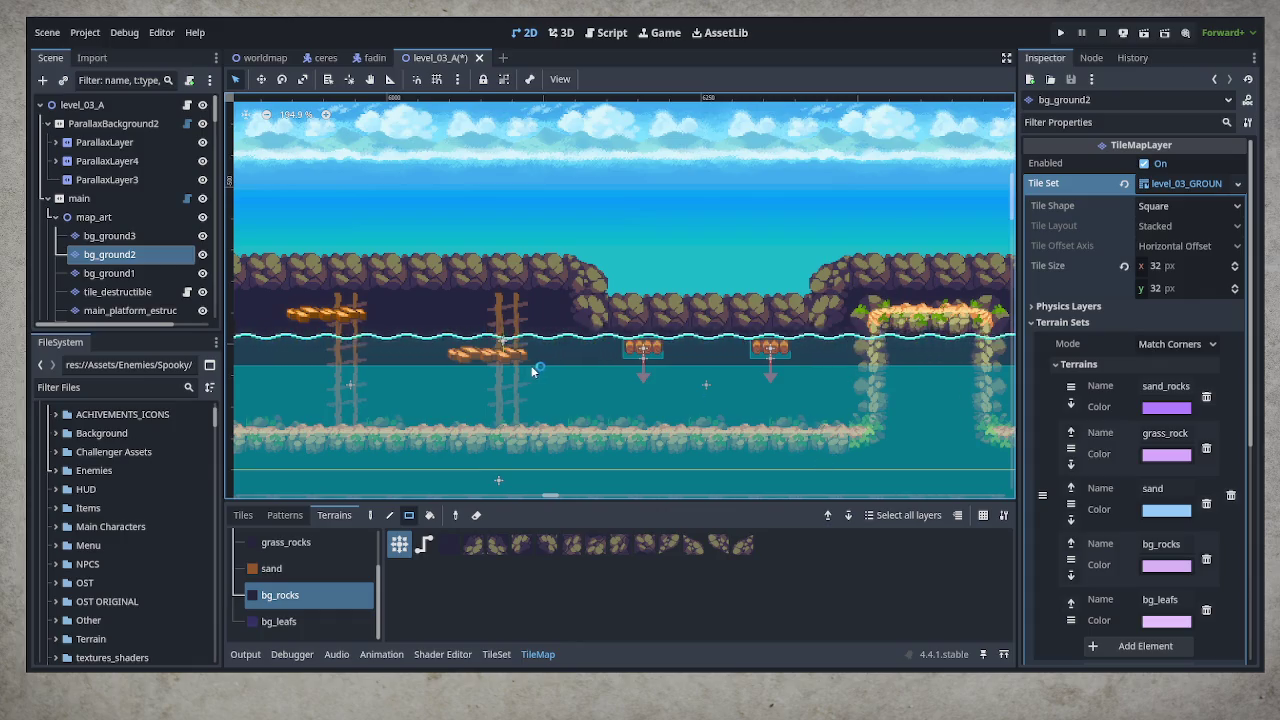
left_click_drag(528, 371, 887, 364)
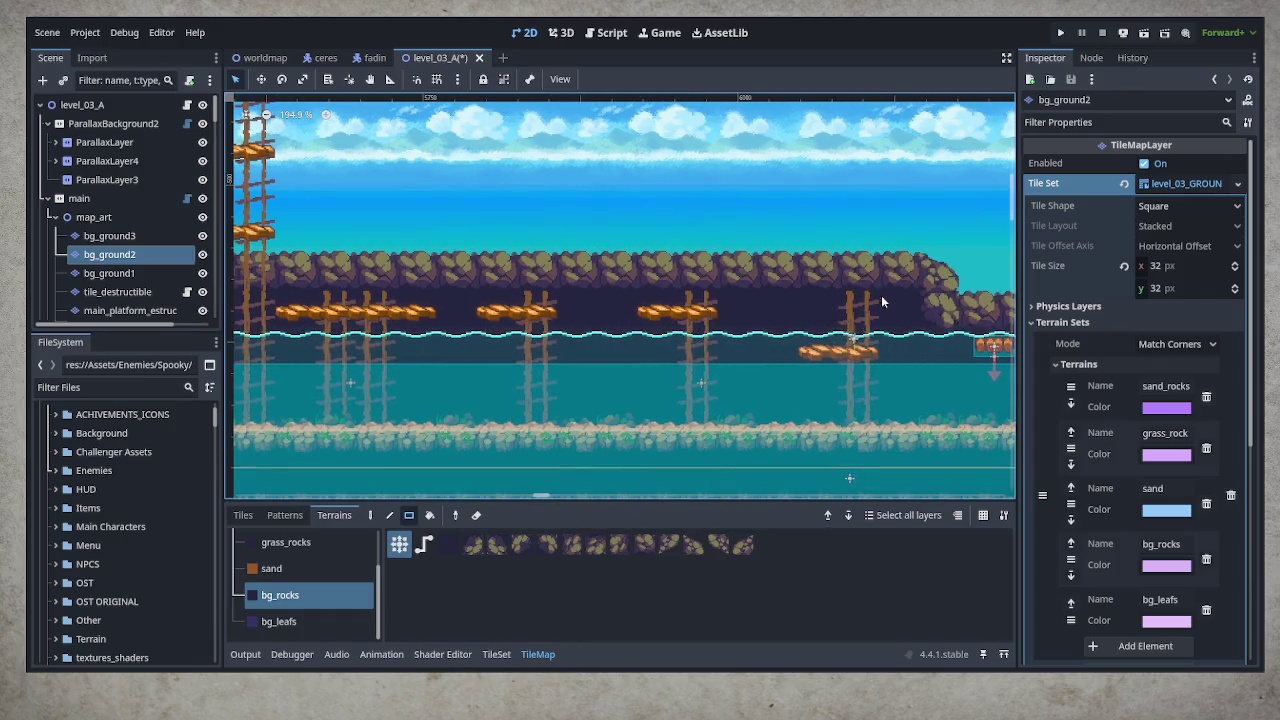
left_click_drag(942, 279, 773, 280)
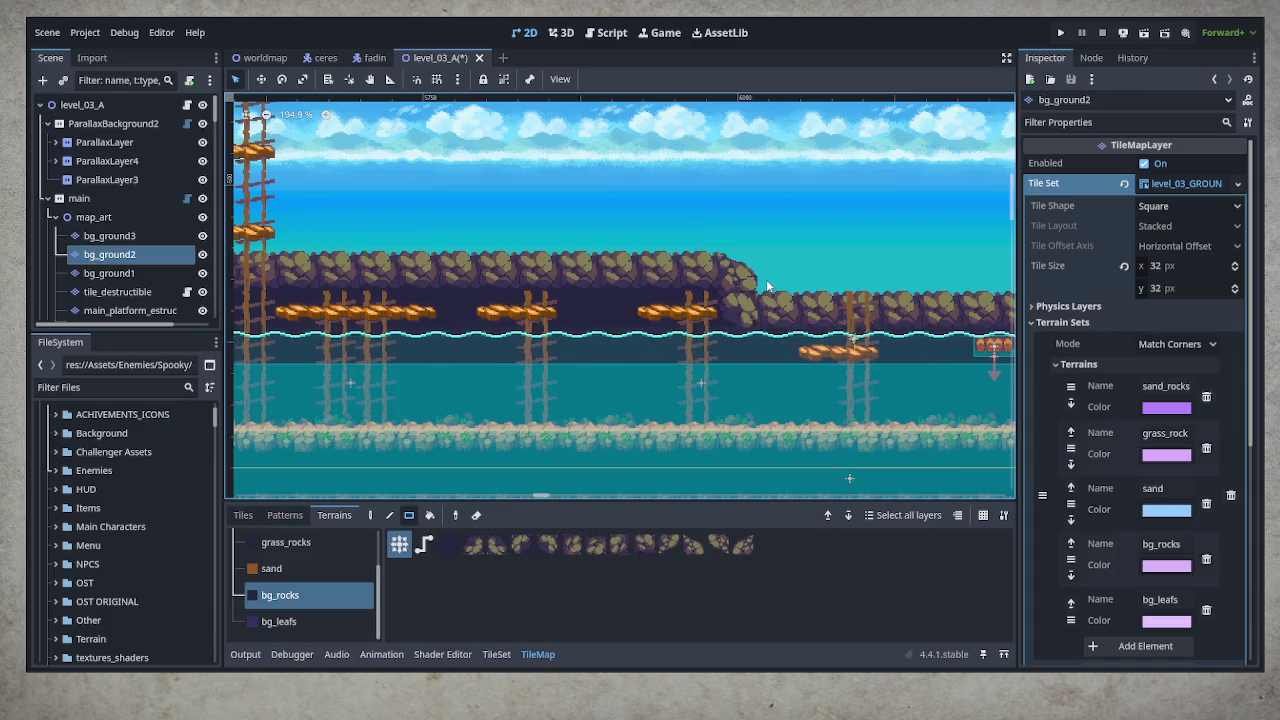
Fill the gap between rock clusters, patch a hole, and extend the band's left end
left_click_drag(522, 380, 621, 362)
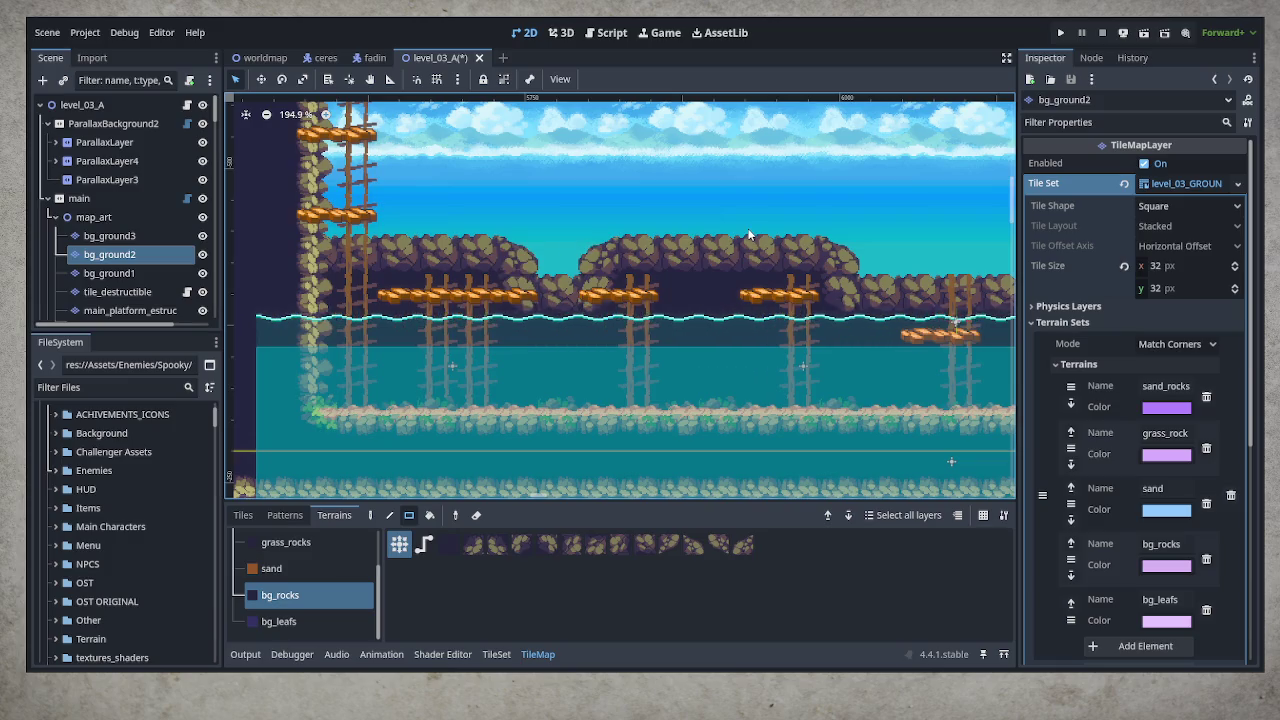
left_click(571, 262)
right_click(704, 255)
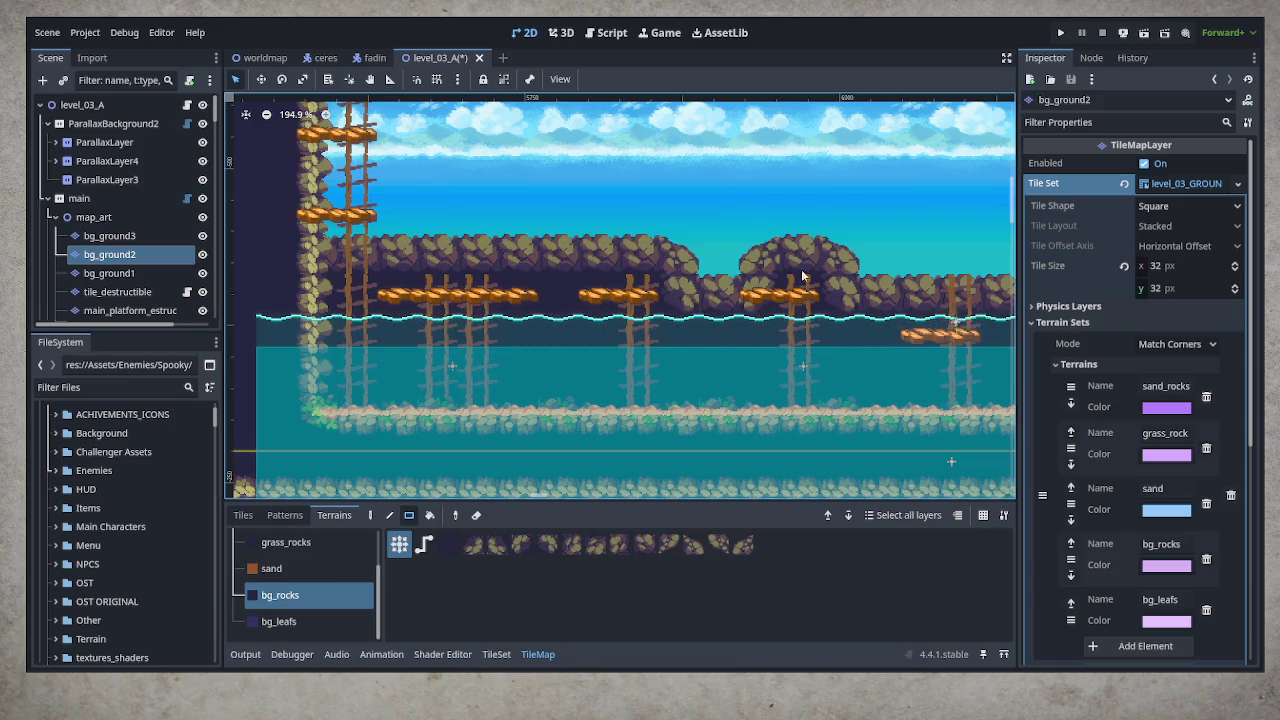
left_click(714, 262)
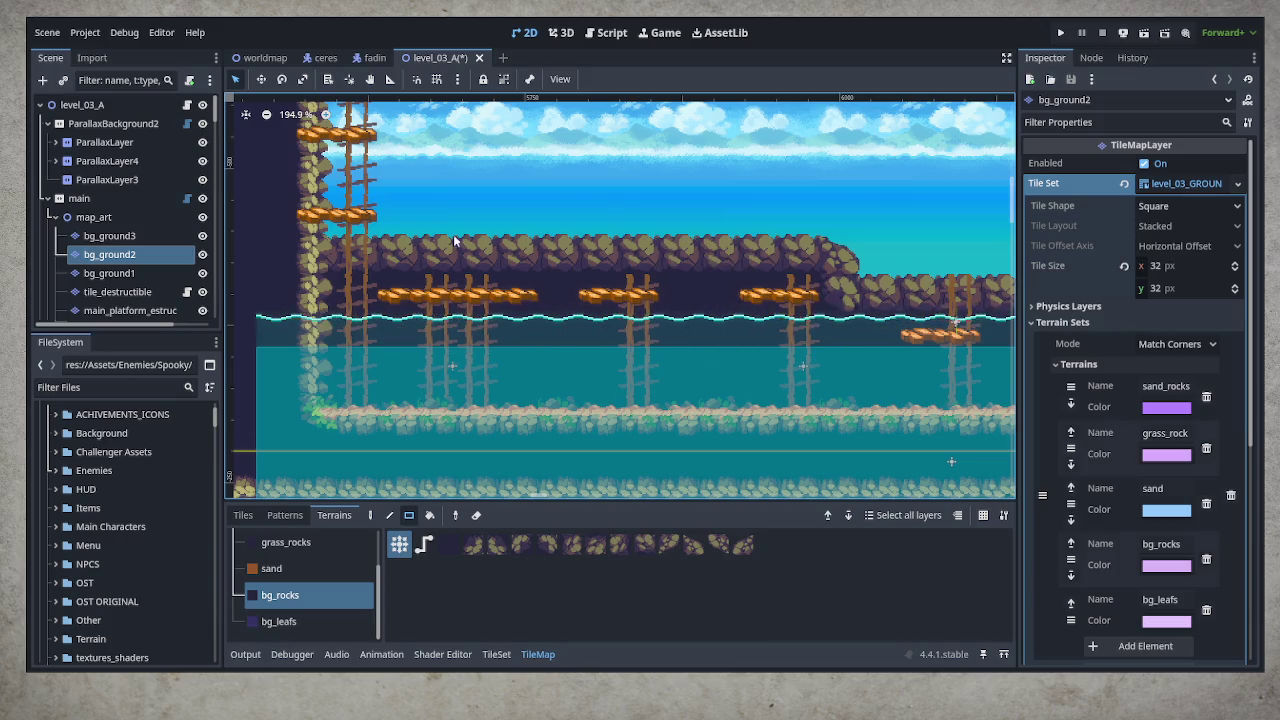
left_click(397, 288)
Paint a rock block beside the cliff behind the ladder top, trimming and sloping its corner
scroll(397, 288, "up", 3)
scroll(397, 288, "left", 3)
left_click_drag(386, 239, 529, 384)
left_click_drag(395, 172, 452, 238)
right_click(502, 220)
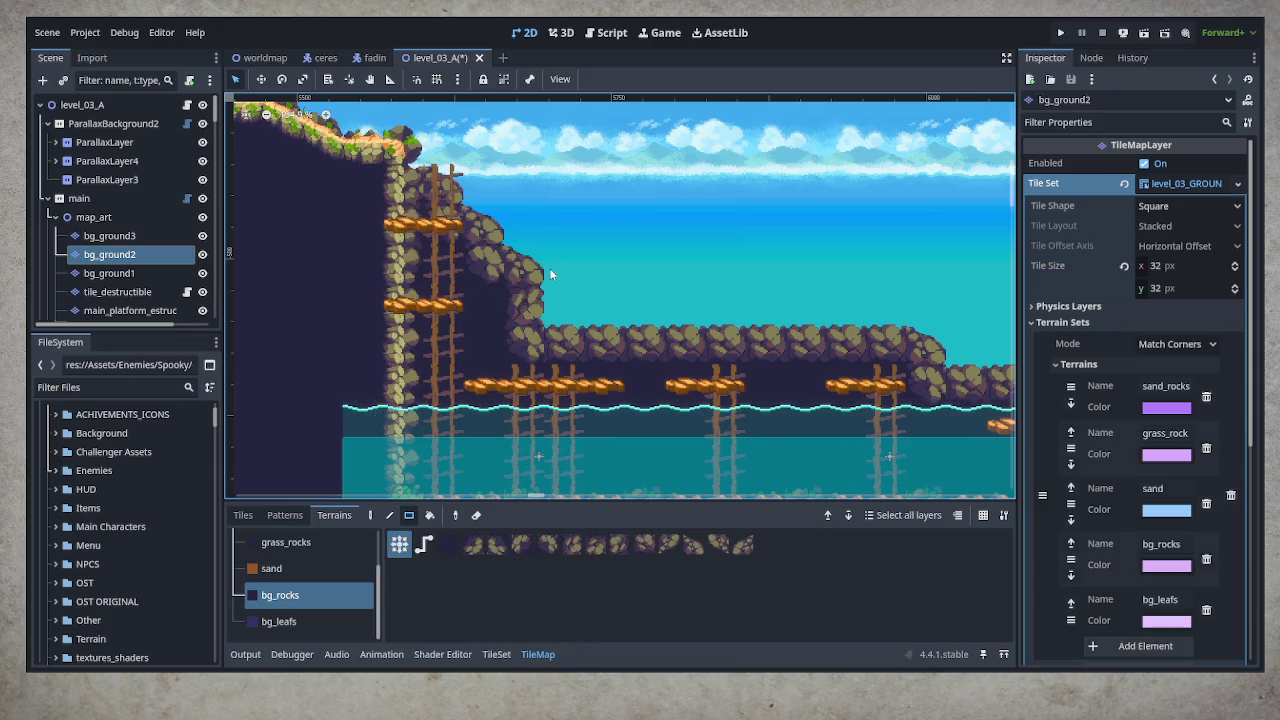
left_click(499, 240)
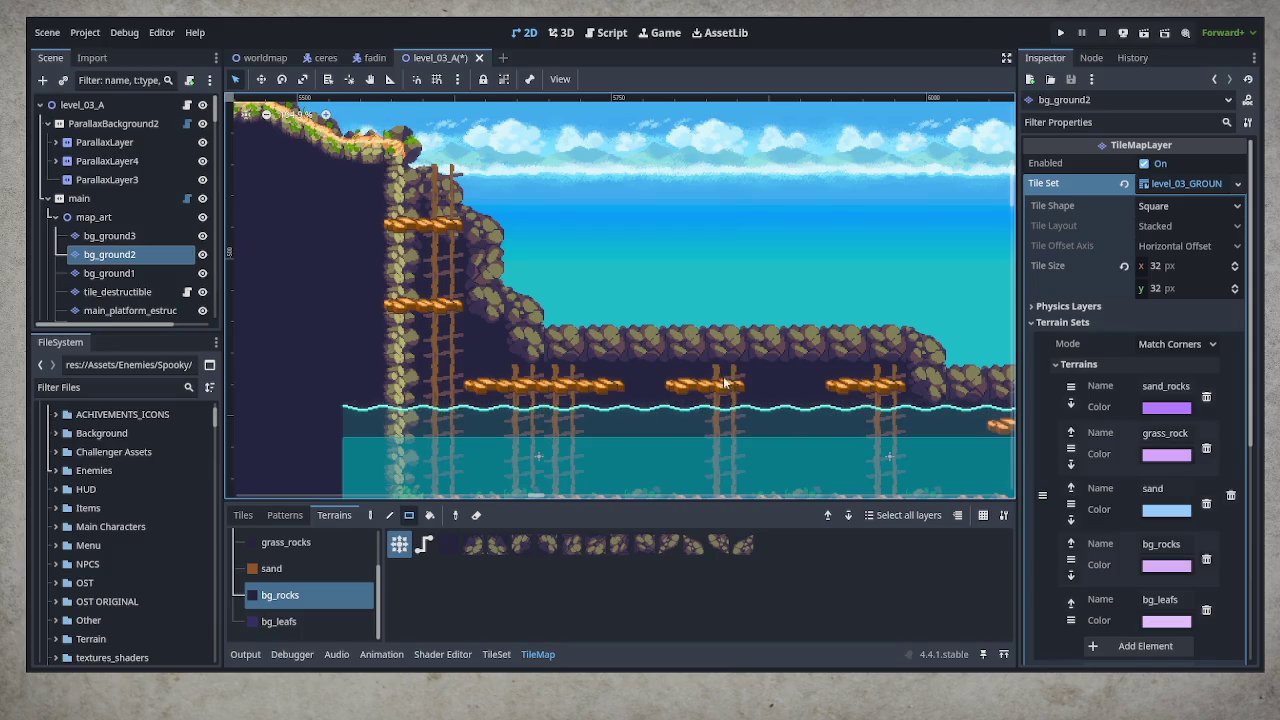
Round off the top corners of the rock arch and paint a rock strip along the water
mouse_move(725, 408)
left_mouse_down()
mouse_move(695, 370)
mouse_move(552, 331)
left_mouse_up()
scroll(552, 331, "right", 10)
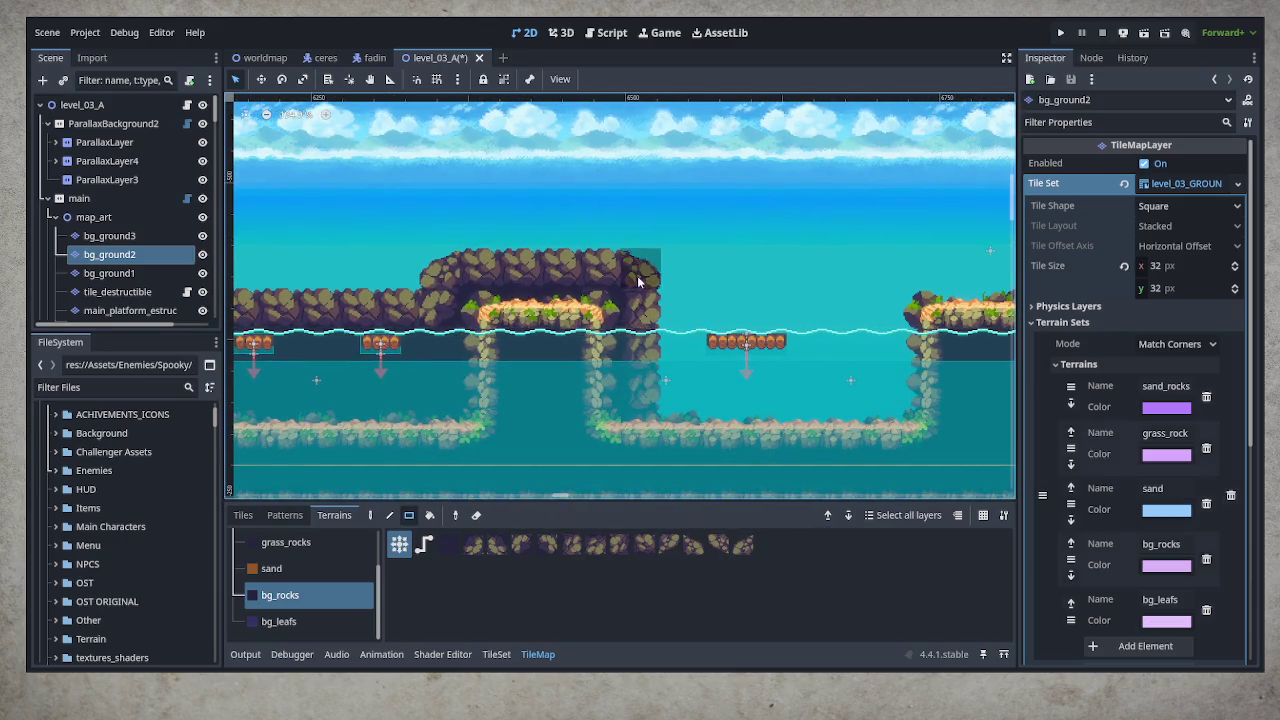
right_click(637, 275)
right_click(436, 270)
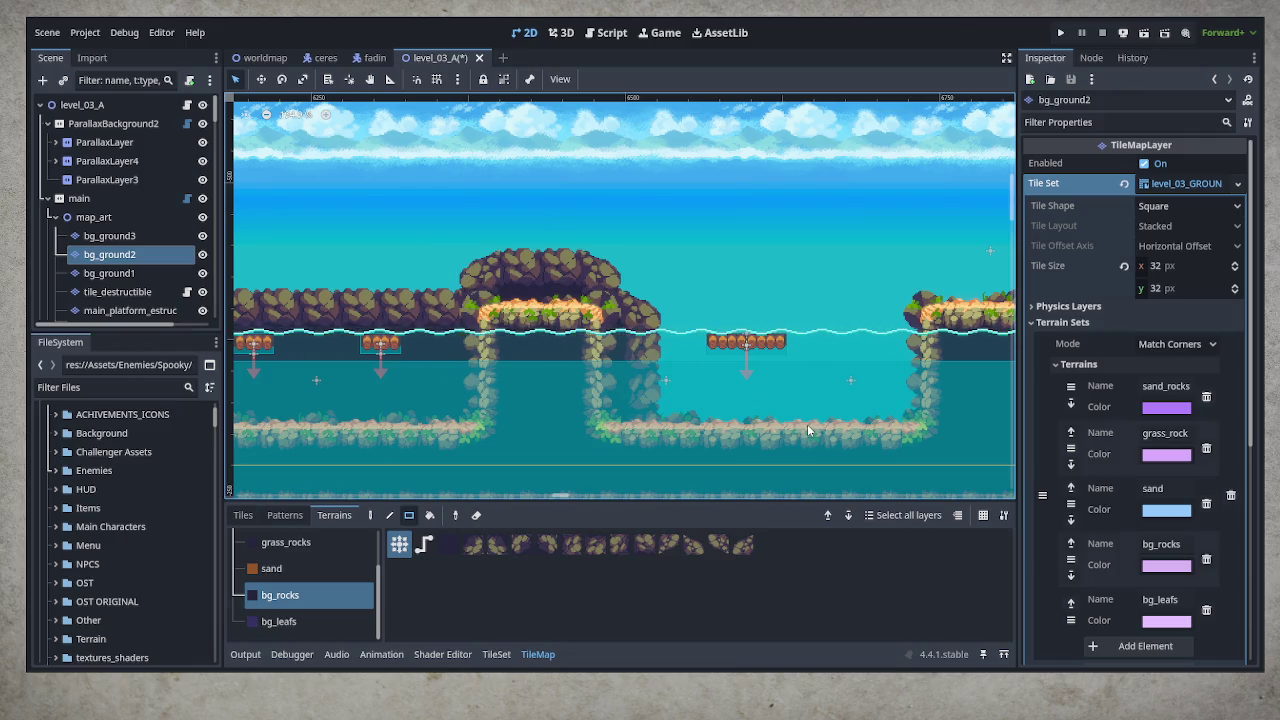
mouse_move(651, 354)
left_mouse_down()
mouse_move(903, 428)
mouse_move(689, 450)
left_mouse_up()
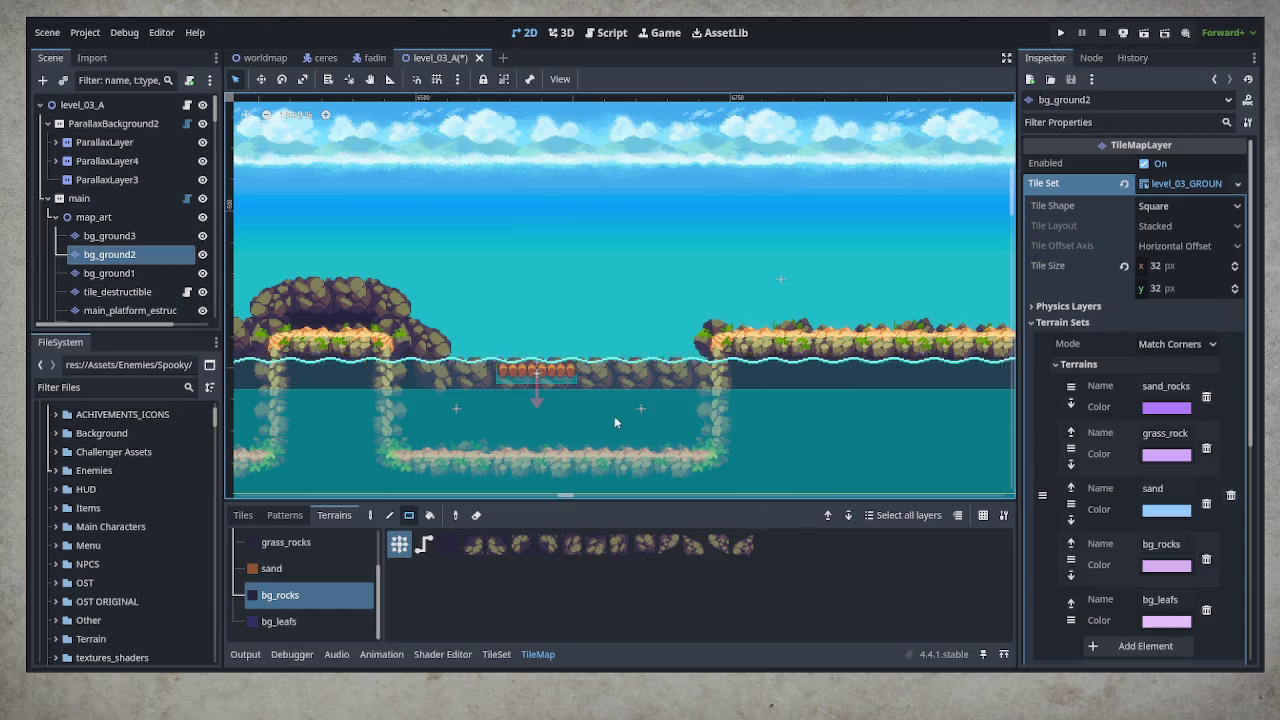
Fill a rectangular rock area beside the log bridge
scroll(614, 415, "up", 5)
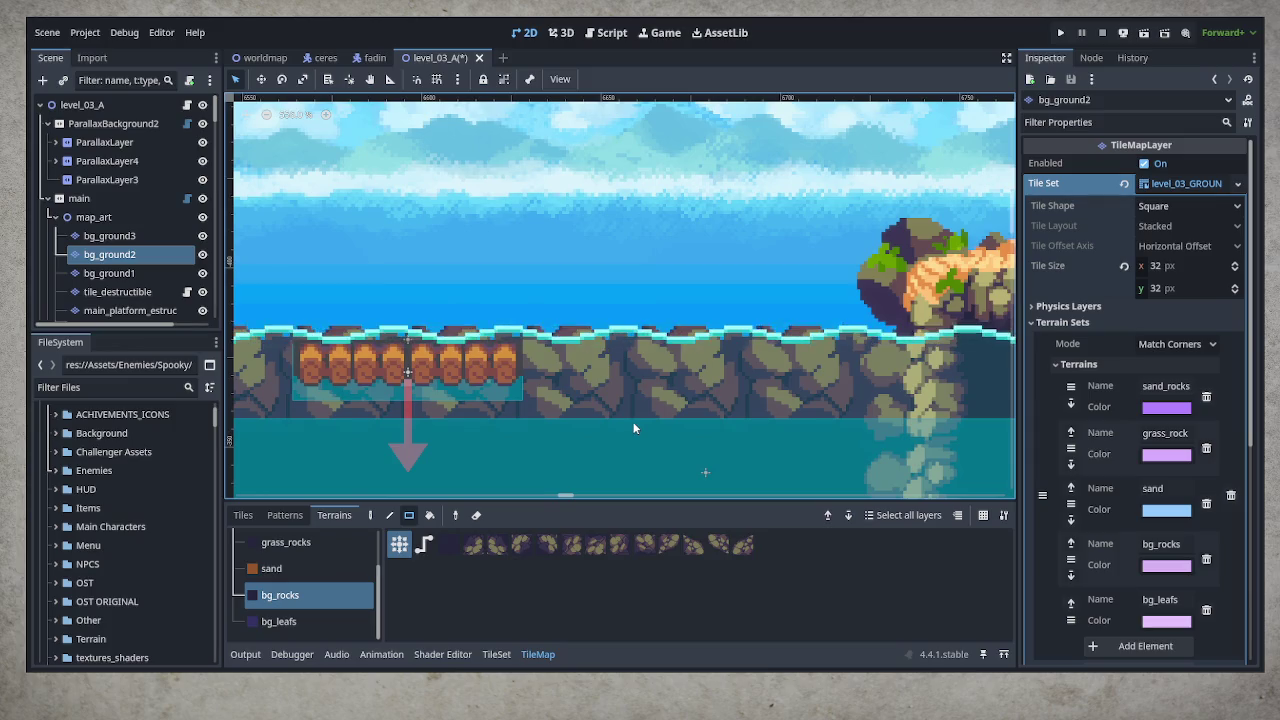
scroll(635, 416, "down", 5)
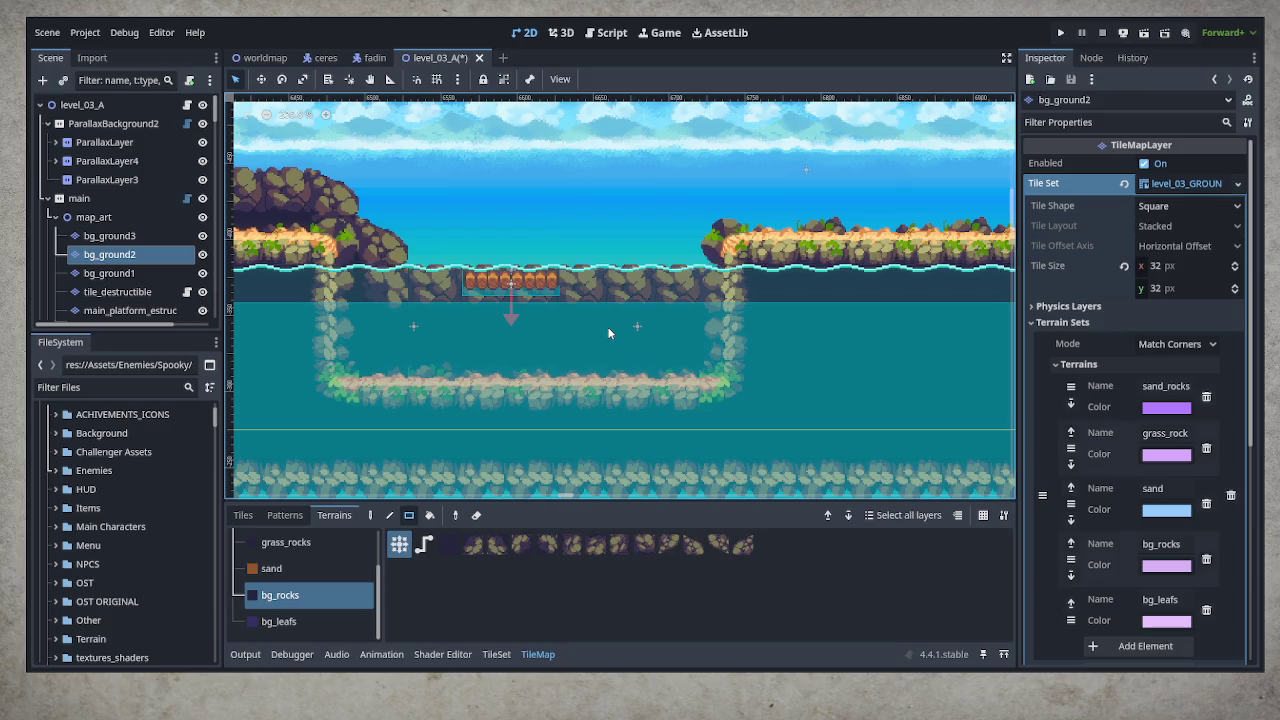
scroll(291, 340, "down", 1)
scroll(470, 355, "left", 5)
mouse_move(545, 208)
left_mouse_down()
mouse_move(581, 241)
mouse_move(791, 310)
left_mouse_up()
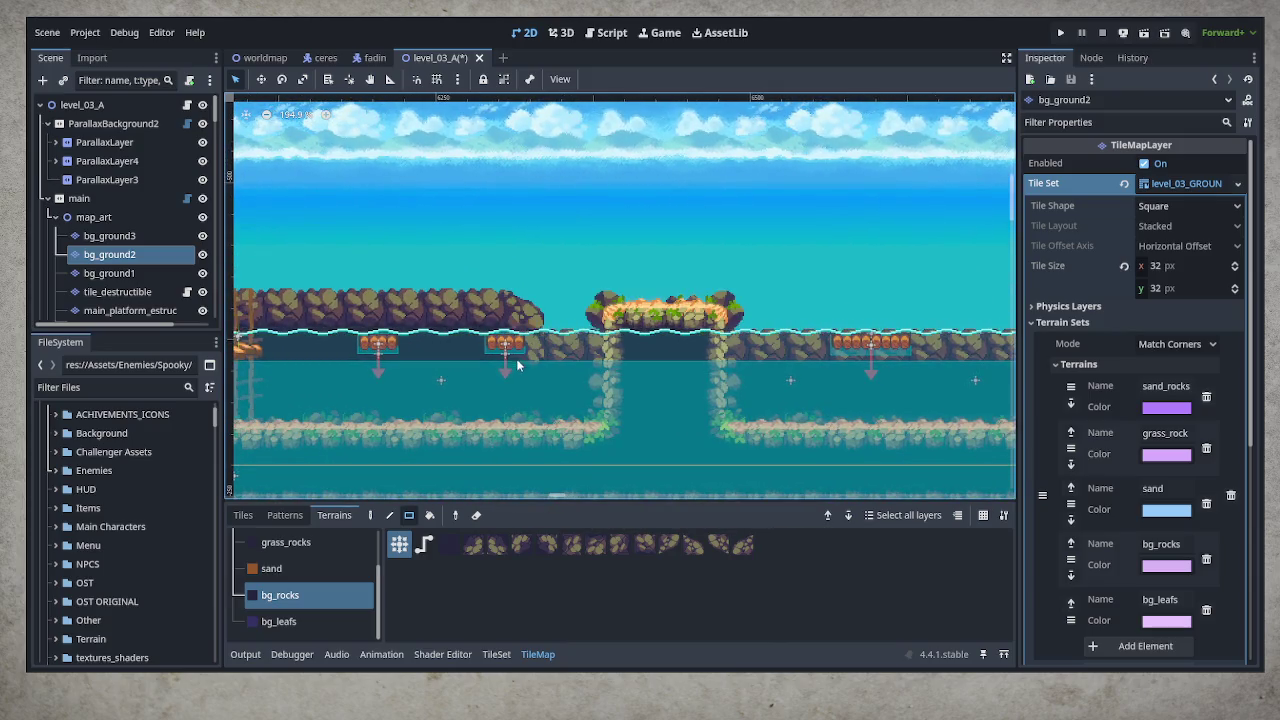
left_click_drag(501, 390, 752, 404)
scroll(752, 404, "left", 2)
scroll(770, 370, "down", 3)
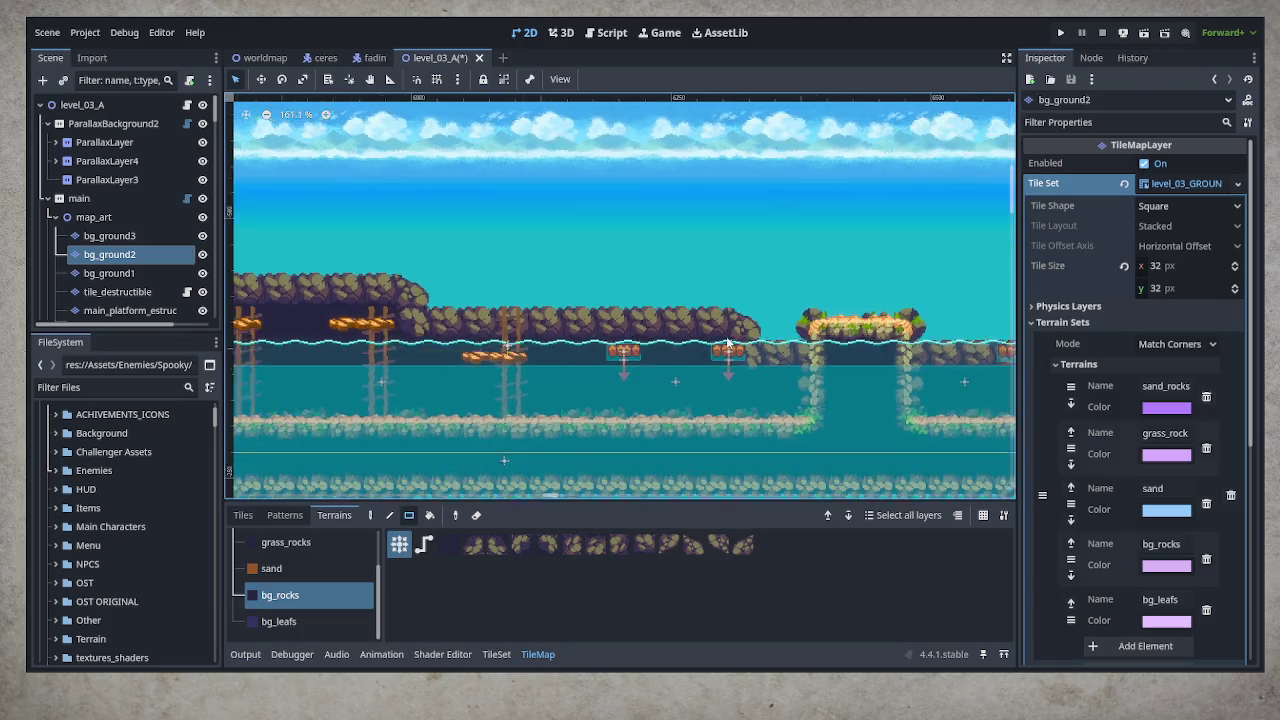
Erase part of the rock band and the rocks overlapping the cliff edge
scroll(790, 329, "left", 1)
left_click_drag(920, 345, 311, 265)
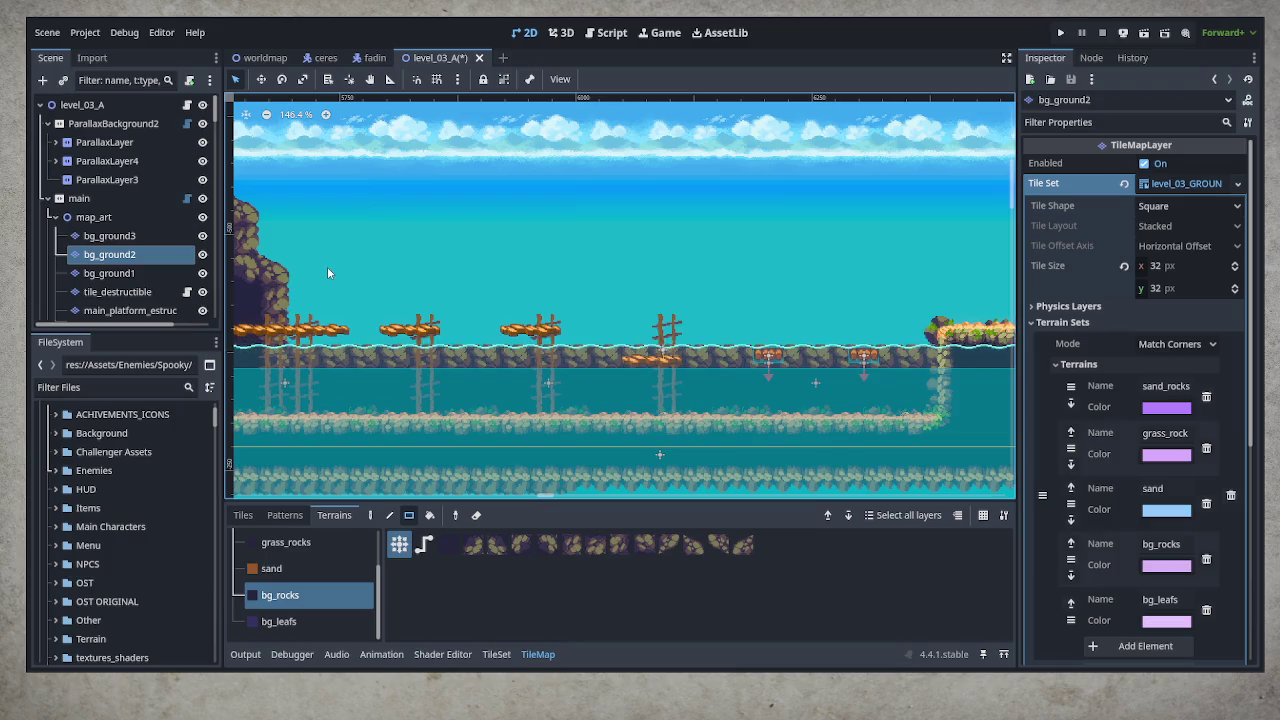
scroll(307, 338, "up", 2)
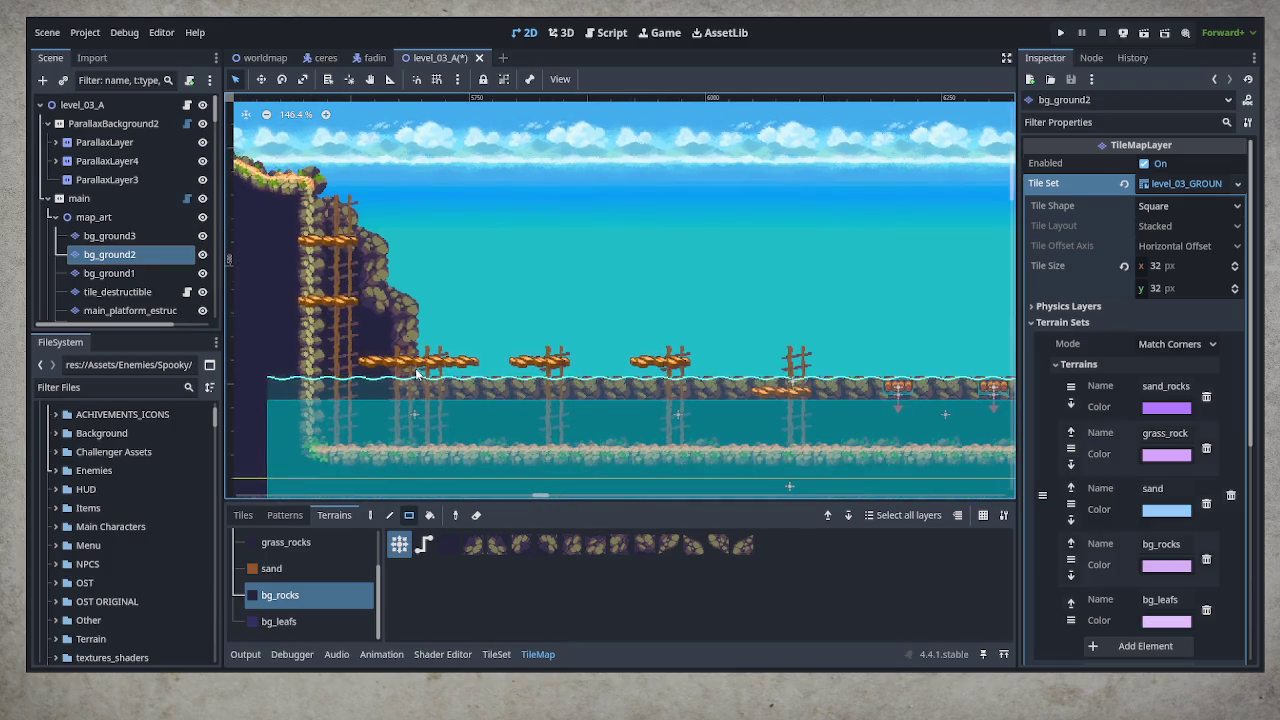
scroll(400, 370, "up", 2)
scroll(425, 375, "up", 1)
mouse_move(470, 192)
left_mouse_down()
mouse_move(380, 300)
mouse_move(407, 288)
left_mouse_up()
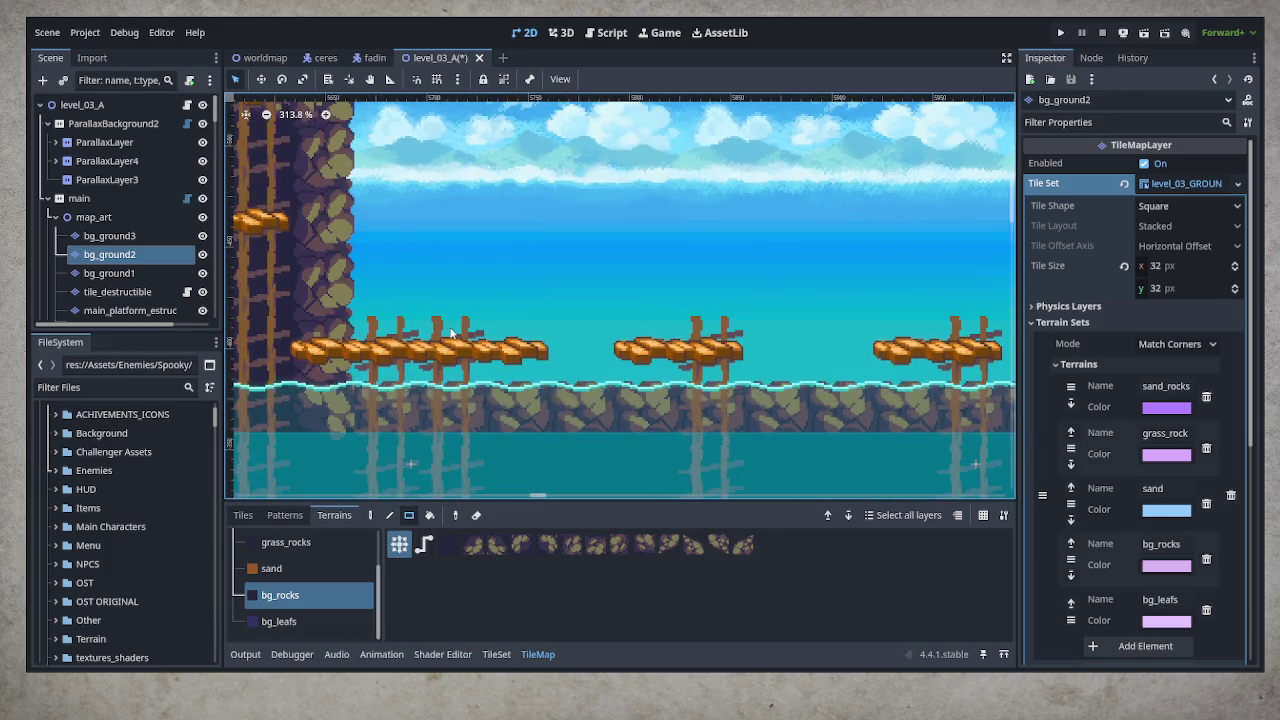
scroll(452, 330, "down", 6)
scroll(455, 333, "down", 2)
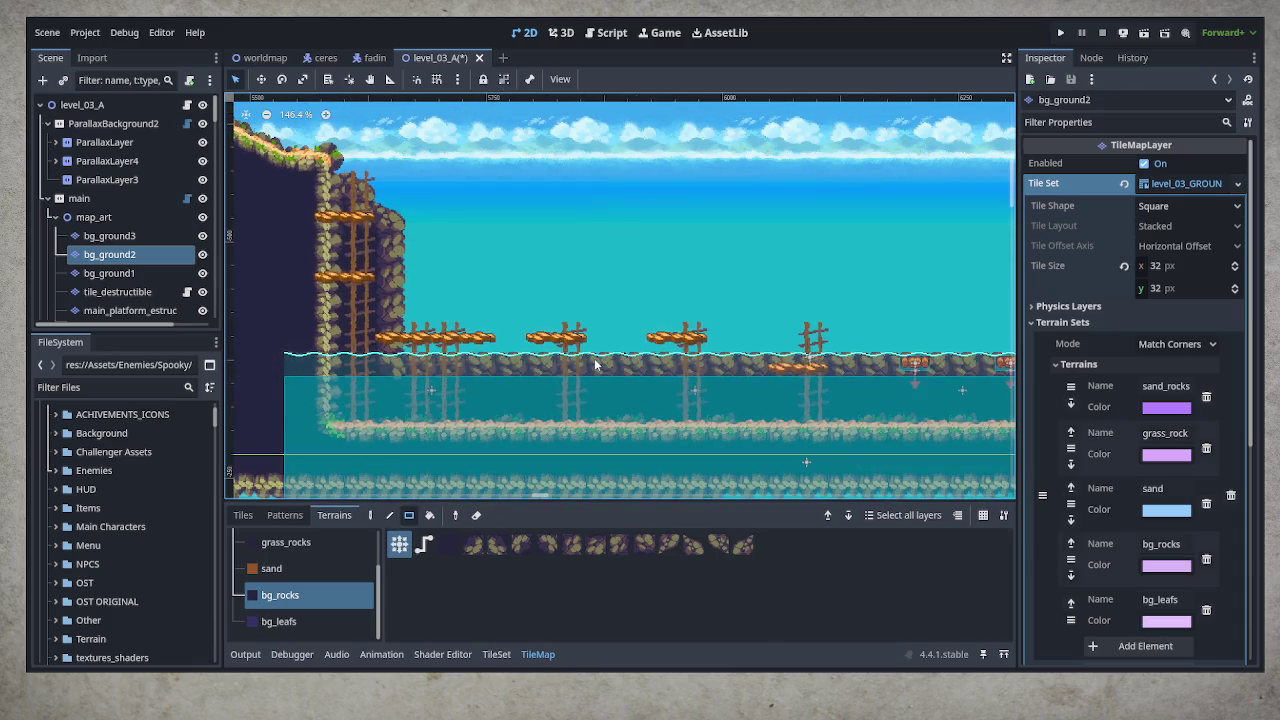
Paint a row of rocks along the water line beside the large rock mass
left_click_drag(723, 443, 400, 423)
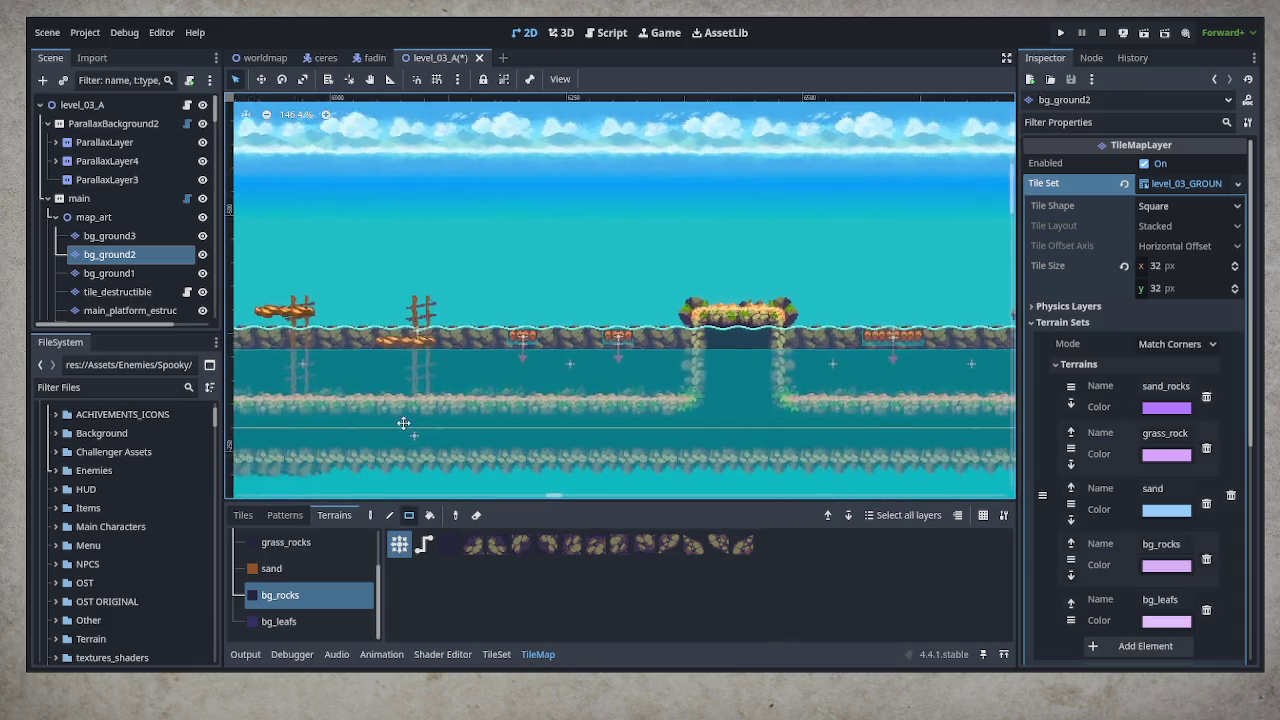
left_click_drag(871, 429, 318, 399)
mouse_move(440, 303)
left_mouse_down()
mouse_move(470, 330)
mouse_move(680, 380)
mouse_move(871, 380)
mouse_move(608, 403)
mouse_move(454, 322)
mouse_move(788, 385)
mouse_move(962, 395)
mouse_move(411, 366)
left_mouse_up()
mouse_move(393, 301)
left_mouse_down()
mouse_move(860, 372)
mouse_move(986, 372)
mouse_move(965, 383)
mouse_move(800, 375)
mouse_move(432, 342)
left_mouse_up()
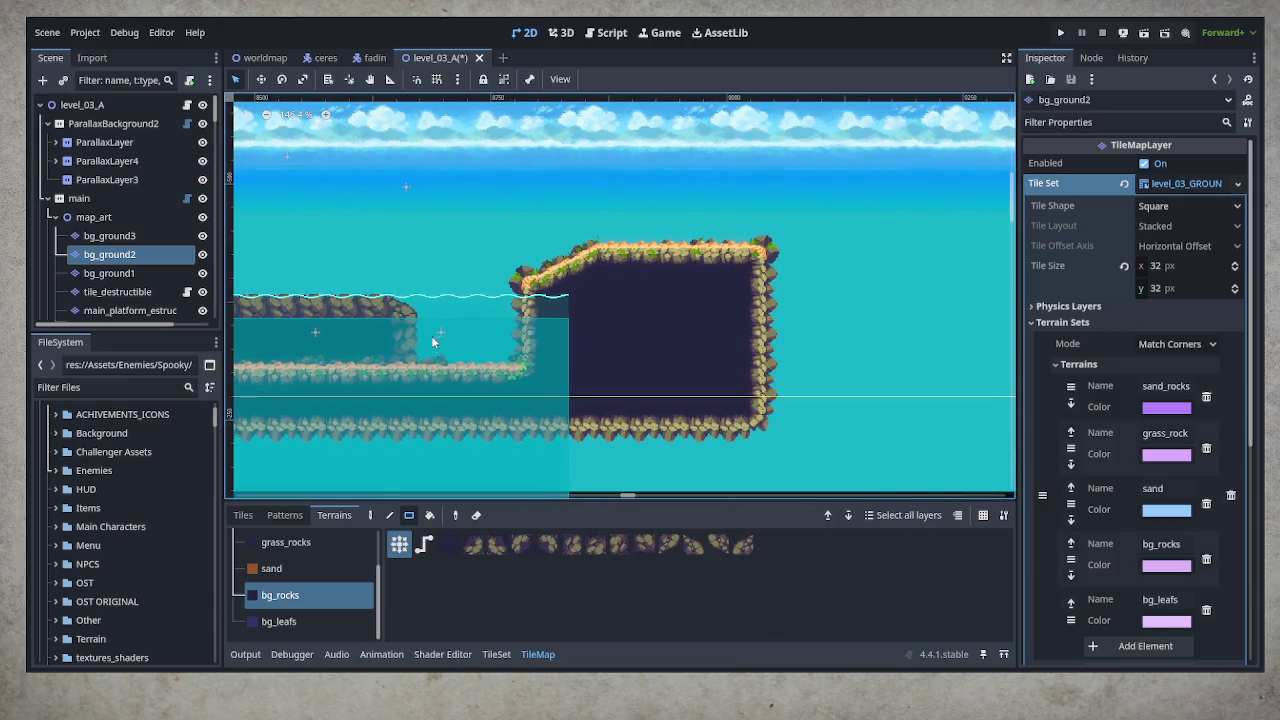
mouse_move(391, 305)
left_mouse_down()
mouse_move(576, 370)
mouse_move(554, 369)
left_mouse_up()
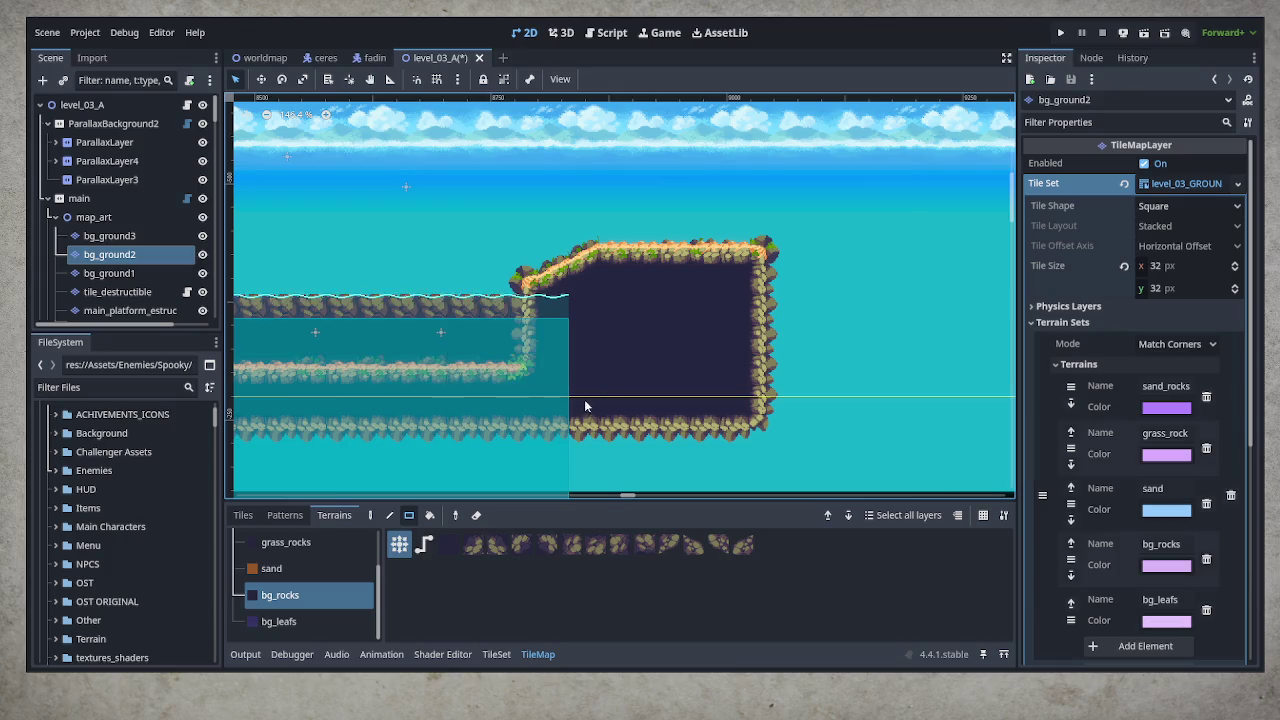
left_click_drag(417, 395, 698, 432)
scroll(649, 437, "down", 3)
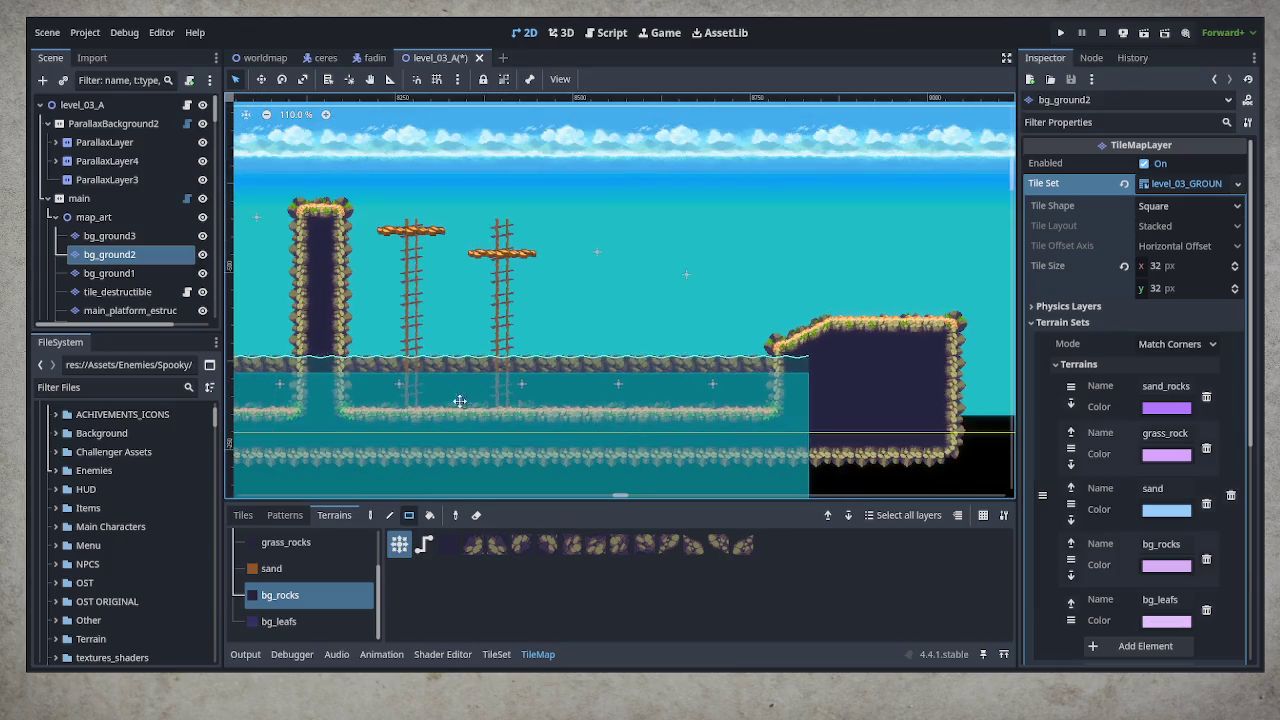
Paint a rock mound on the next sand platform and trim its right end
left_click_drag(439, 408, 864, 396)
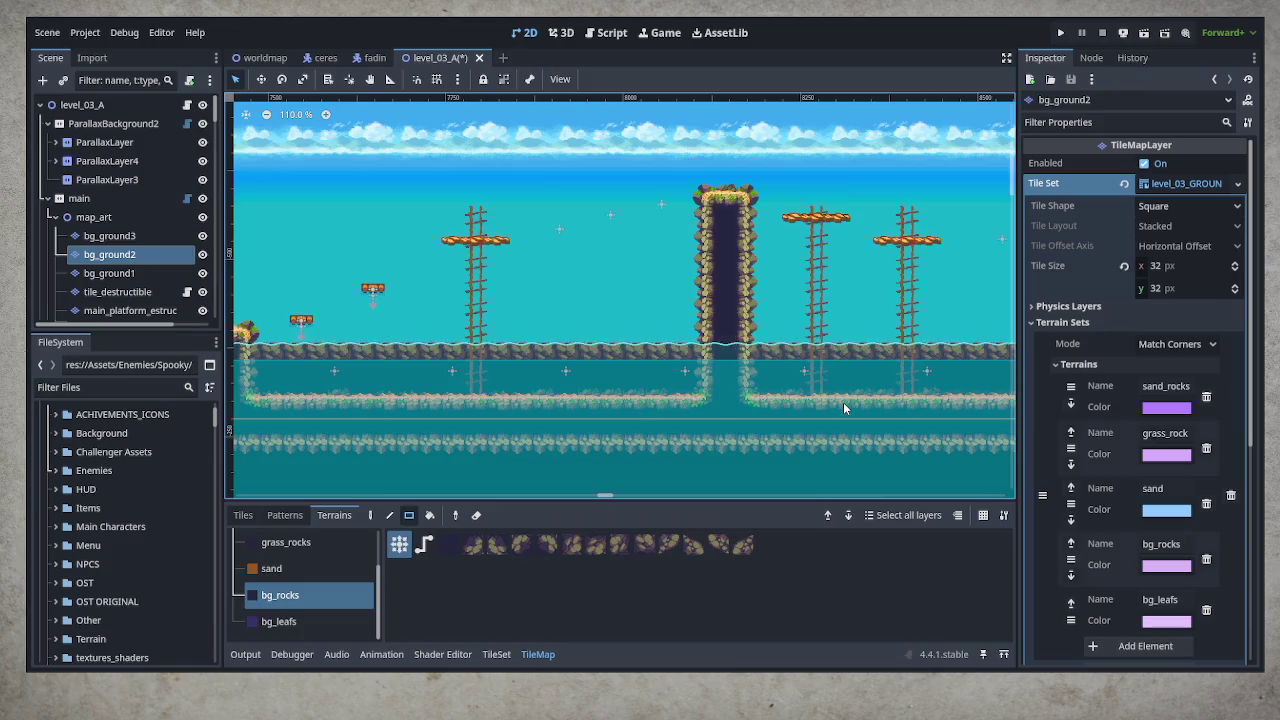
left_click_drag(708, 422, 268, 422)
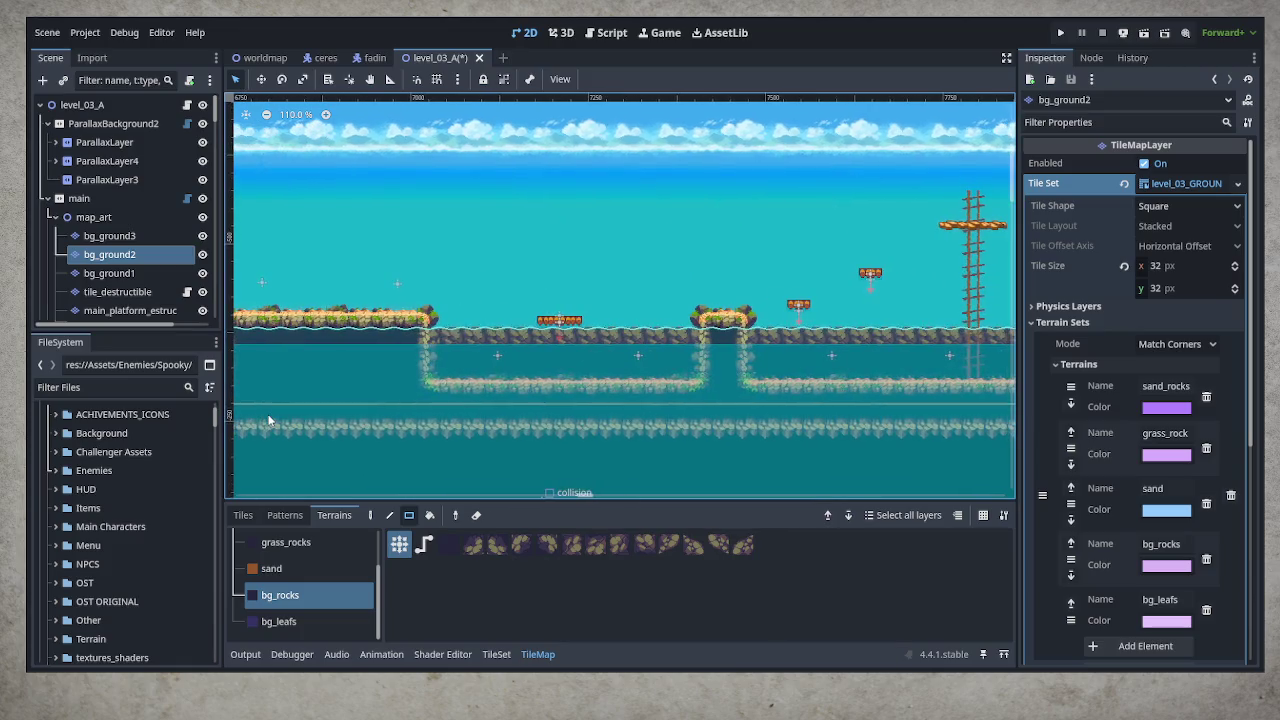
left_click_drag(113, 383, 953, 396)
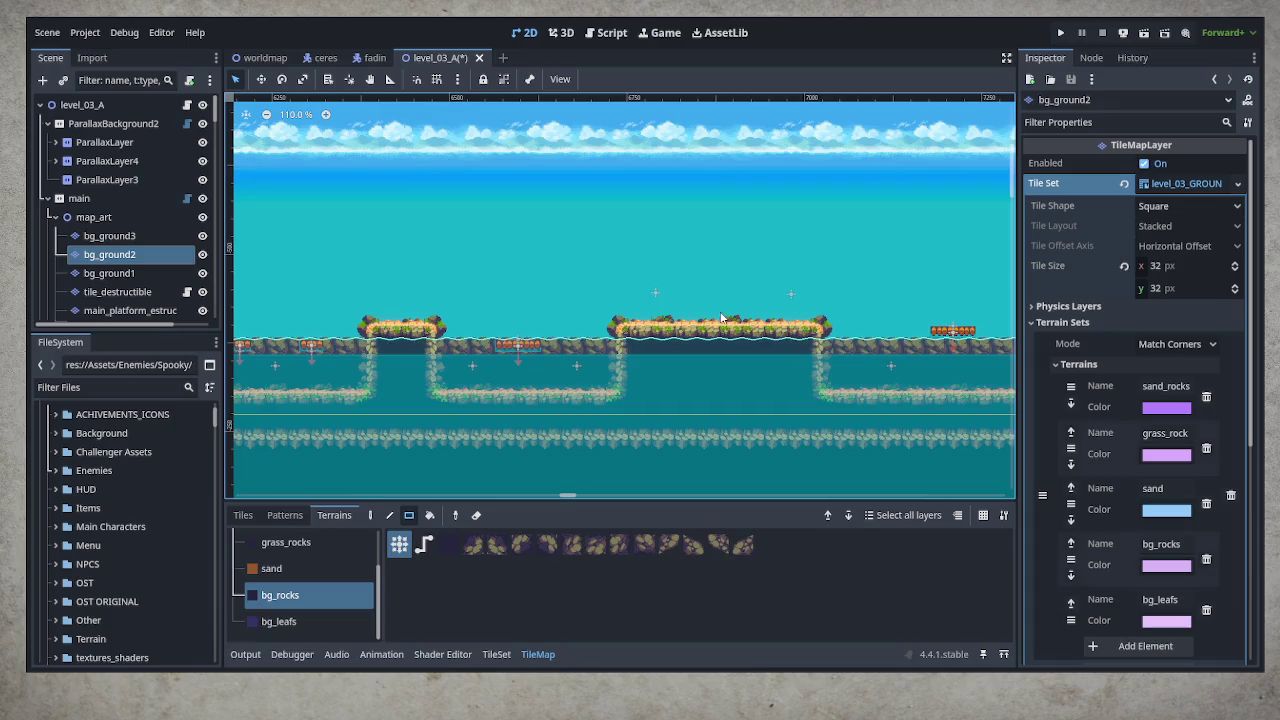
mouse_move(660, 289)
left_mouse_down()
mouse_move(703, 333)
mouse_move(810, 320)
left_mouse_up()
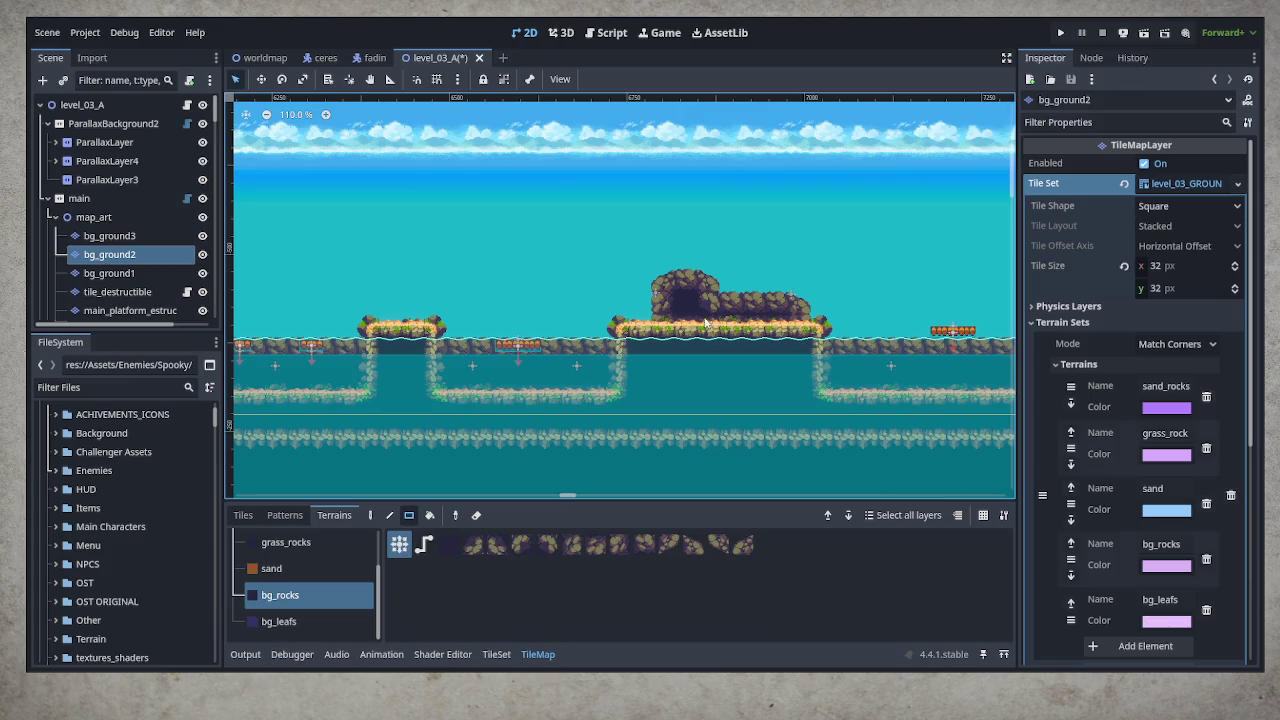
right_click(772, 296)
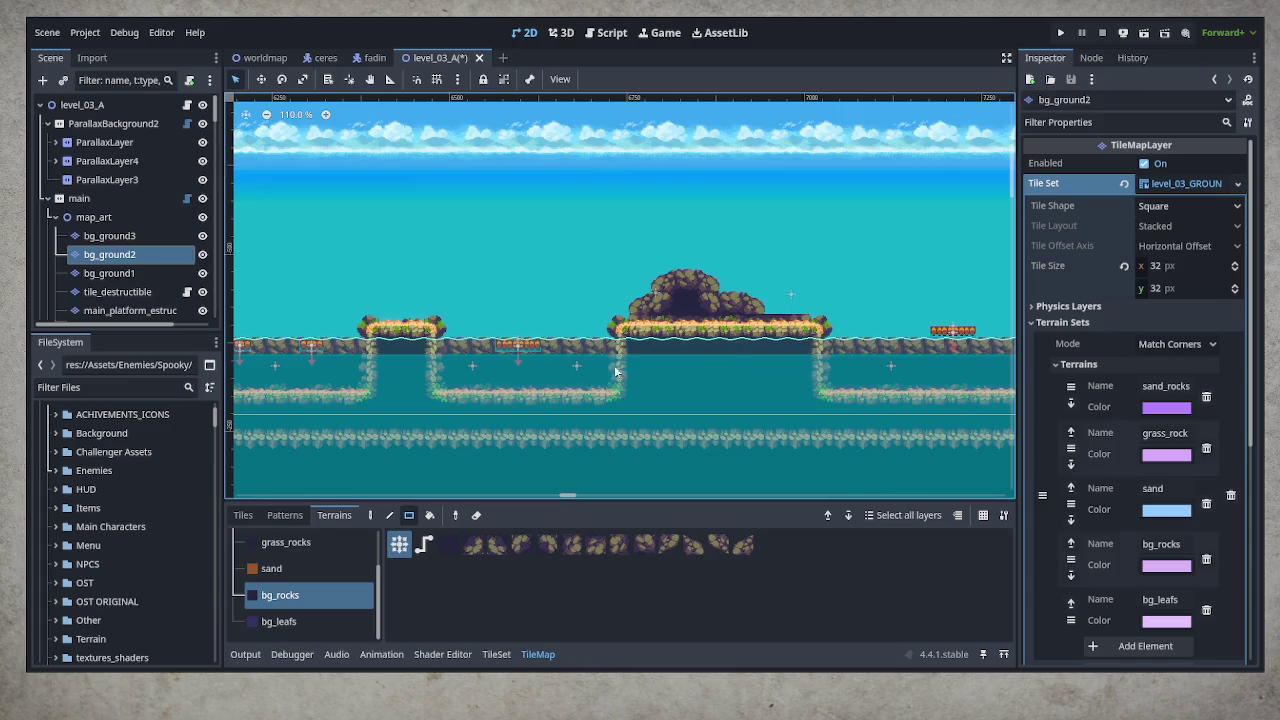
Paint a rock mound behind the small grassy platform
scroll(600, 360, "left", 5)
scroll(528, 333, "up", 3)
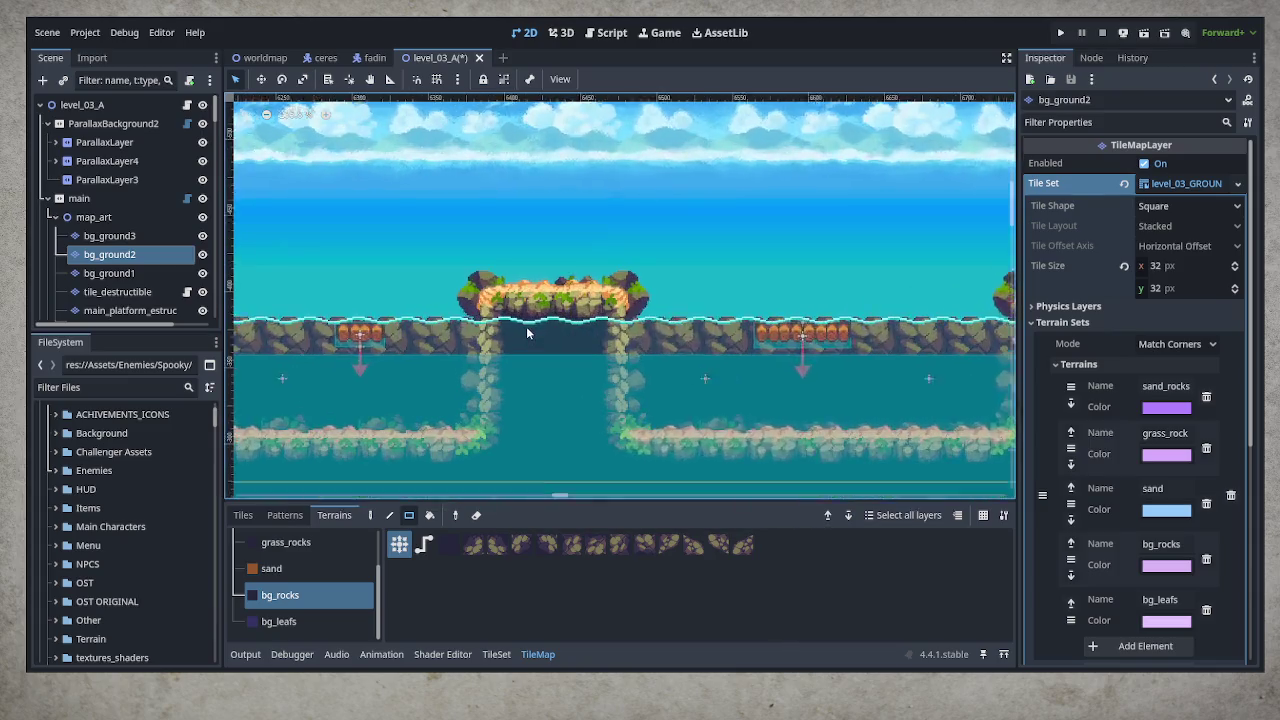
scroll(528, 333, "up", 1)
mouse_move(470, 228)
left_mouse_down()
mouse_move(626, 302)
mouse_move(700, 315)
left_mouse_up()
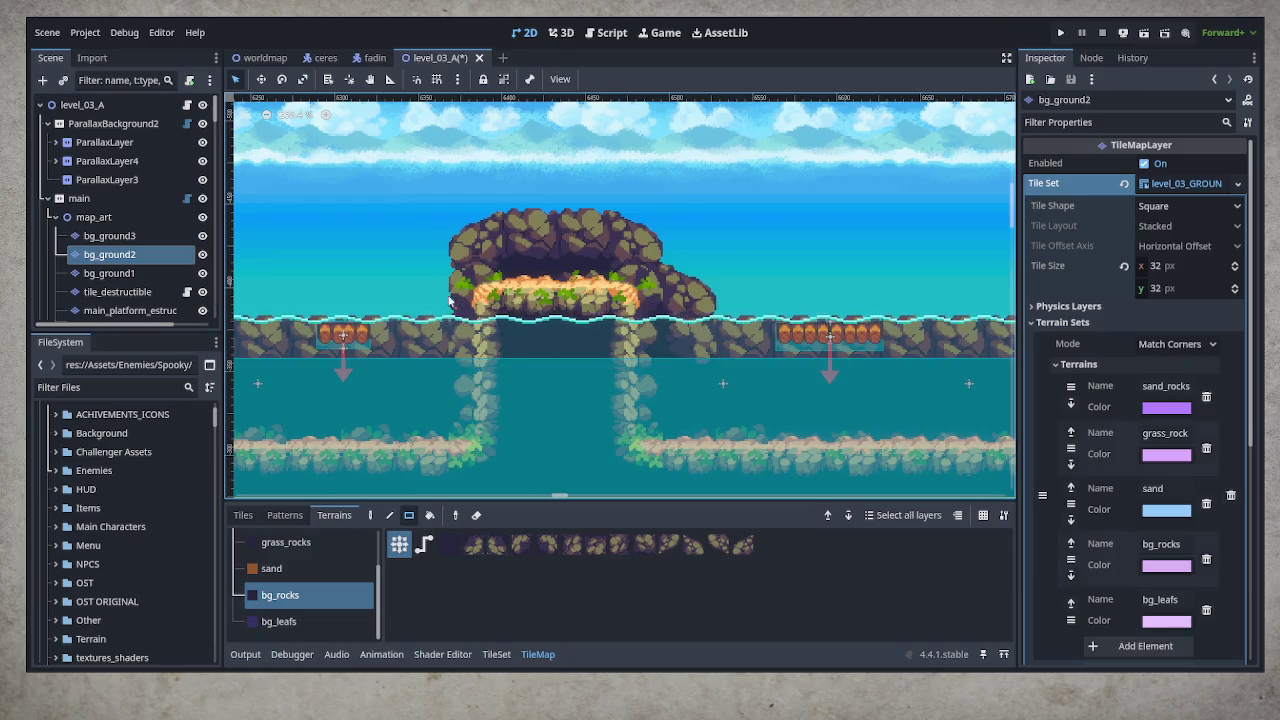
scroll(569, 377, "down", 5)
Scroll back and forth along the level to review the background rock band
scroll(964, 386, "left", 10)
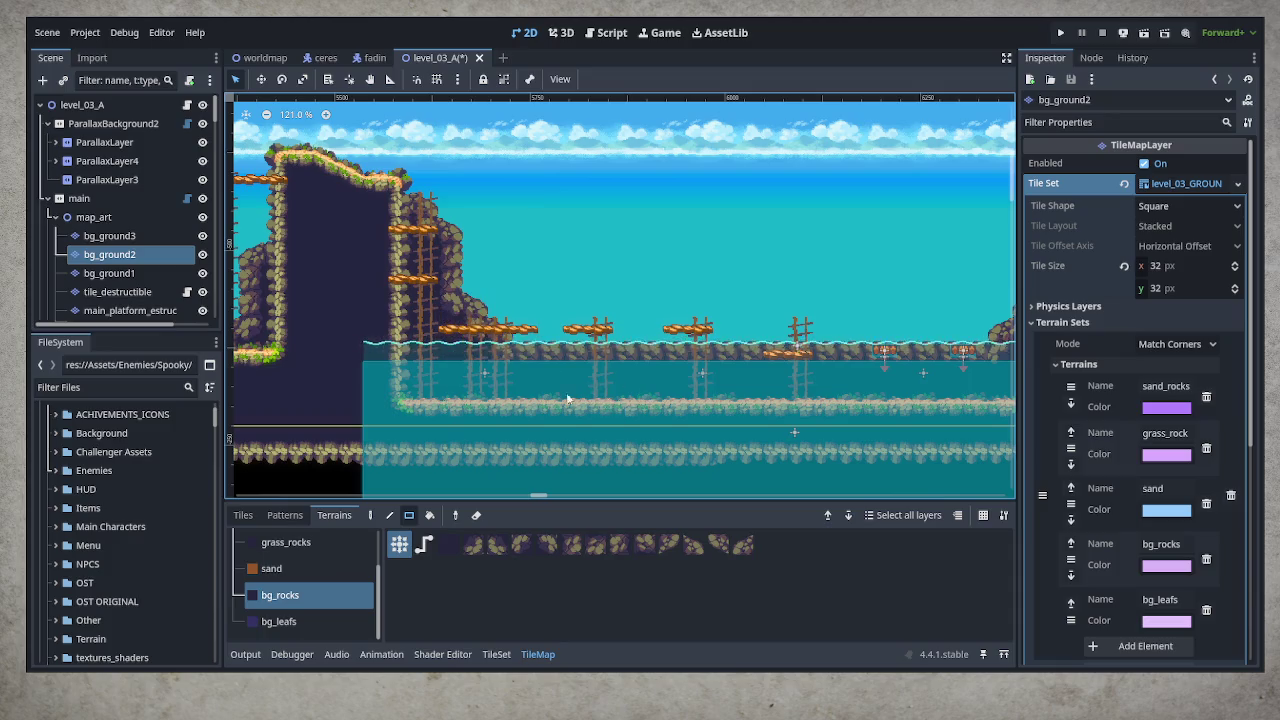
scroll(620, 395, "left", 5)
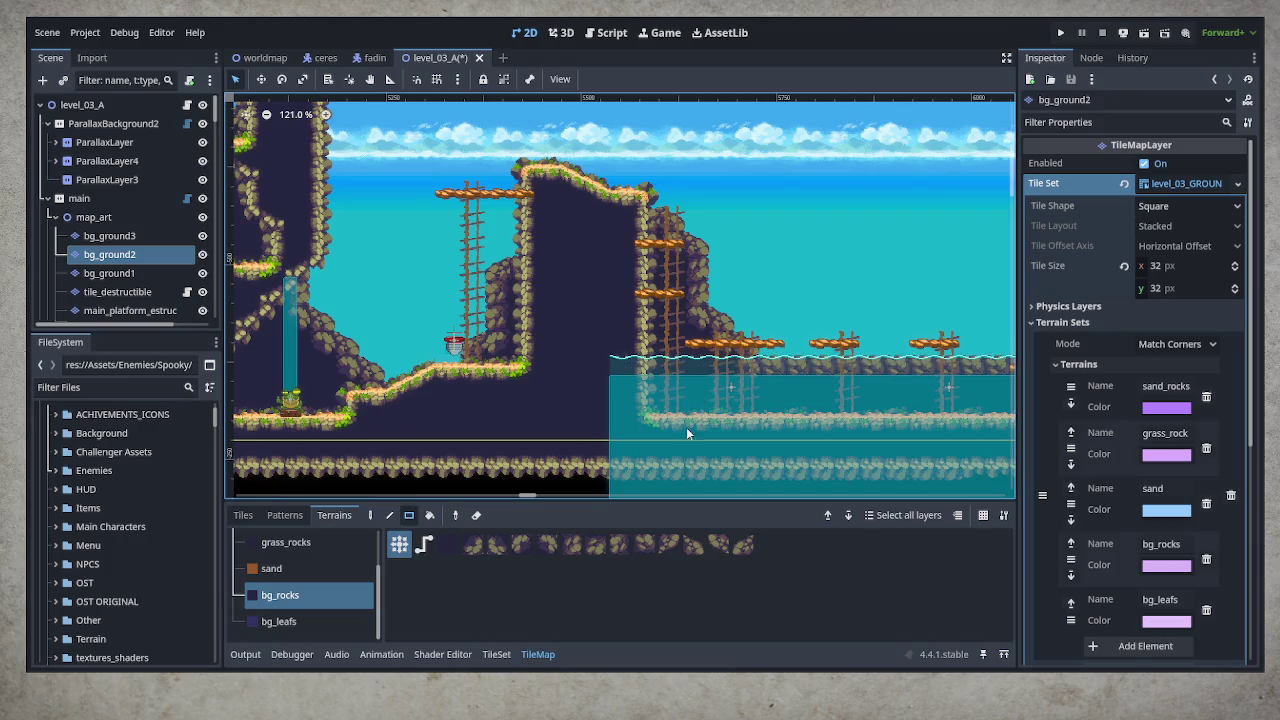
scroll(531, 371, "left", 10)
scroll(495, 455, "right", 4)
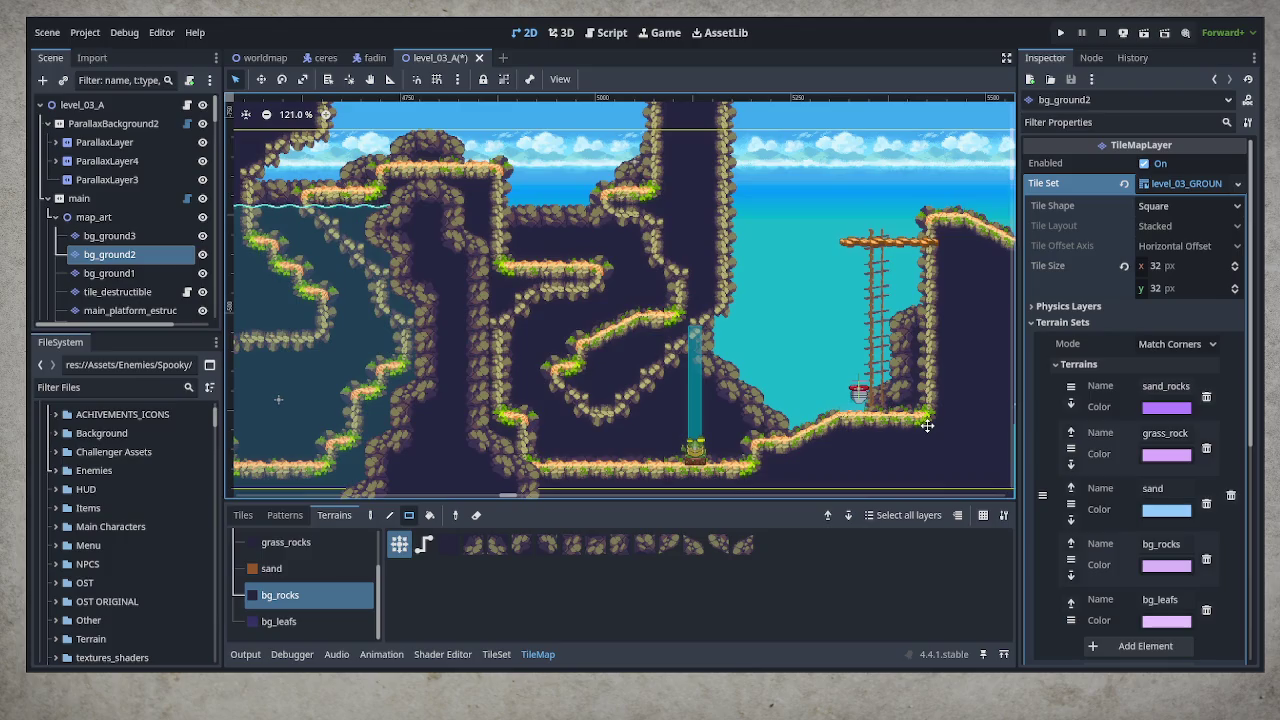
scroll(925, 380, "right", 6)
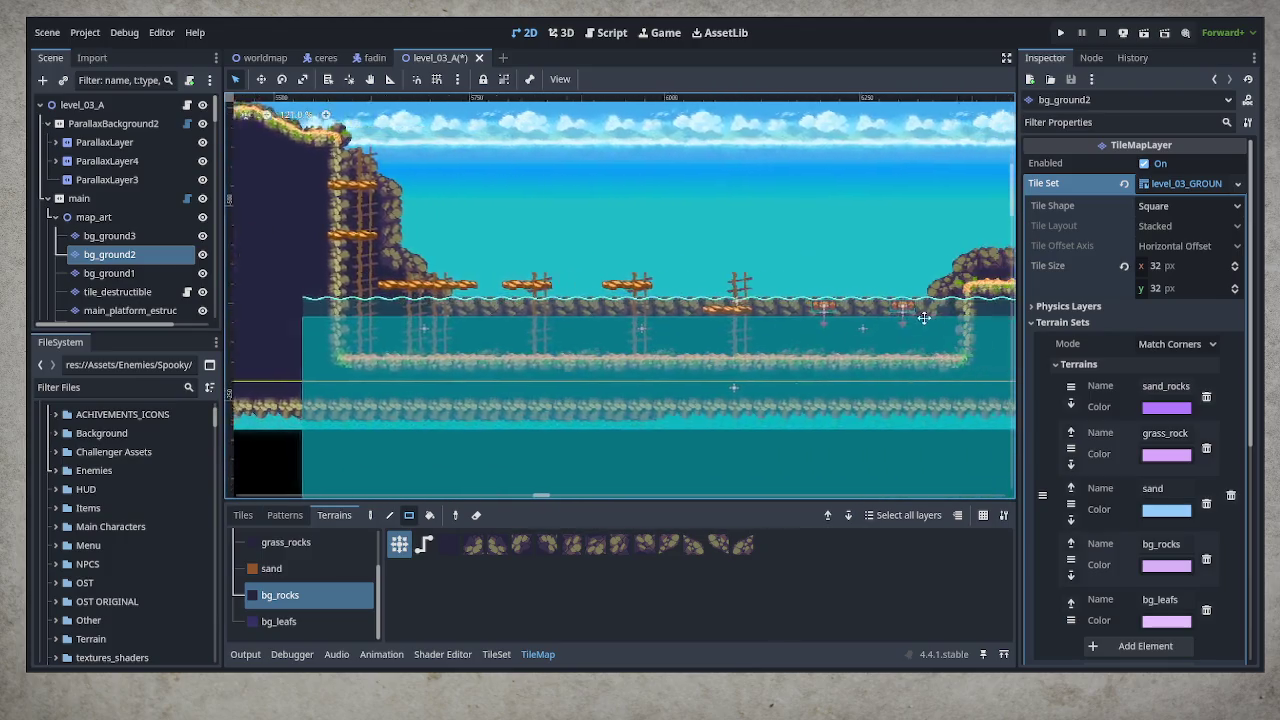
scroll(924, 318, "right", 8)
scroll(285, 320, "right", 10)
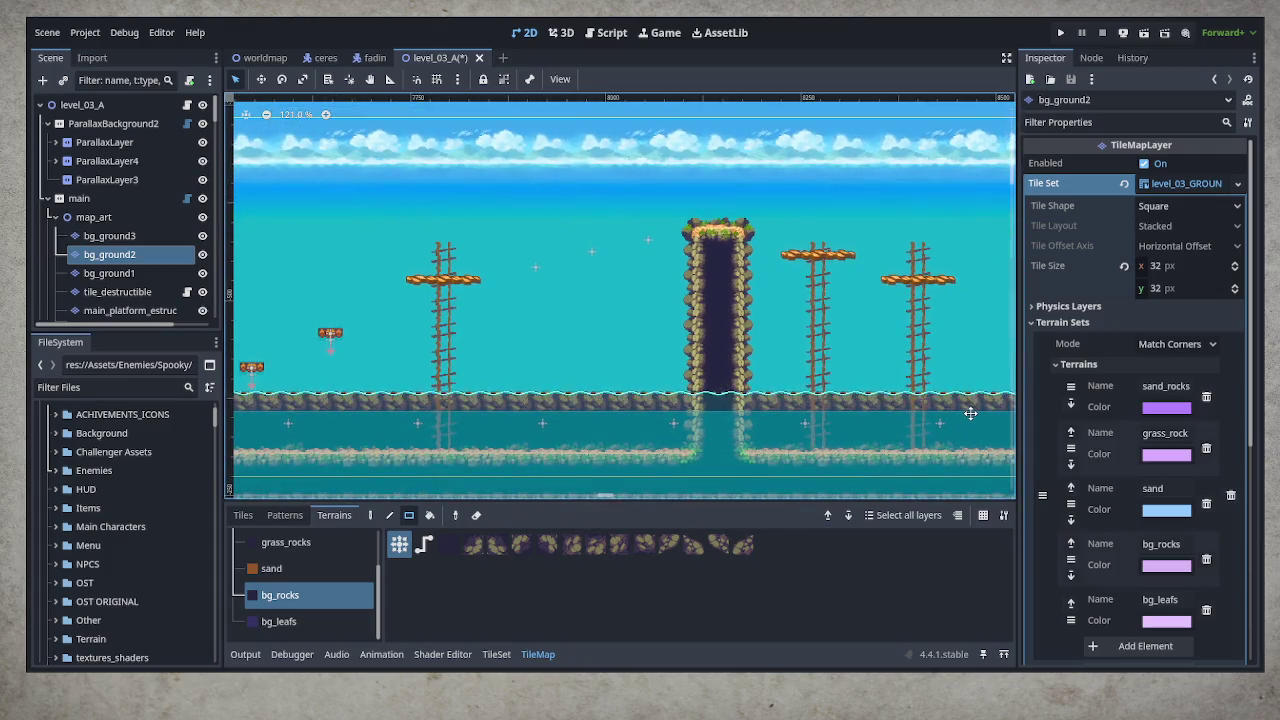
Drag bg_rocks rectangles around the pillar's base, both sides, and lower right to form a broad hill
left_click_drag(622, 339, 770, 405)
left_click_drag(692, 330, 828, 405)
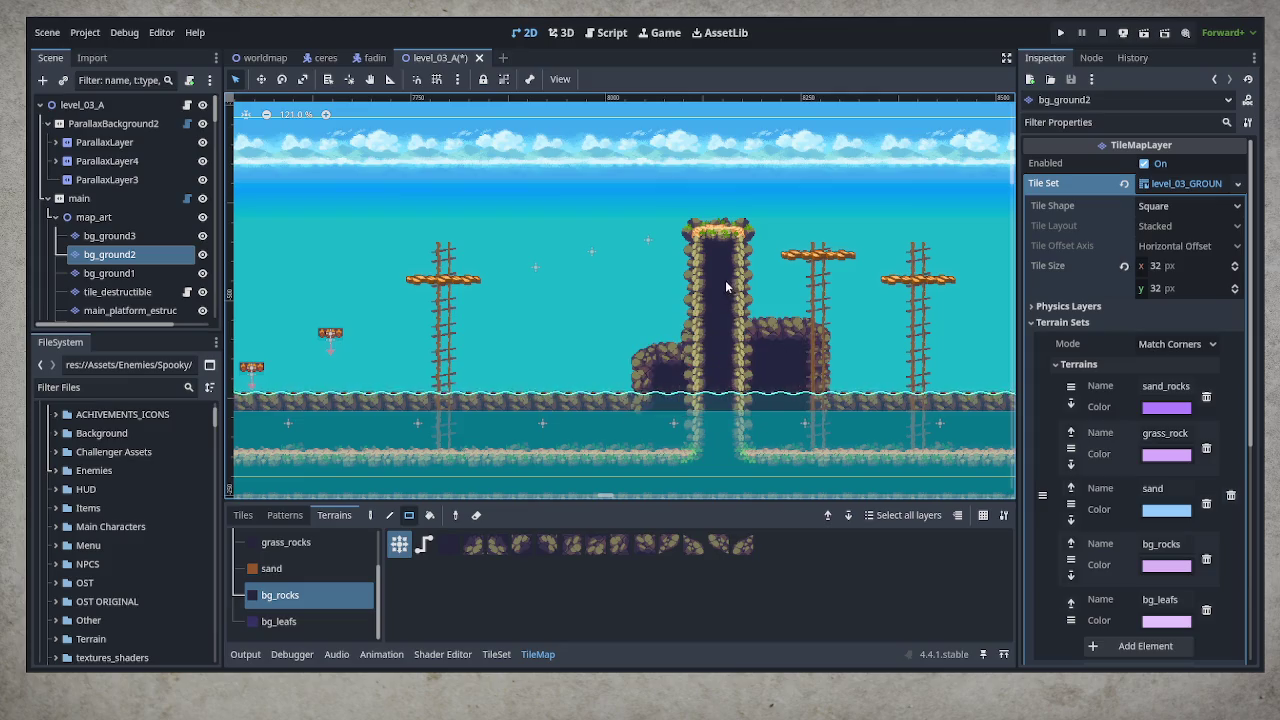
left_click_drag(723, 283, 772, 292)
left_click_drag(683, 280, 721, 349)
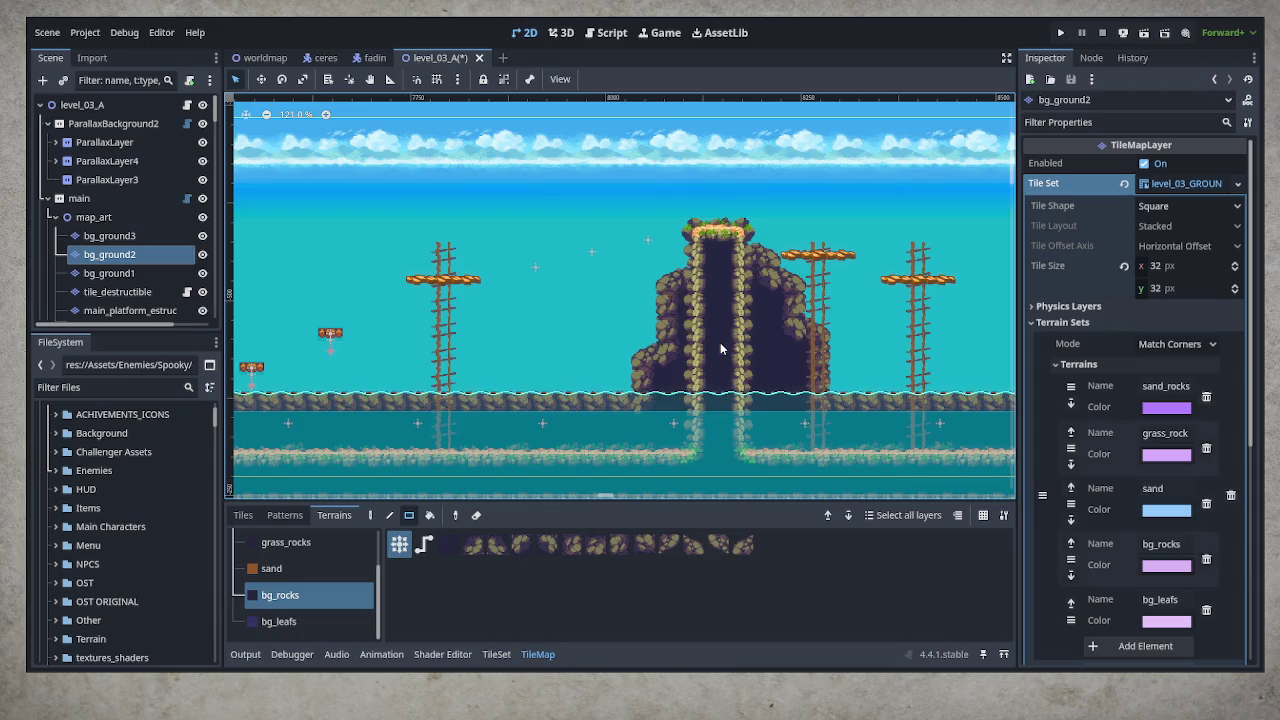
left_click_drag(632, 355, 697, 400)
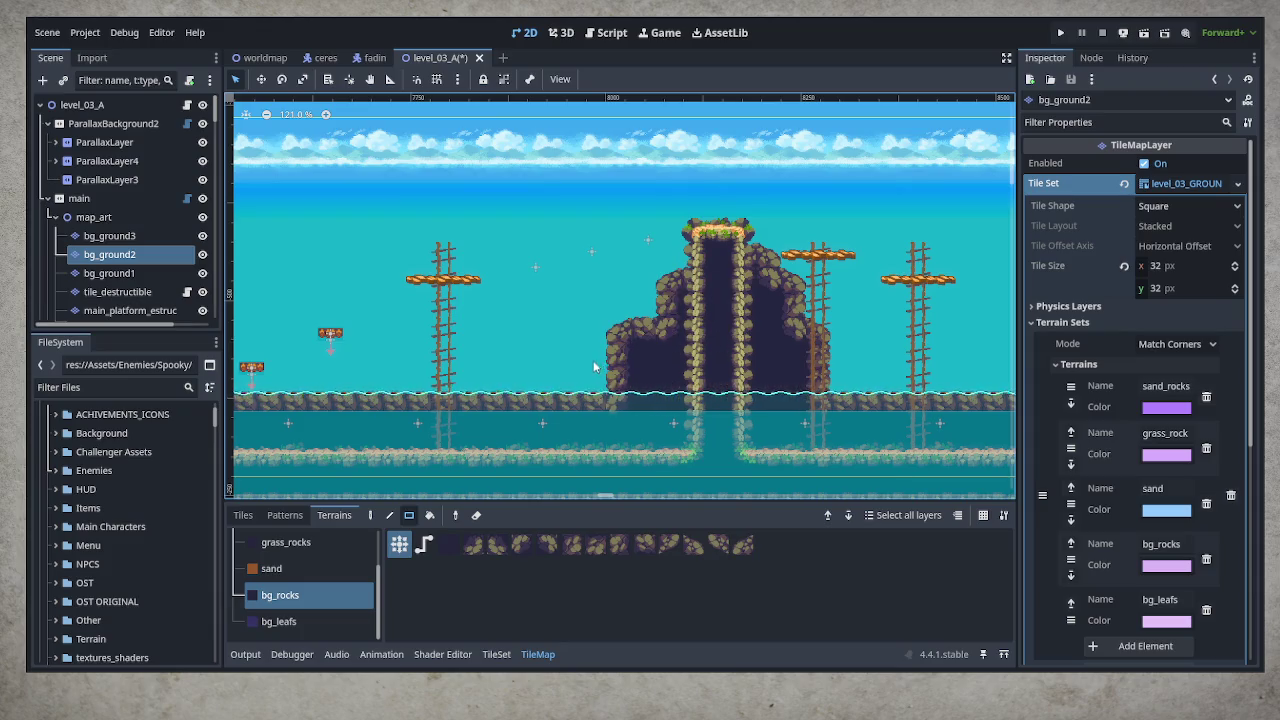
left_click_drag(561, 380, 616, 382)
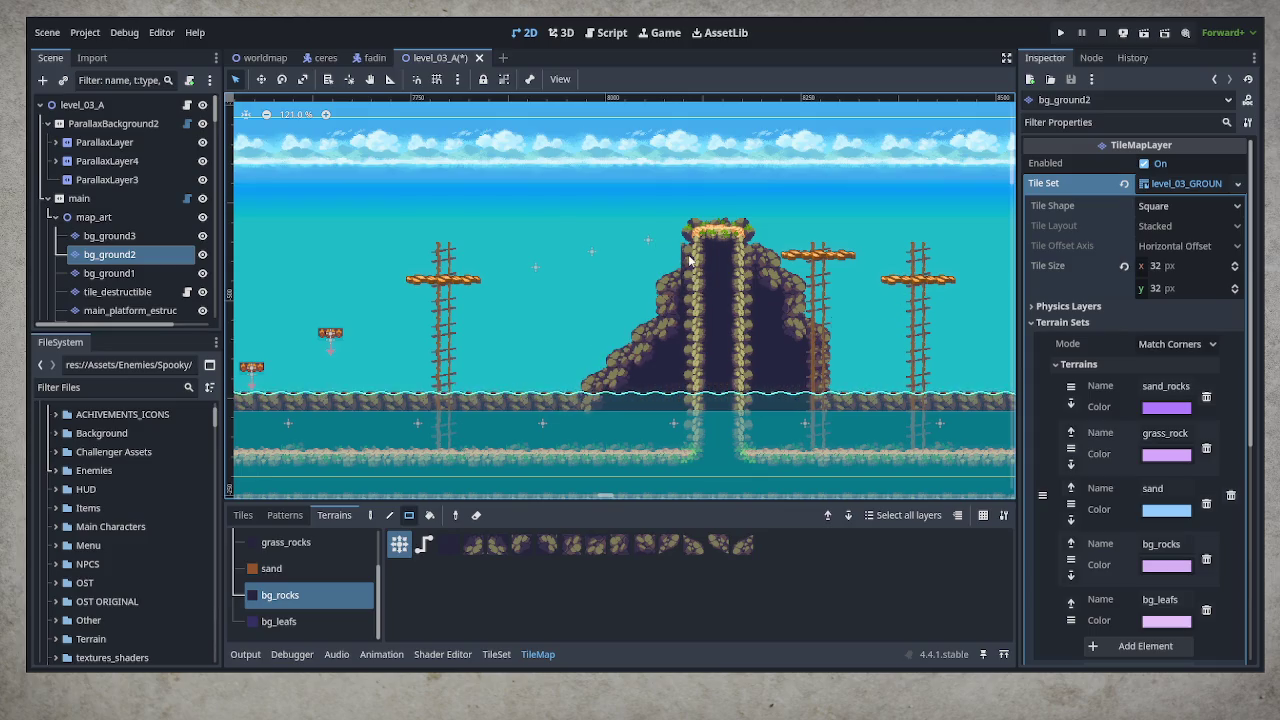
mouse_move(685, 257)
left_mouse_down()
mouse_move(758, 368)
mouse_move(780, 457)
left_mouse_up()
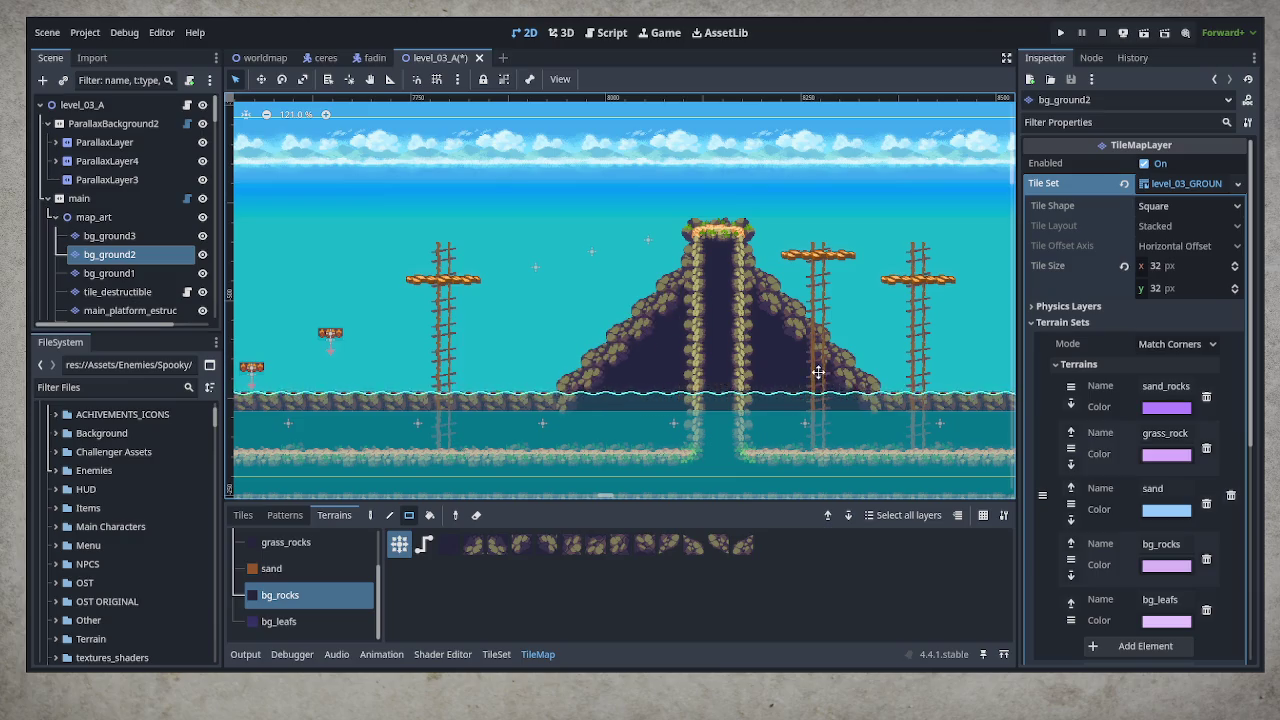
scroll(818, 372, "down", 2)
scroll(875, 384, "right", 5)
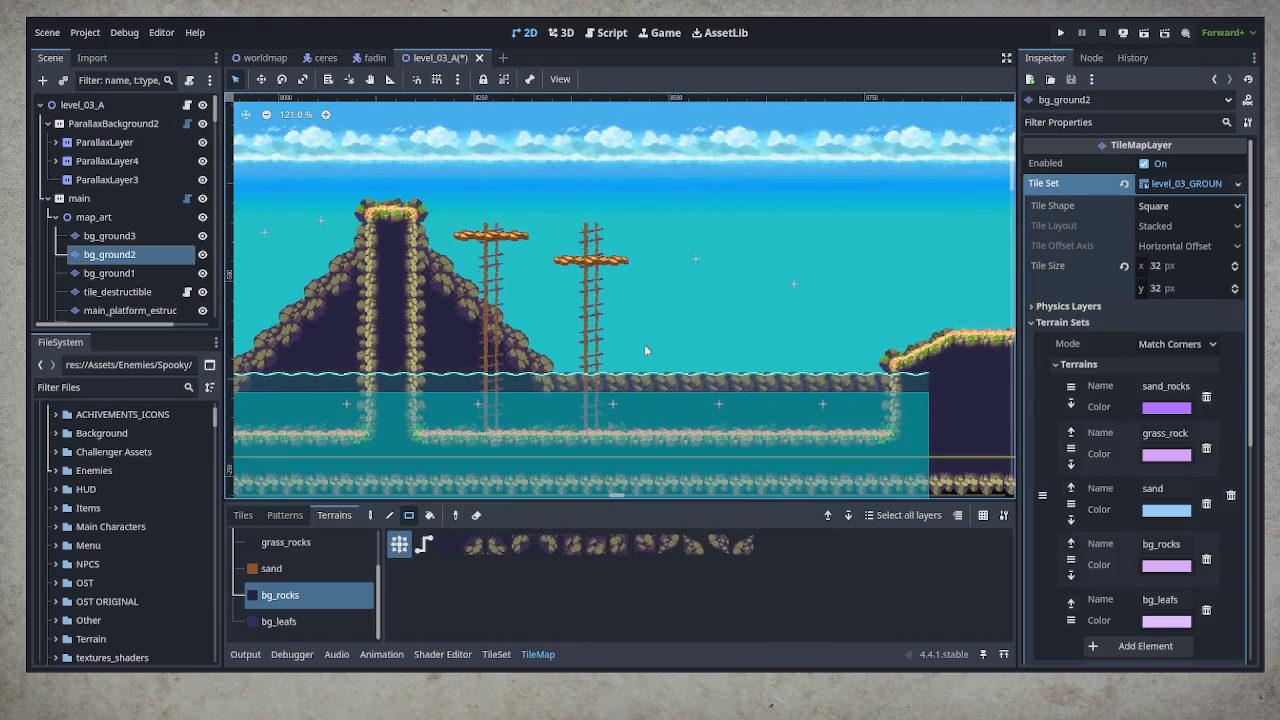
Paint a shoreline rock mound extending onto the grass slope and fill the ground gap
mouse_move(633, 347)
left_mouse_down()
mouse_move(732, 384)
mouse_move(806, 387)
left_mouse_up()
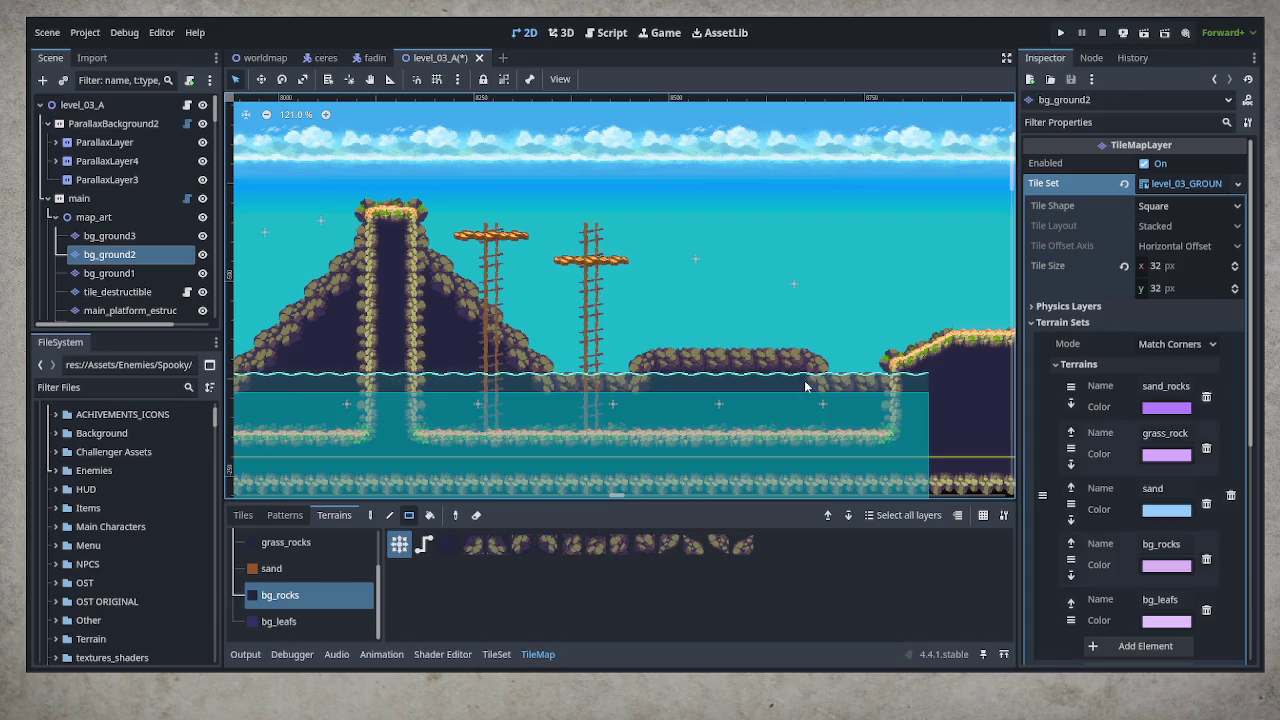
left_click_drag(695, 347, 785, 363)
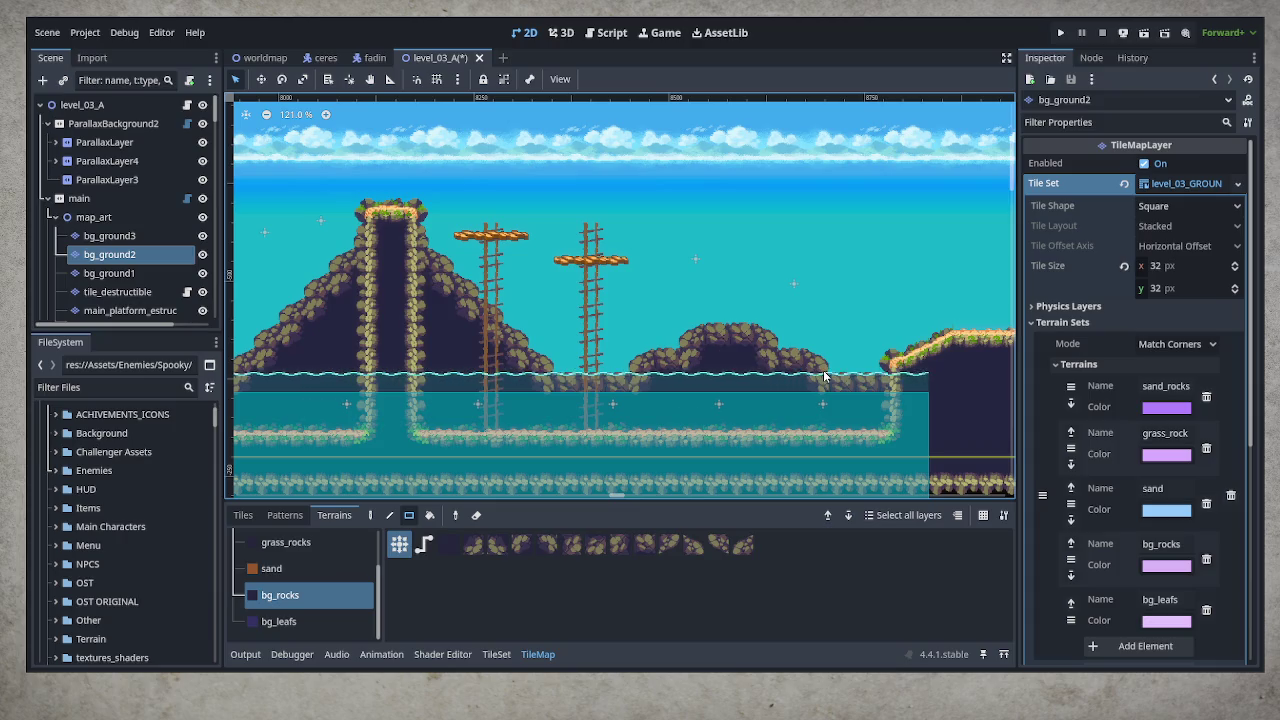
left_click_drag(846, 357, 893, 383)
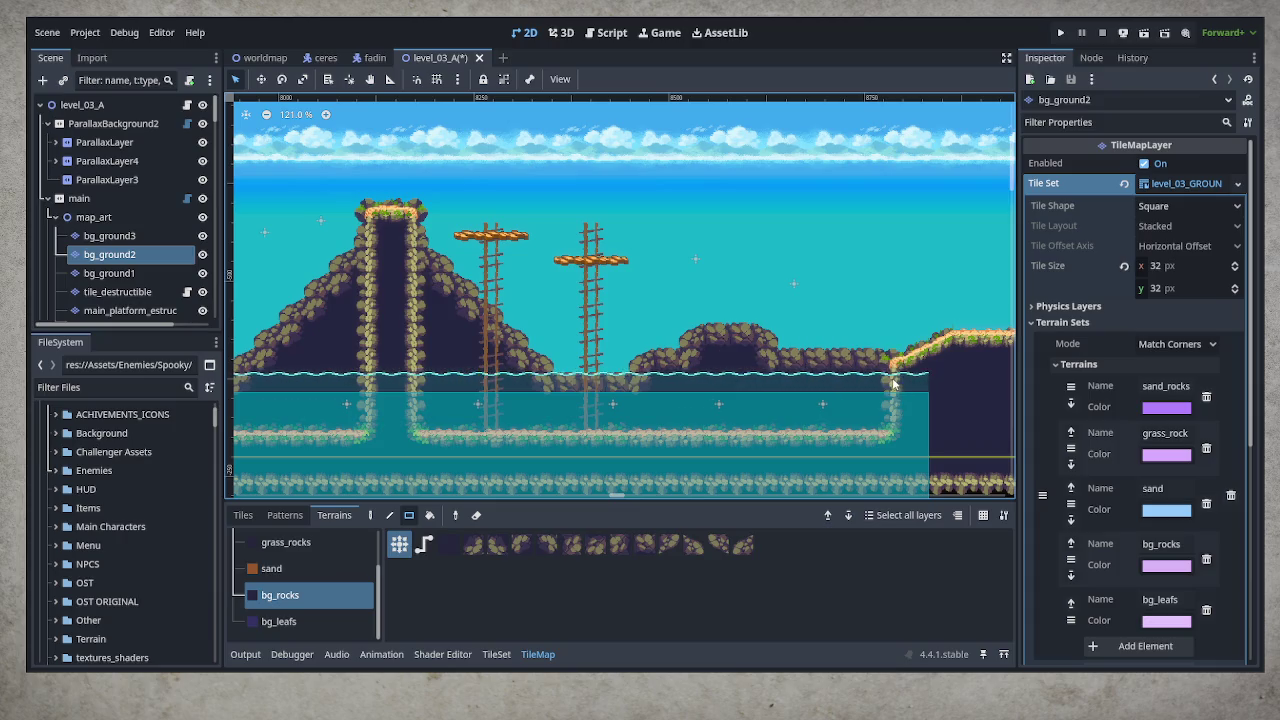
left_click_drag(815, 380, 947, 357)
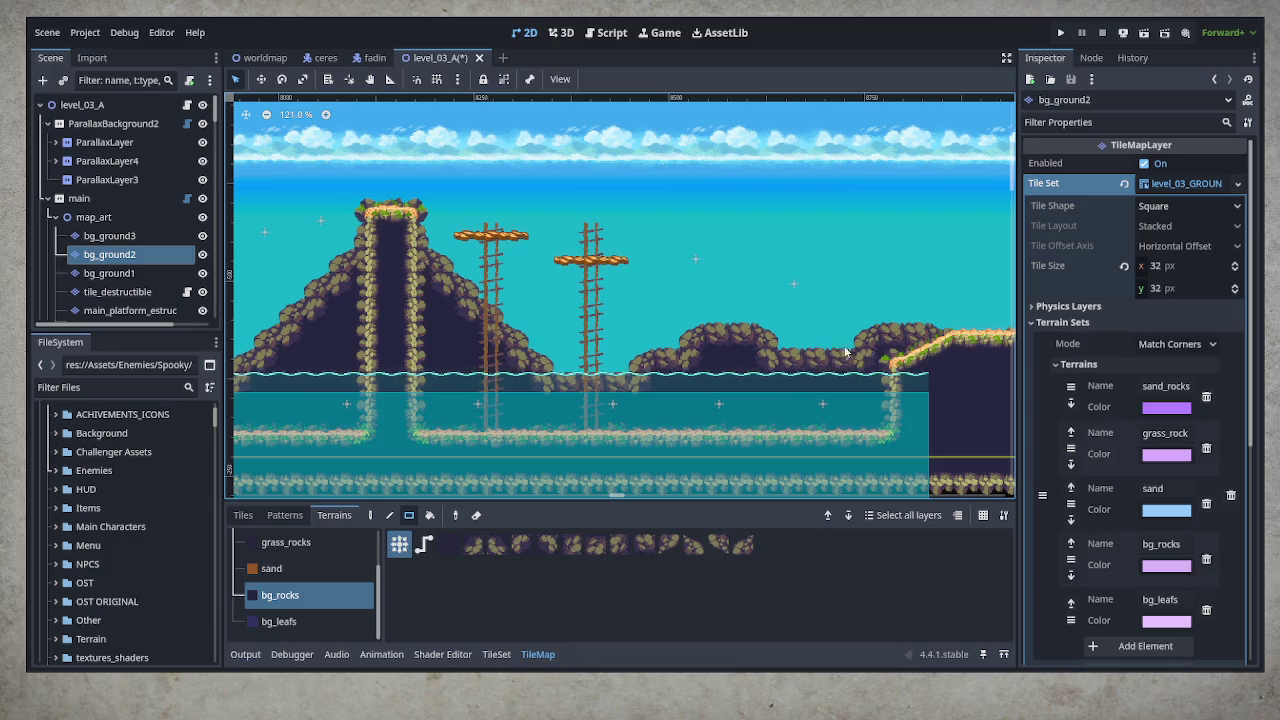
left_click_drag(598, 367, 670, 376)
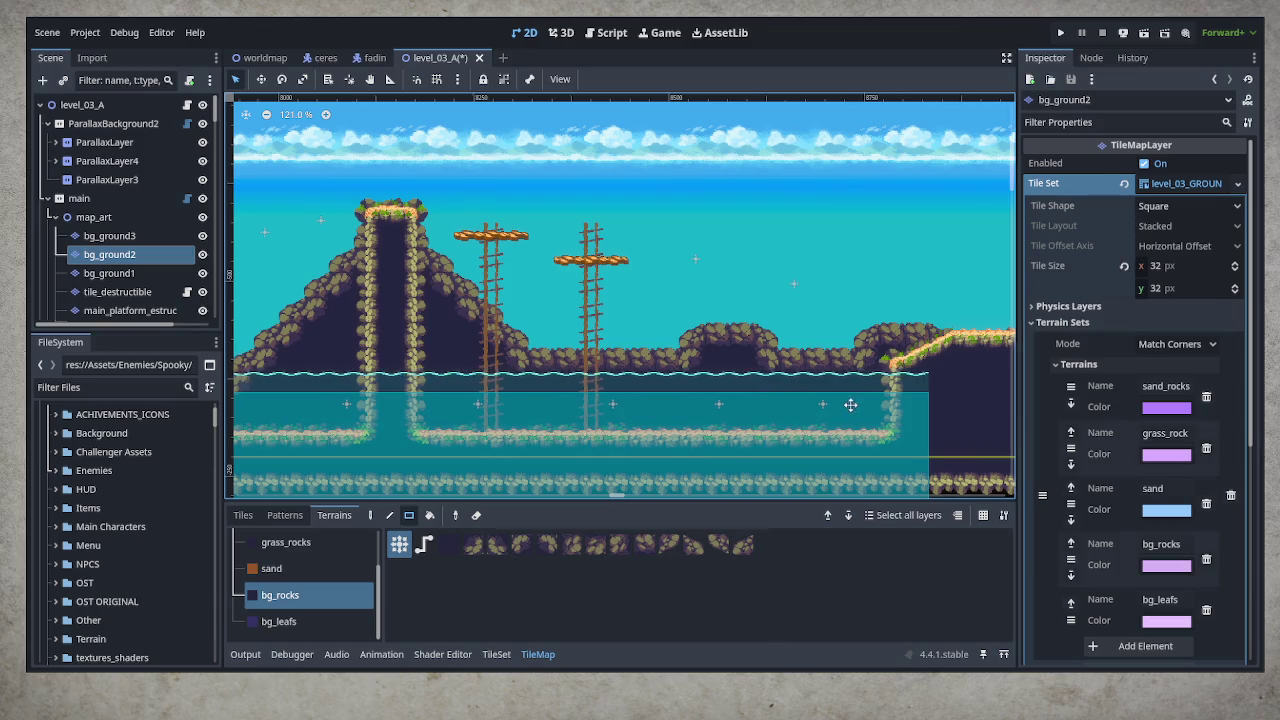
Add a rock strip and small mound on the left, then rock above the right grassy block
left_click_drag(850, 404, 705, 415)
left_click_drag(560, 376, 617, 368)
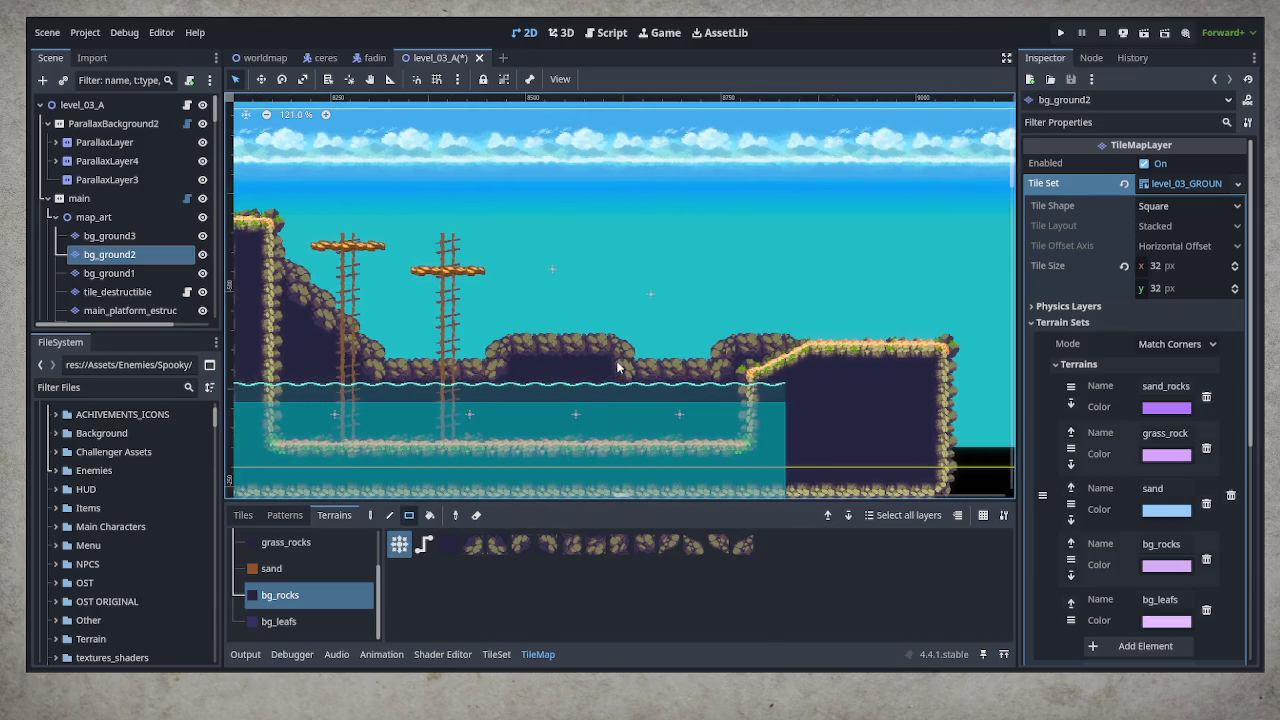
left_click_drag(553, 328, 588, 345)
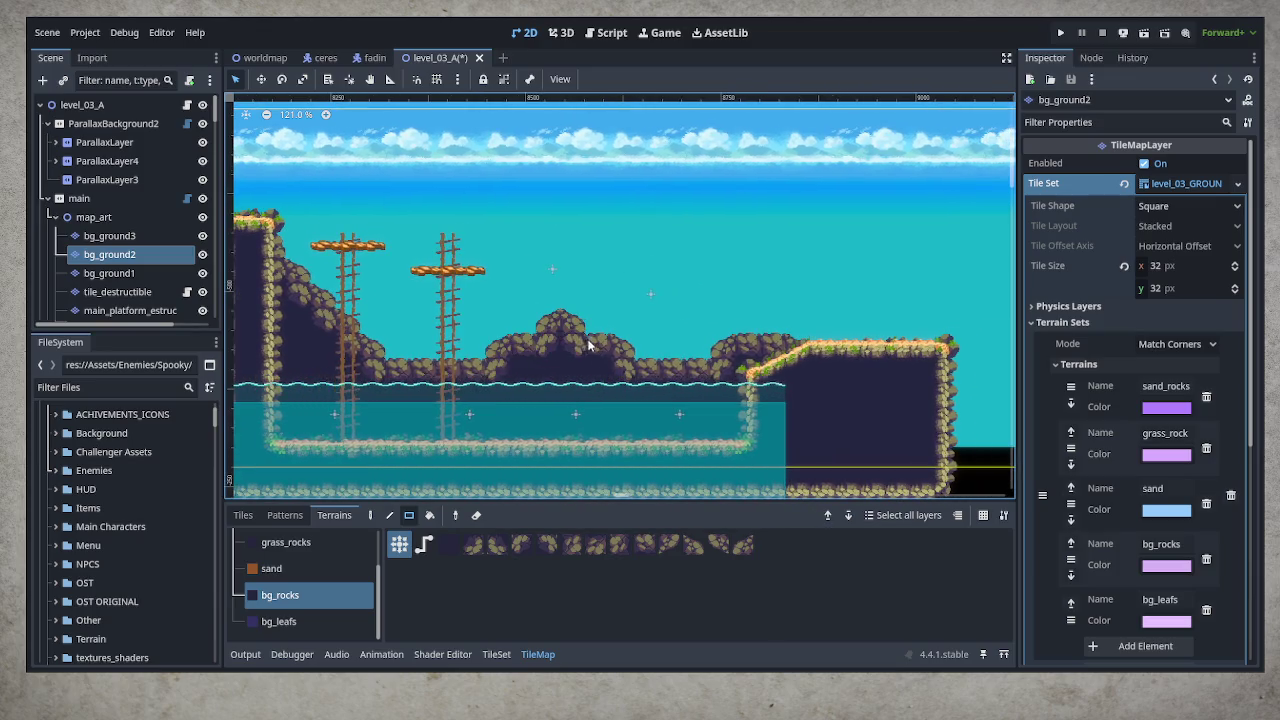
left_click(538, 333)
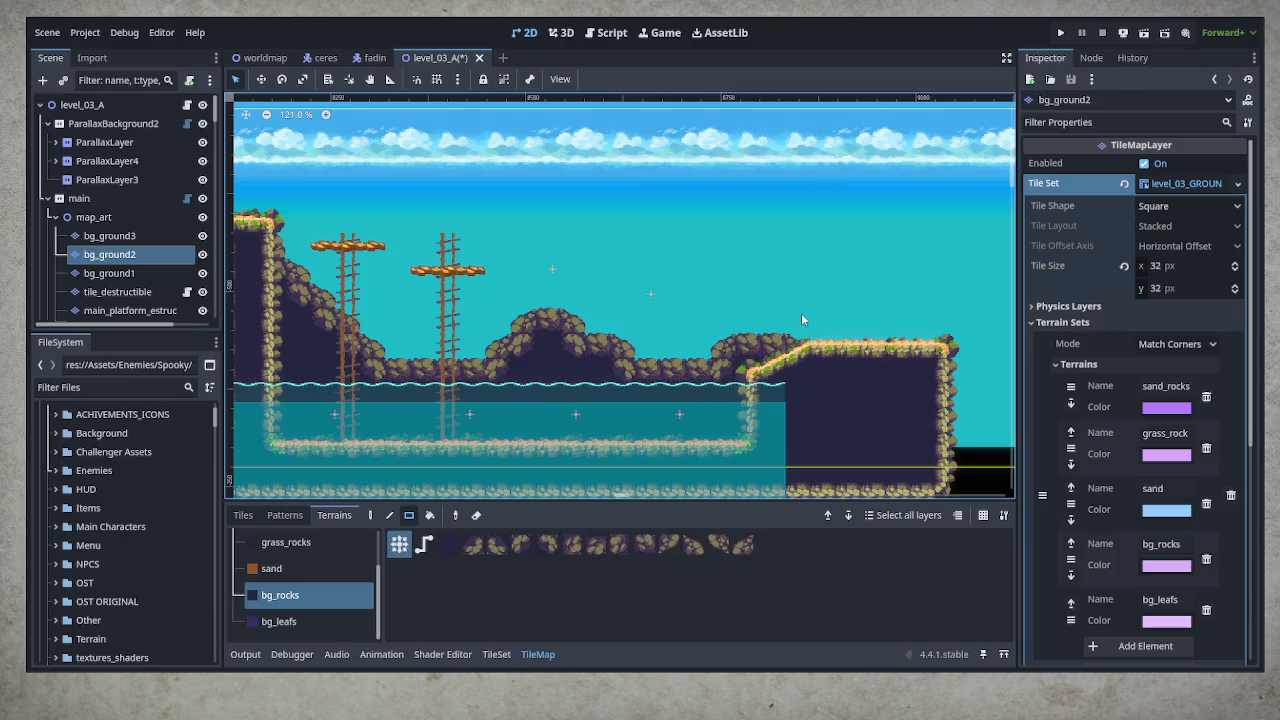
mouse_move(796, 315)
left_mouse_down()
mouse_move(867, 353)
mouse_move(908, 428)
left_mouse_up()
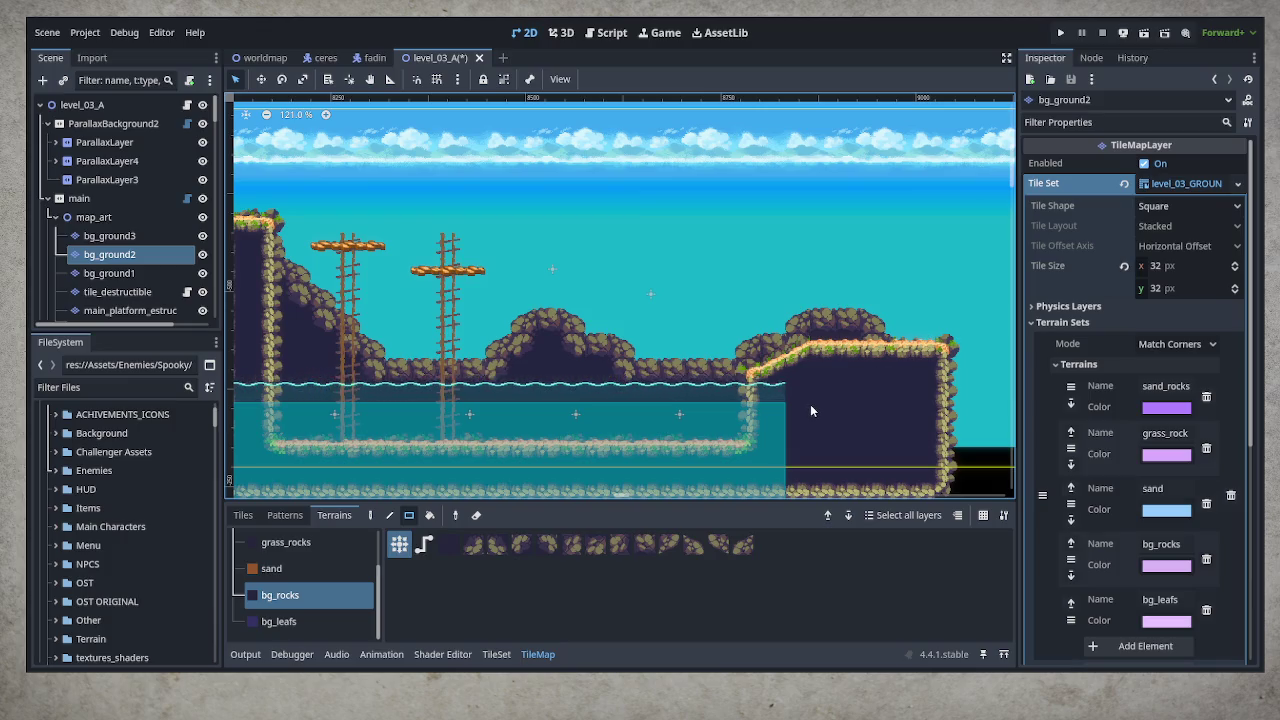
scroll(810, 408, "down", 3)
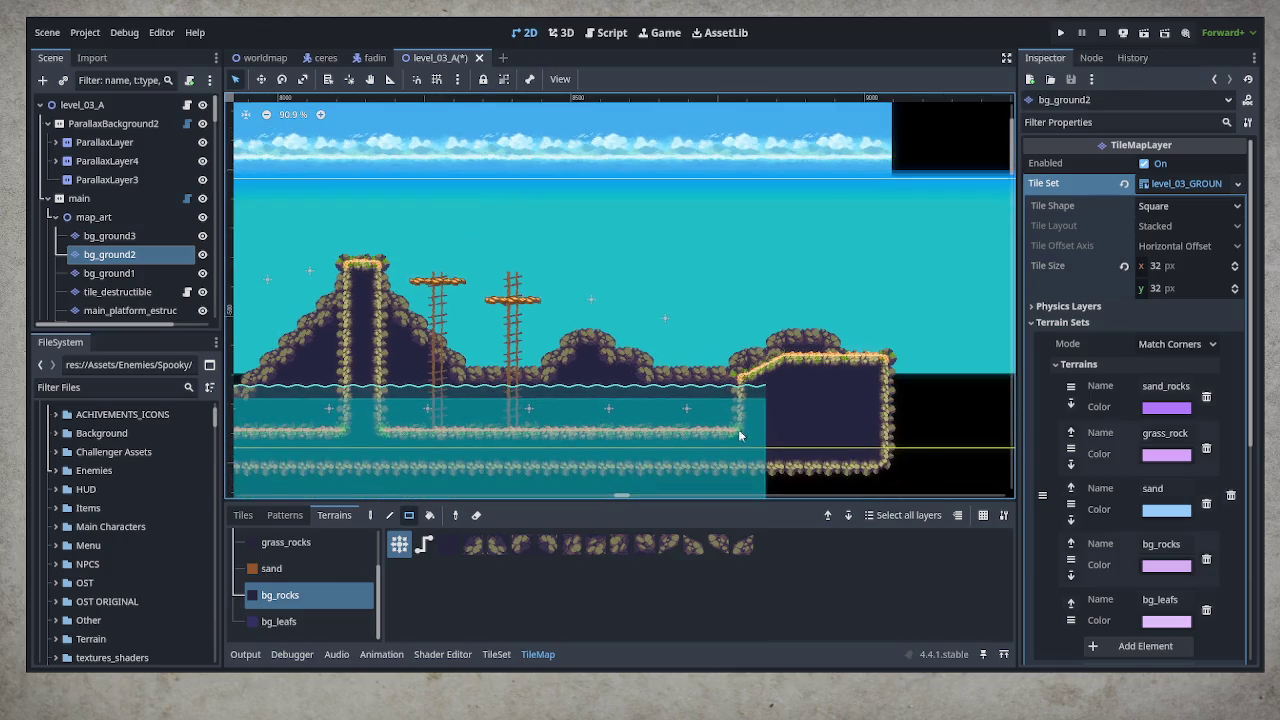
scroll(676, 444, "right", 10)
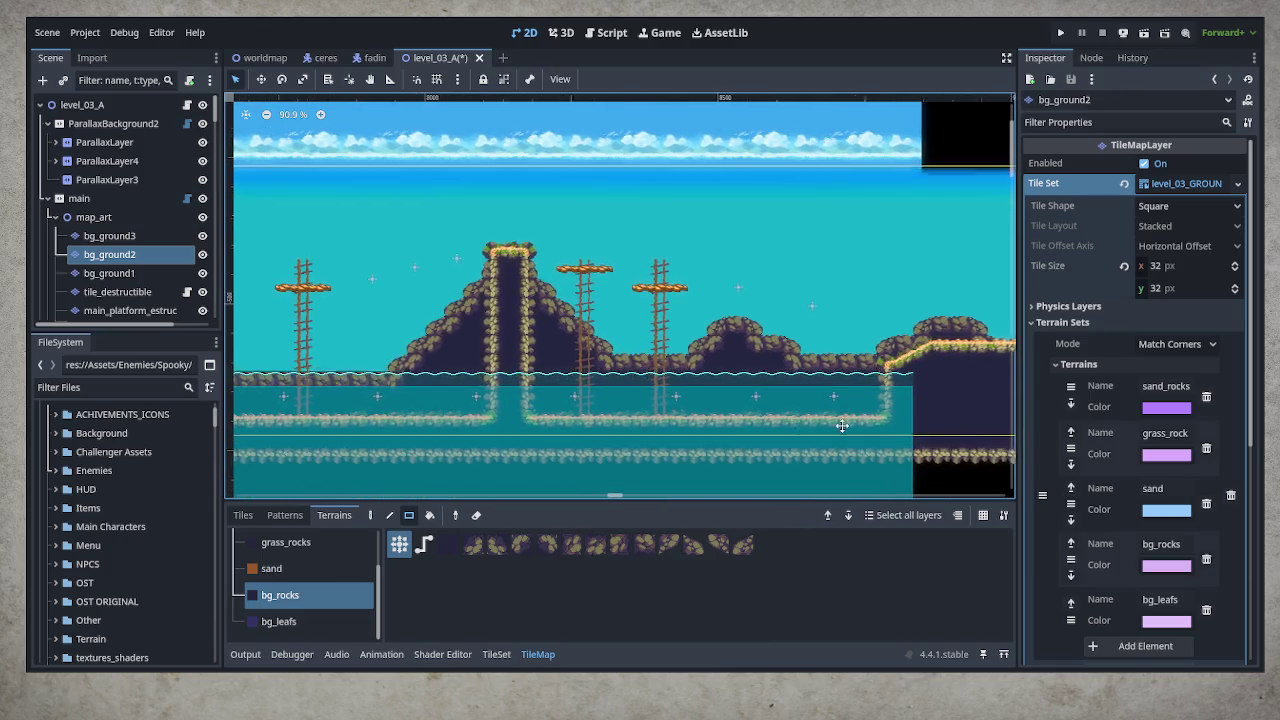
scroll(906, 432, "right", 5)
mouse_move(648, 424)
left_mouse_down()
mouse_move(629, 423)
mouse_move(932, 455)
left_mouse_up()
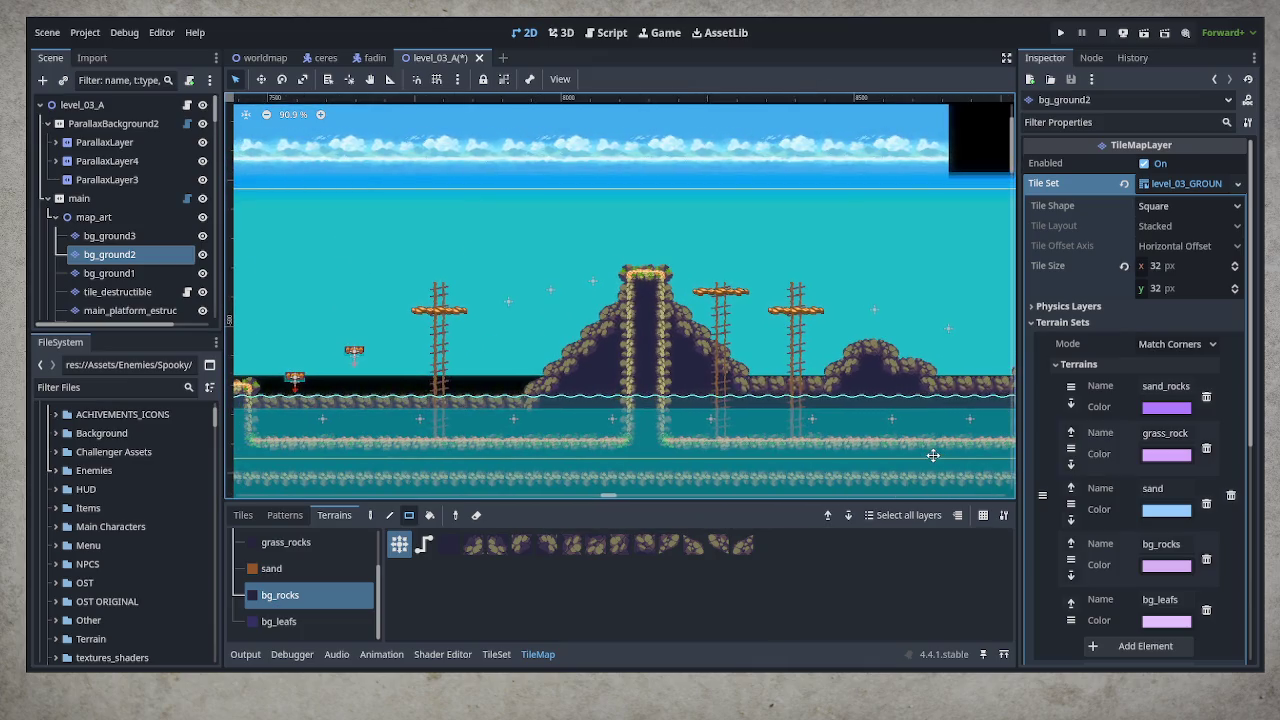
scroll(300, 448, "left", 3)
scroll(300, 448, "left", 14)
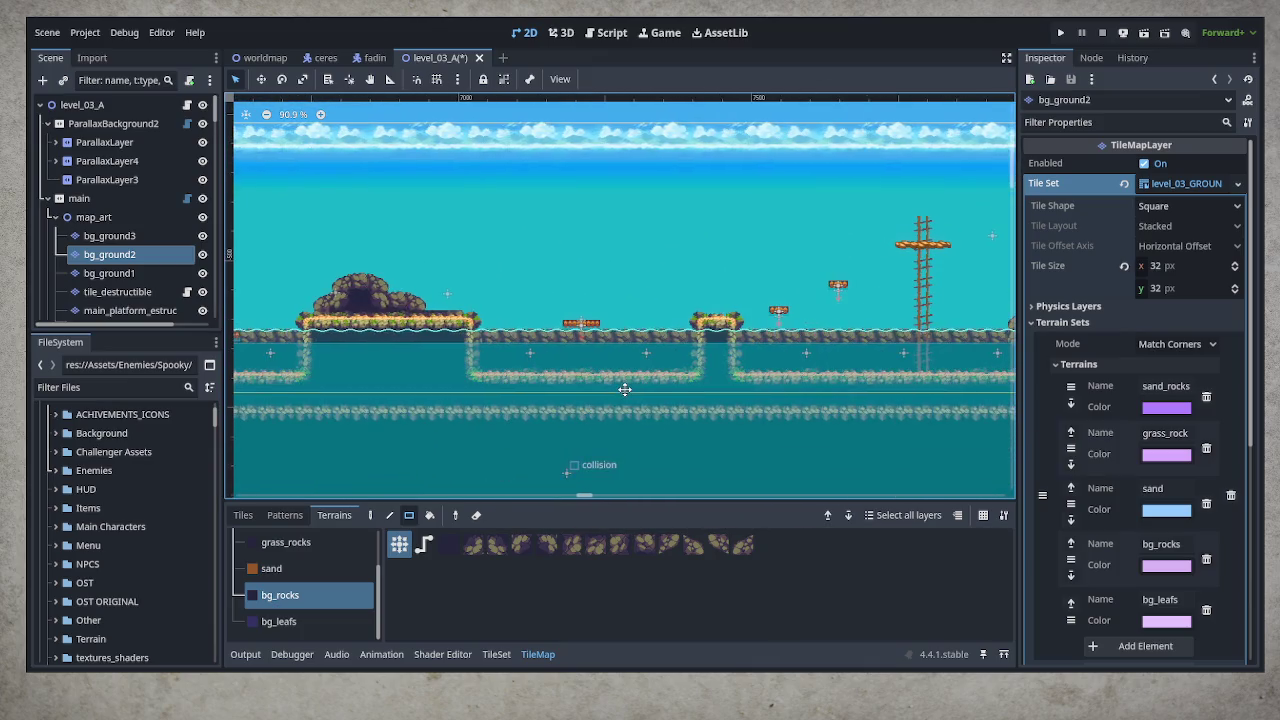
scroll(239, 342, "down", 2)
scroll(239, 342, "left", 17)
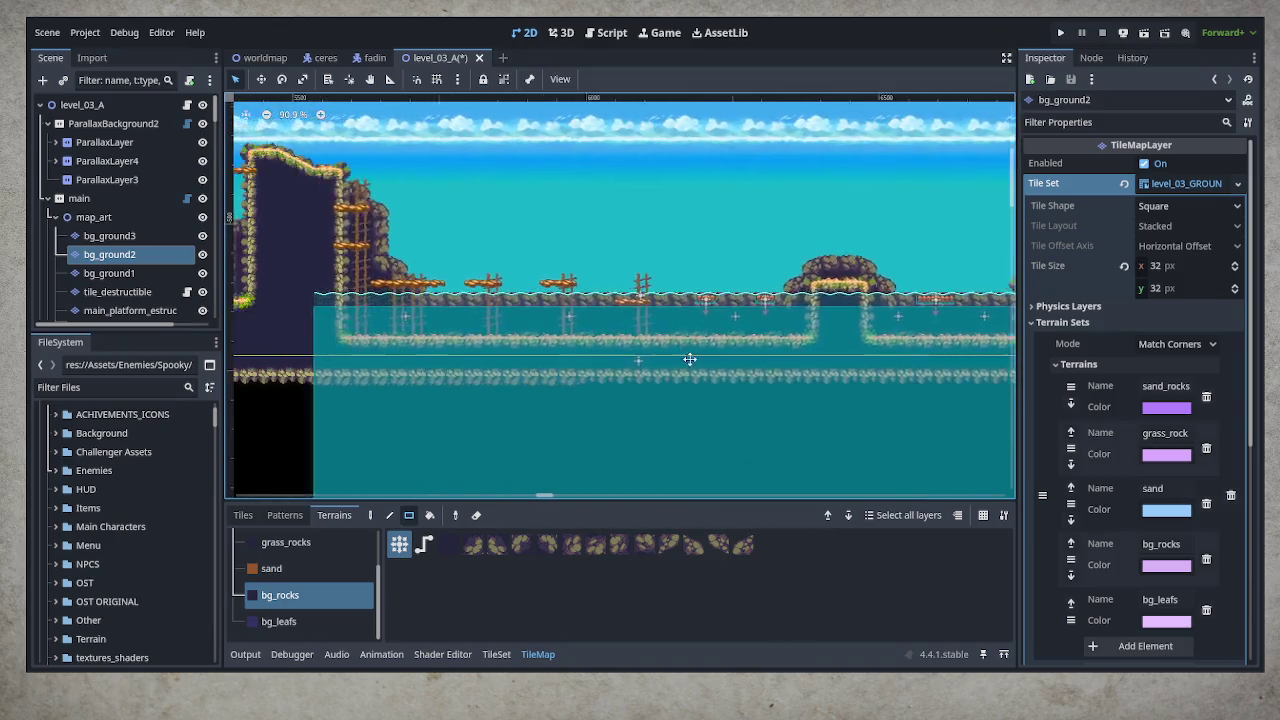
scroll(280, 360, "up", 1)
scroll(270, 385, "right", 1)
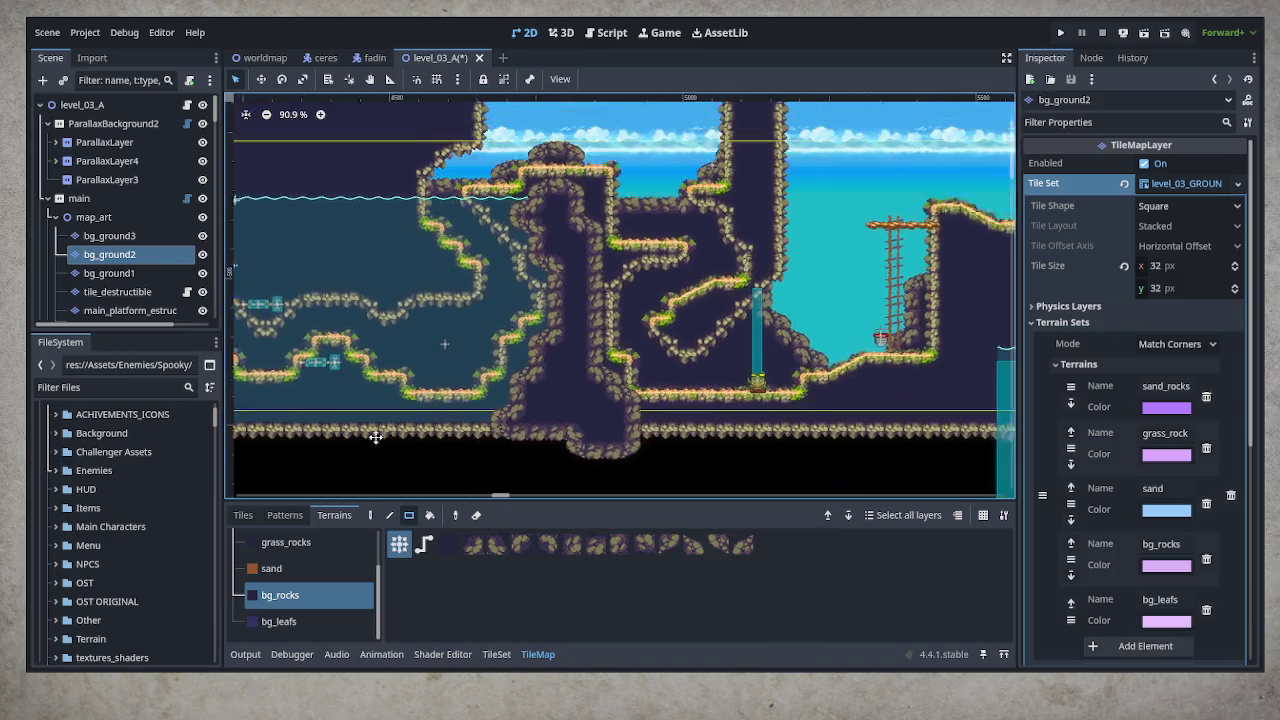
scroll(692, 366, "up", 5)
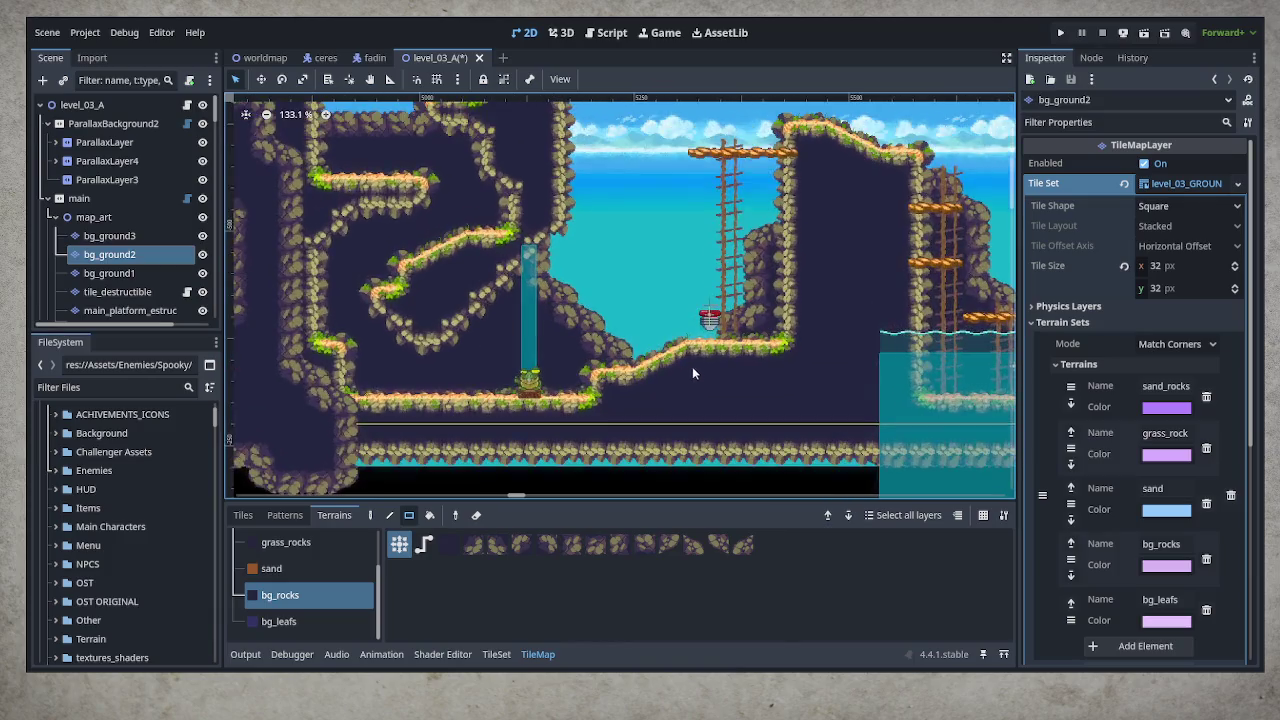
scroll(668, 315, "right", 3)
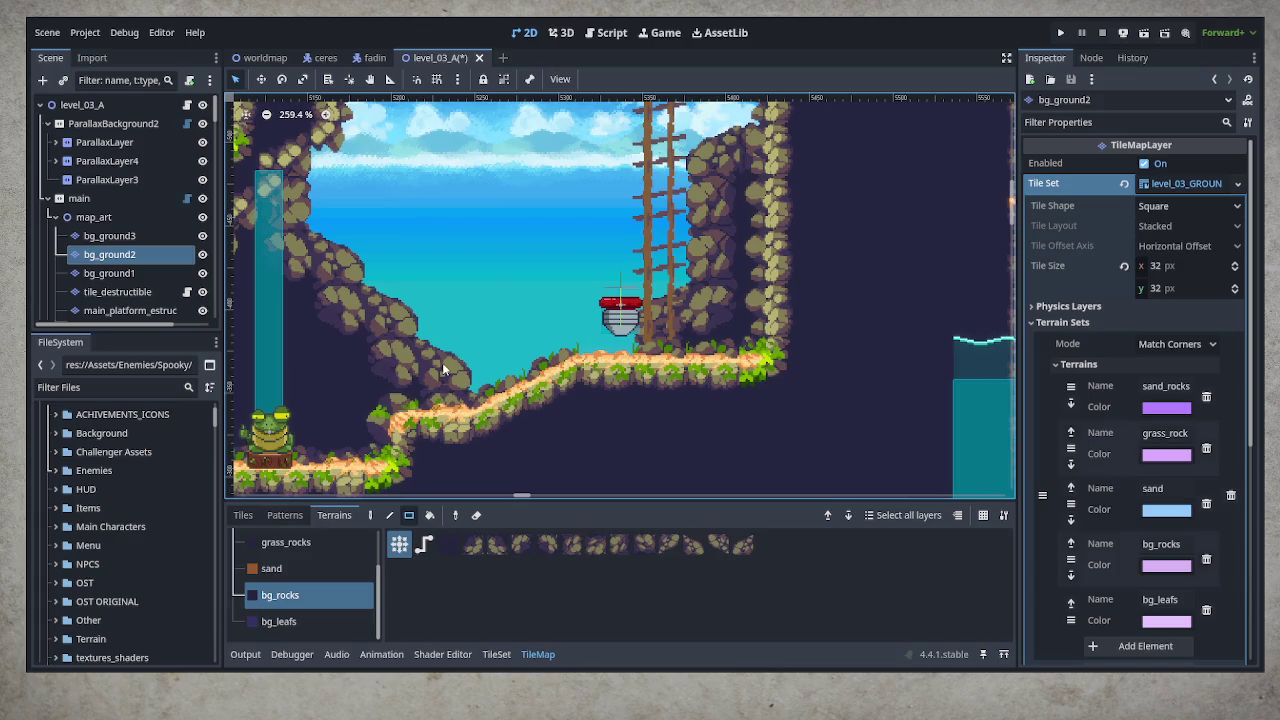
Expand ParallaxLayer4, select the bg layer, zoom out, and briefly hide then show it to check its content
left_click(56, 162)
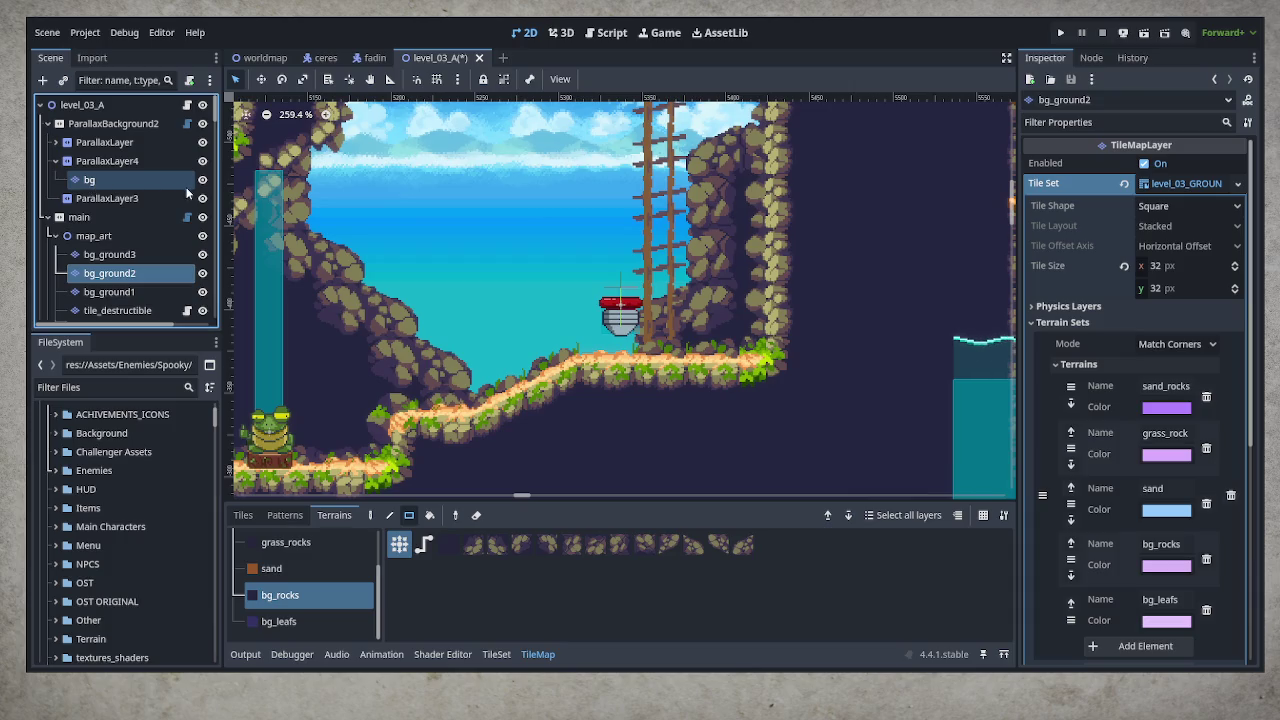
left_click(140, 181)
scroll(416, 397, "down", 10)
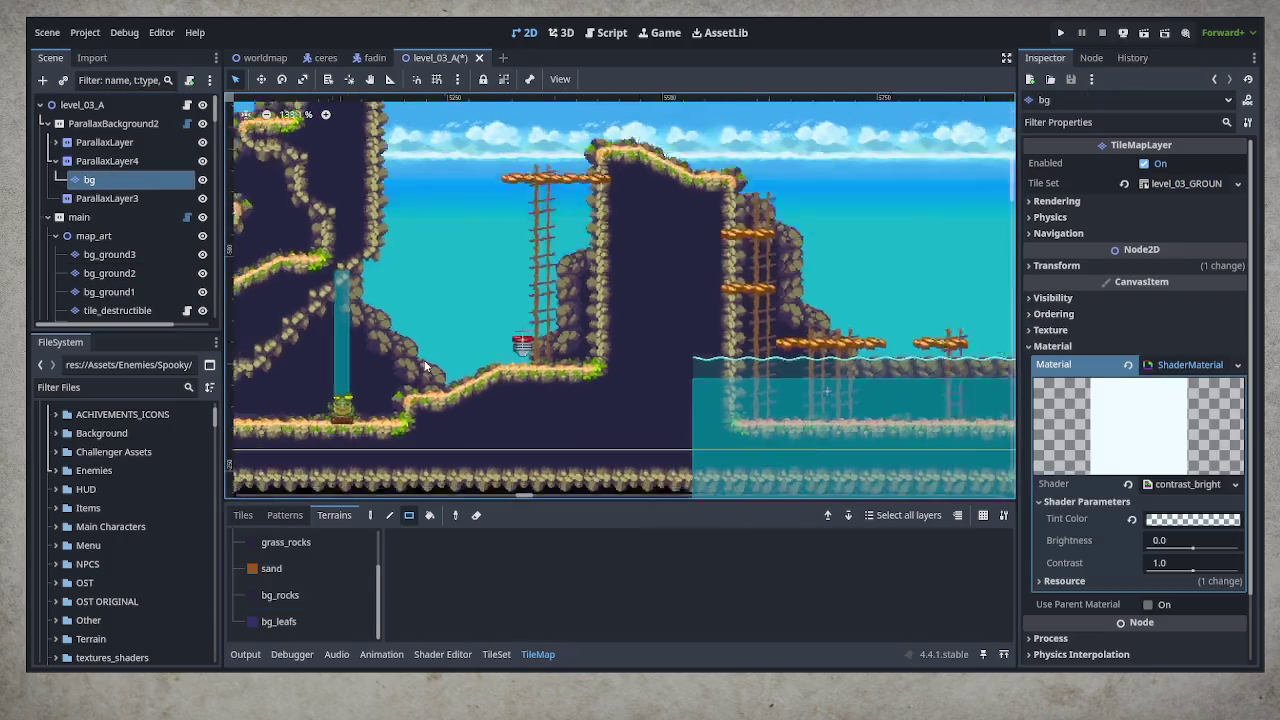
scroll(422, 369, "down", 1)
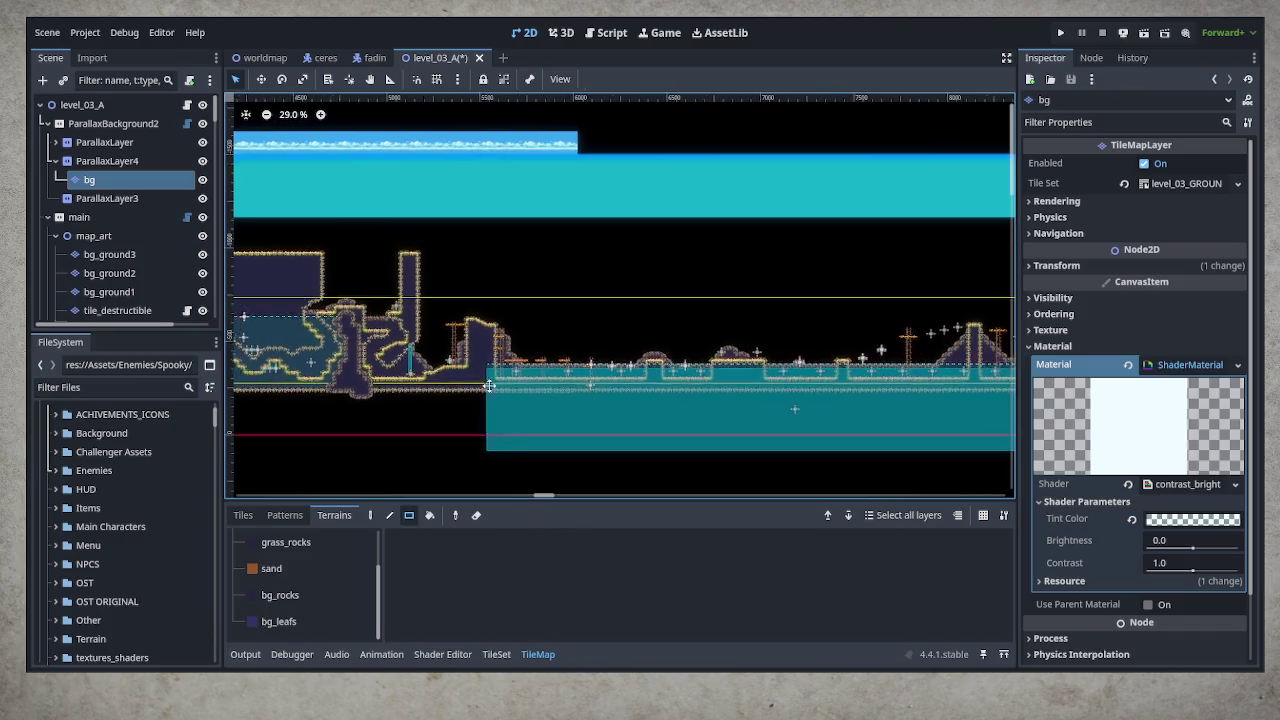
scroll(500, 320, "left", 15)
left_click(202, 181)
left_click(202, 181)
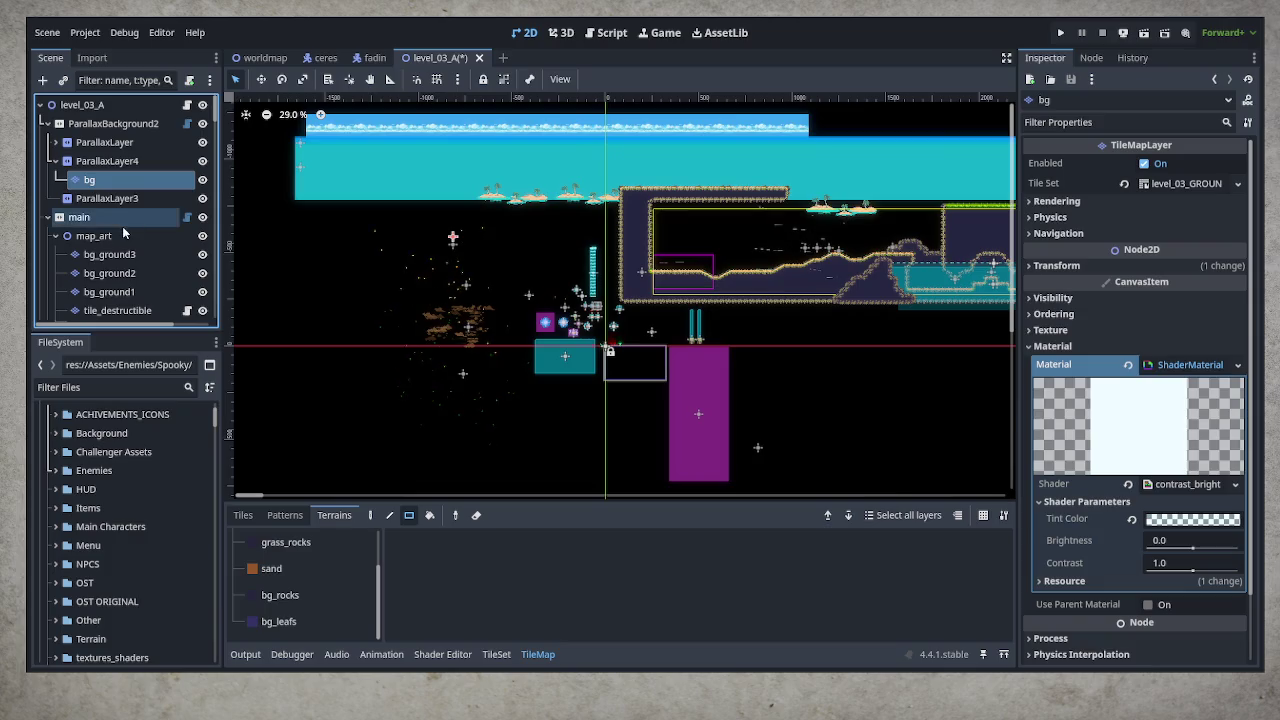
Reselect the bg tile layer with the Rectangle tool and show individual tile sources in the Tiles tab
left_click(80, 217)
left_click(100, 180)
left_click(409, 512)
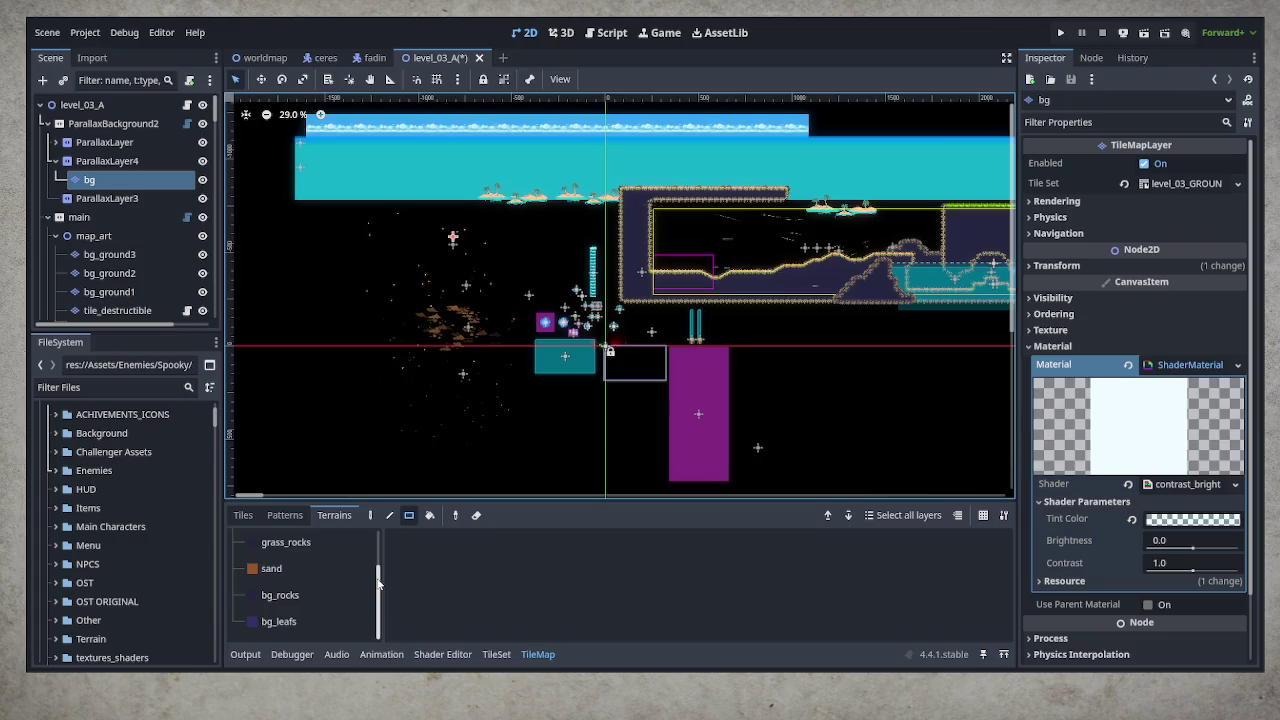
left_click(243, 515)
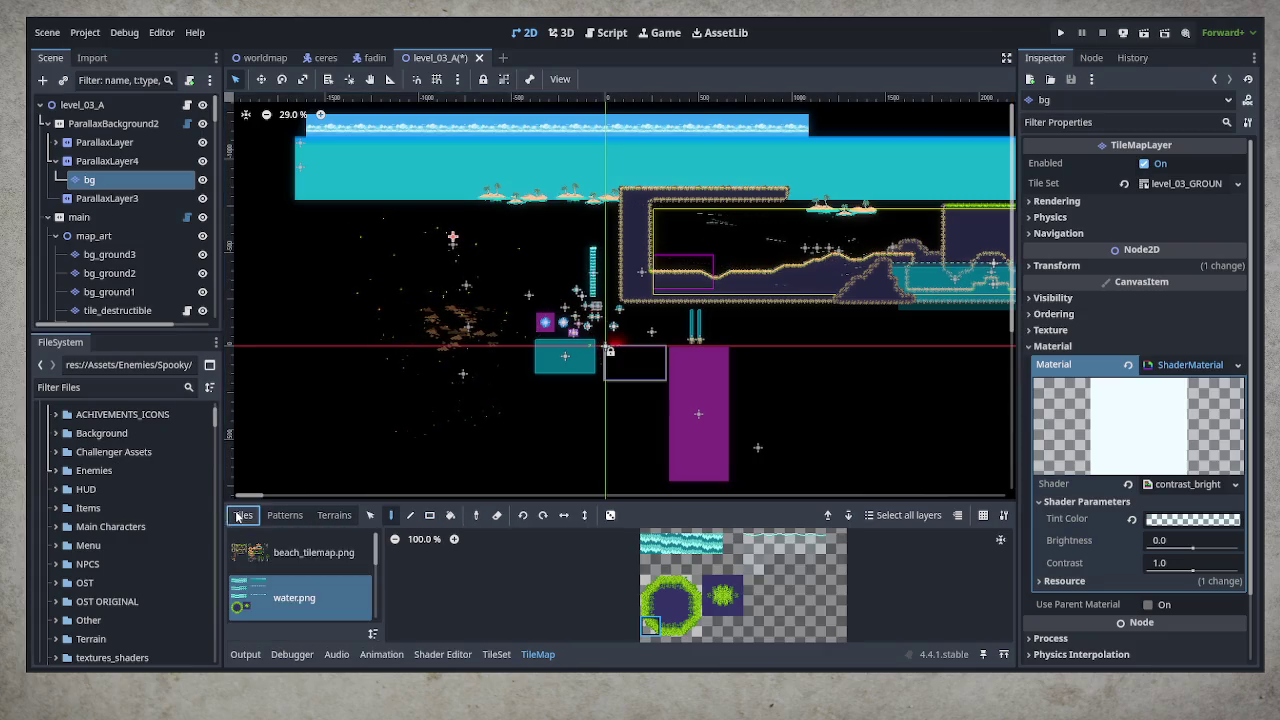
Choose the beach_tilemap_bg2 tile source and select the whole palm-tree island tile group
left_click(287, 560)
scroll(305, 580, "down", 3)
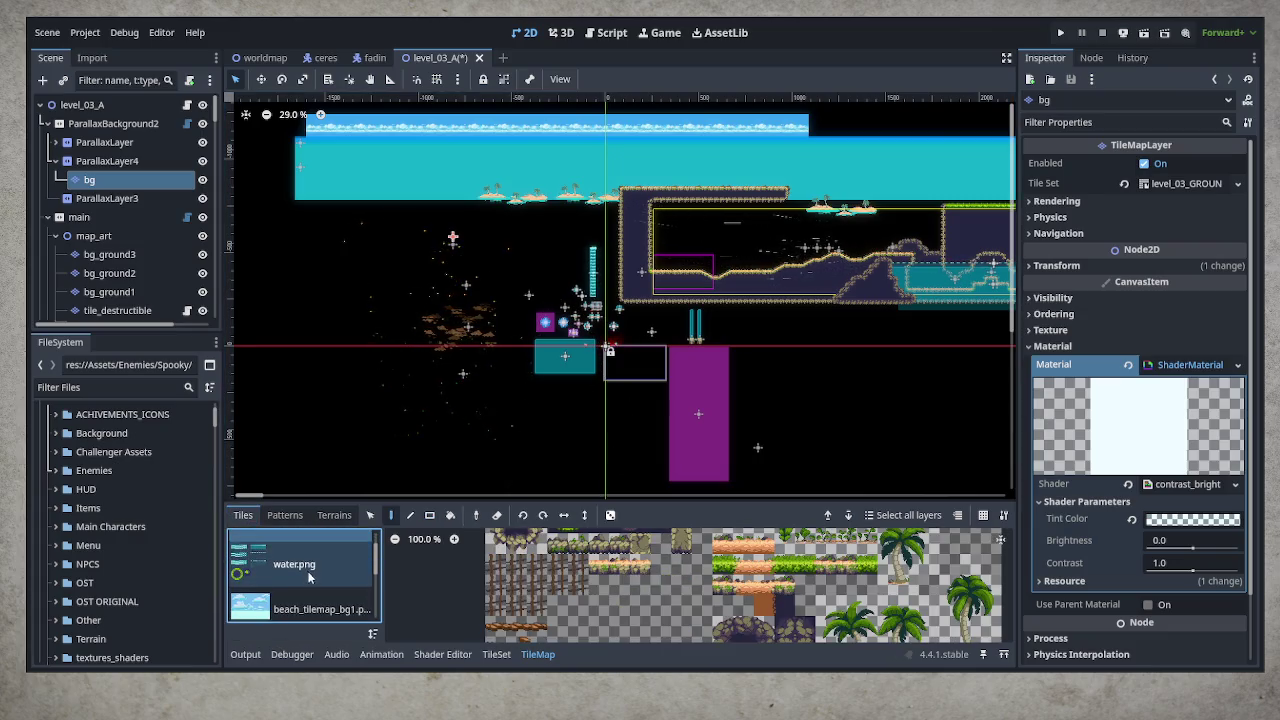
left_click(305, 588)
scroll(308, 586, "down", 1)
left_click(308, 586)
scroll(308, 586, "down", 1)
left_click(309, 589)
scroll(310, 592, "down", 1)
left_click(312, 596)
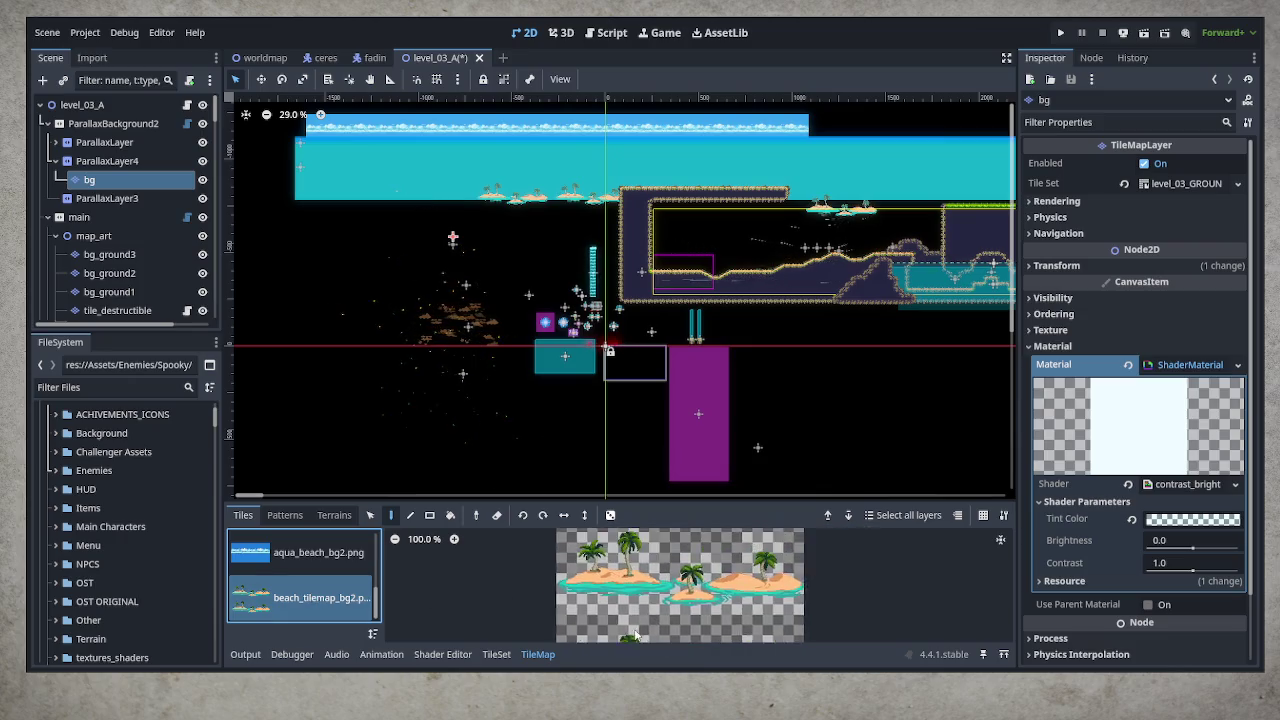
left_click_drag(691, 577, 540, 615)
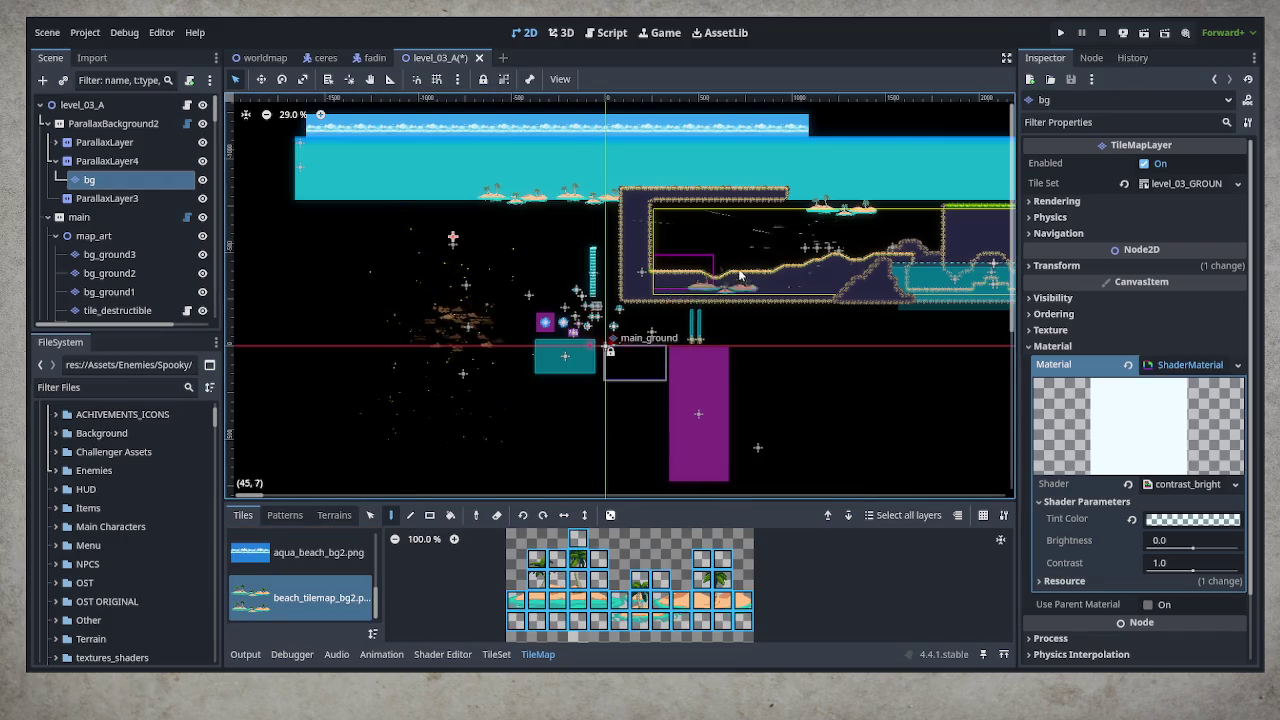
Paint the palm-tree sand islands into the background water and pan across the beach area to review them
scroll(740, 275, "up", 8)
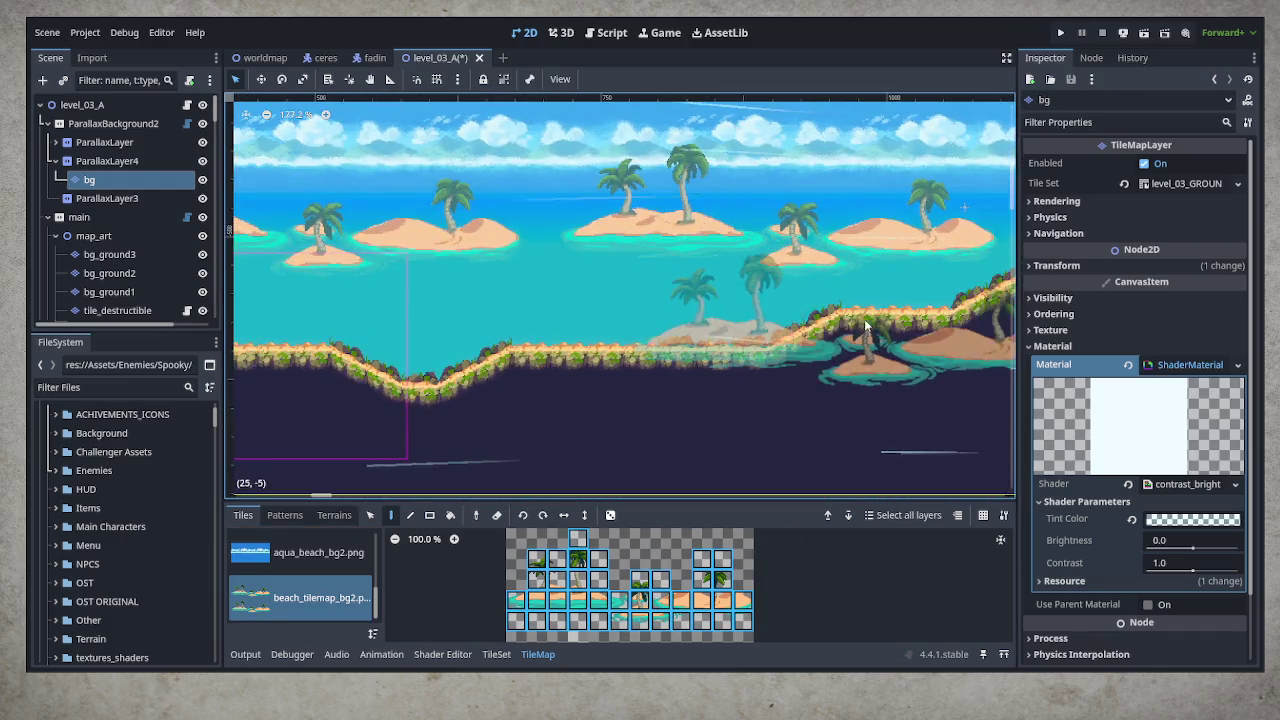
scroll(864, 319, "right", 10)
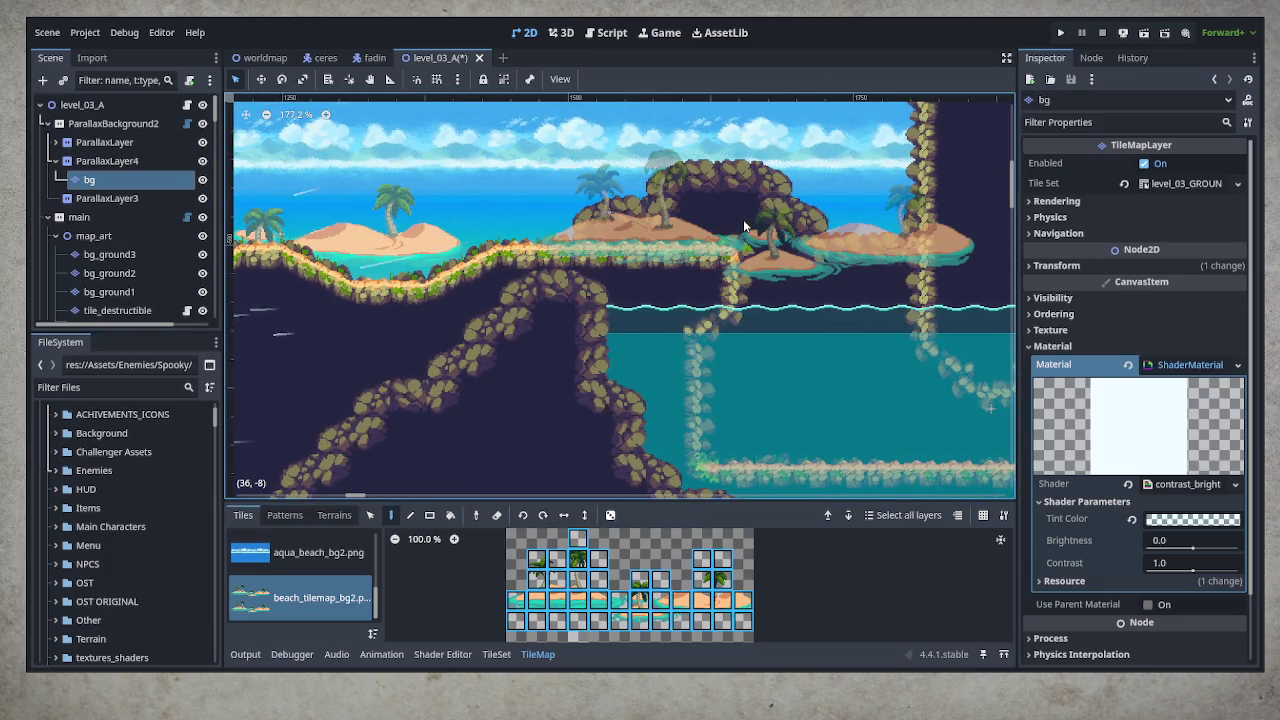
left_click(700, 360)
scroll(777, 357, "right", 3)
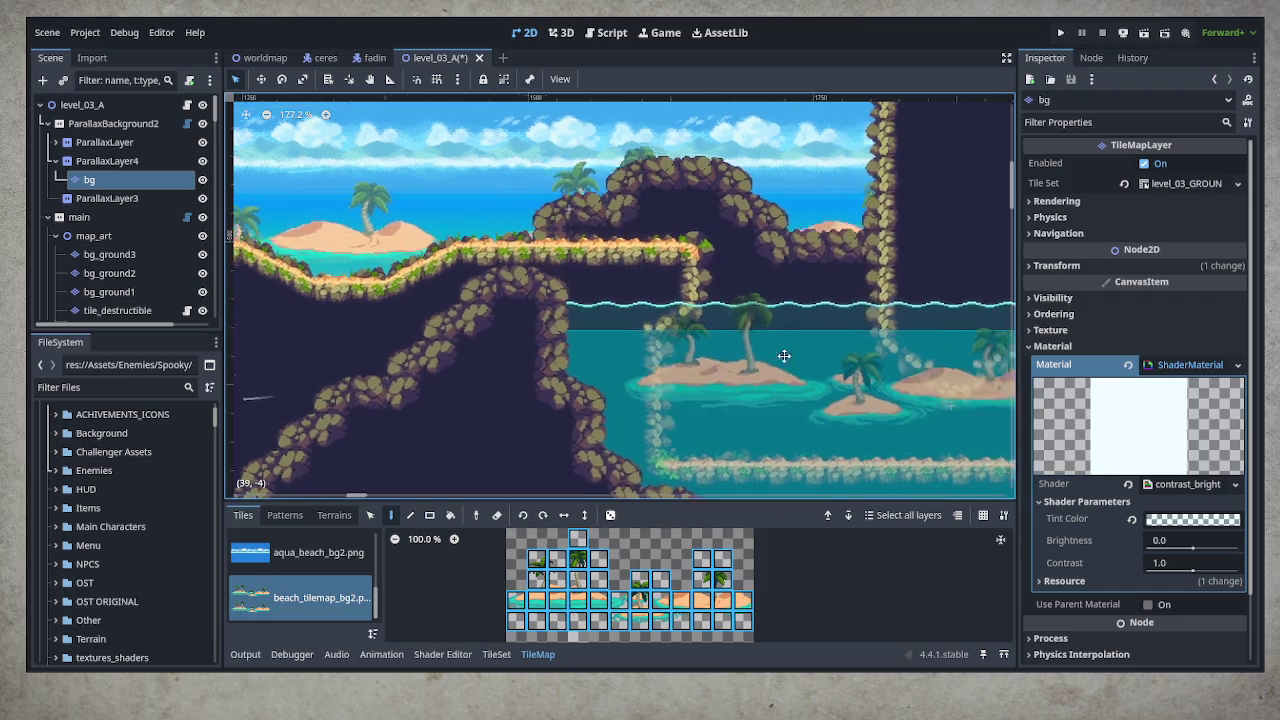
scroll(600, 376, "right", 15)
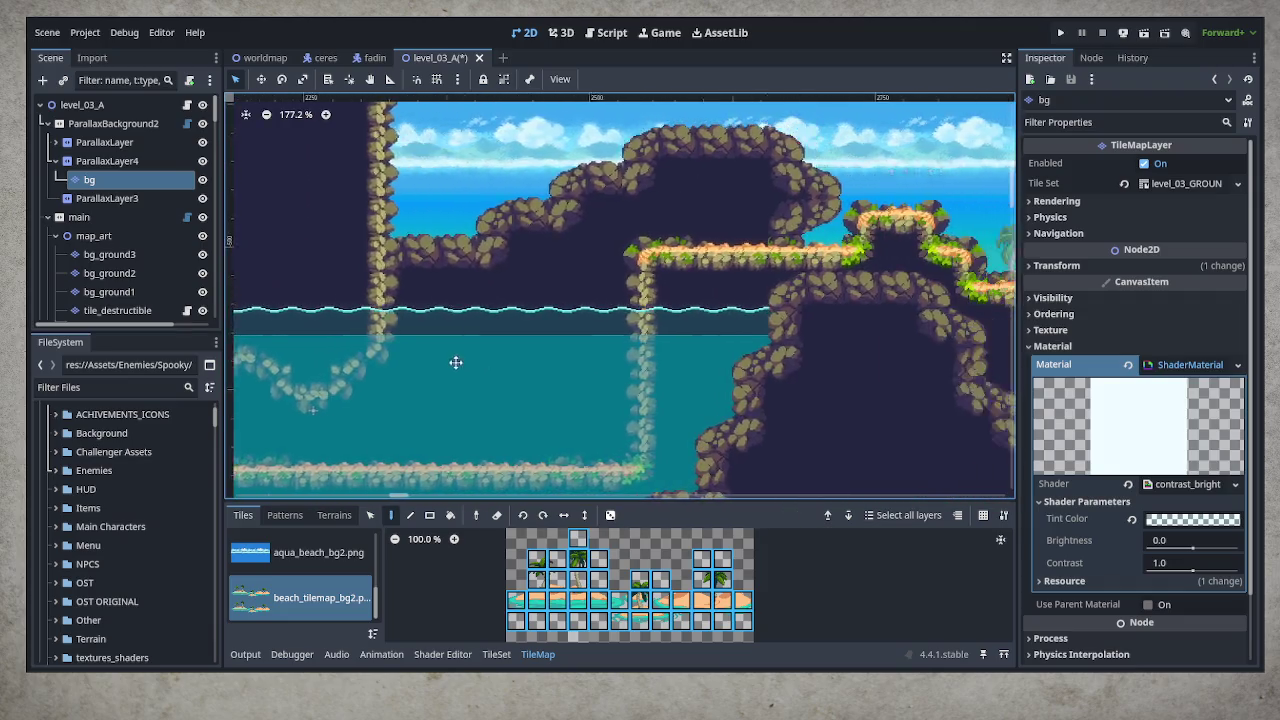
scroll(837, 365, "right", 8)
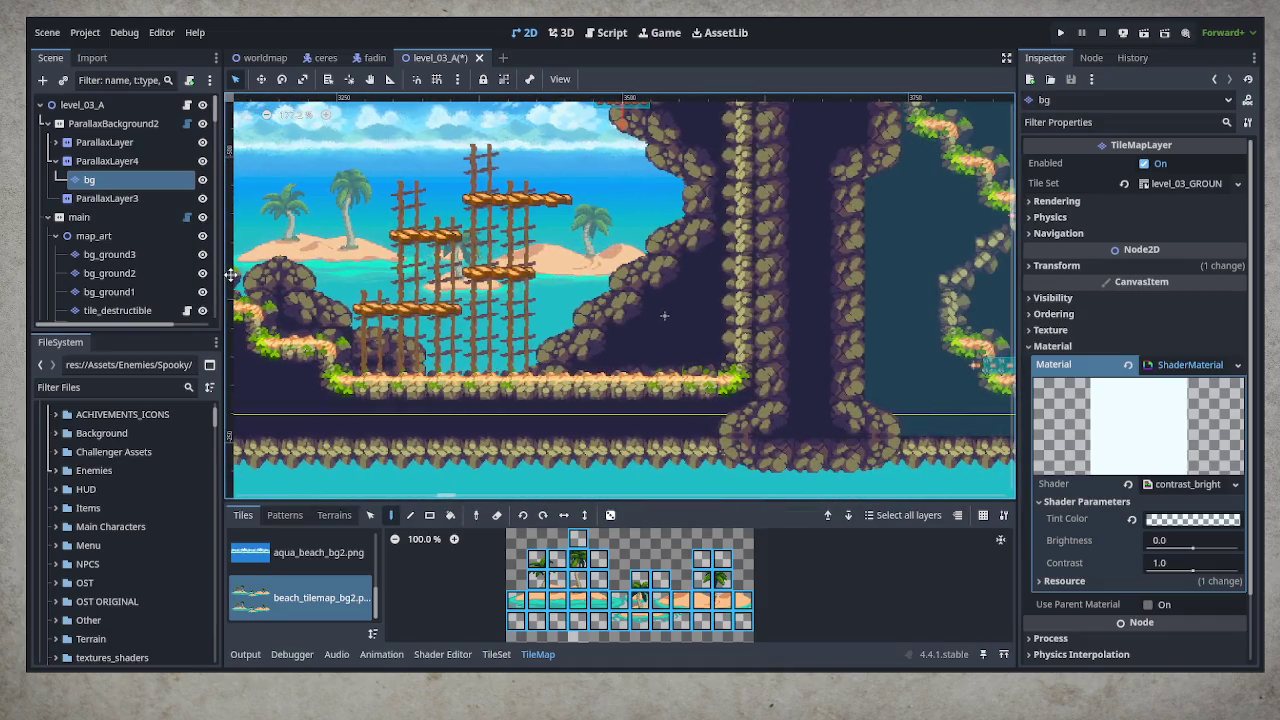
scroll(665, 316, "up", 5)
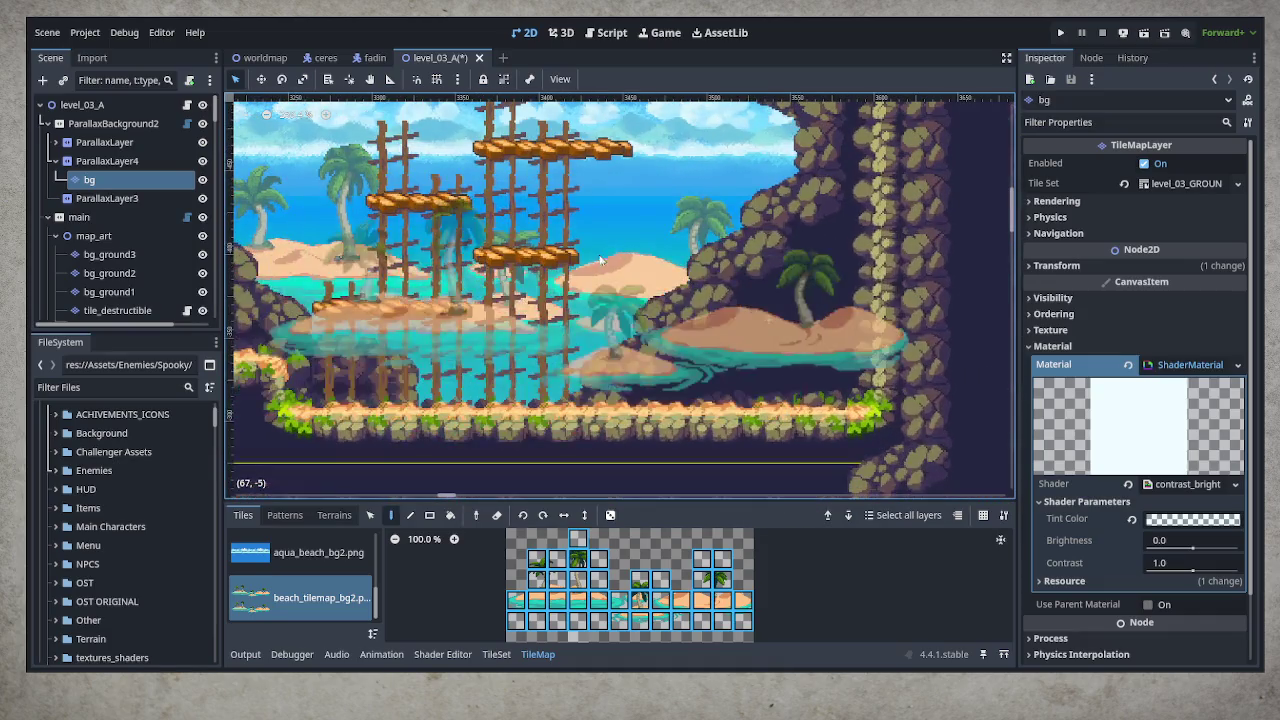
scroll(546, 279, "right", 20)
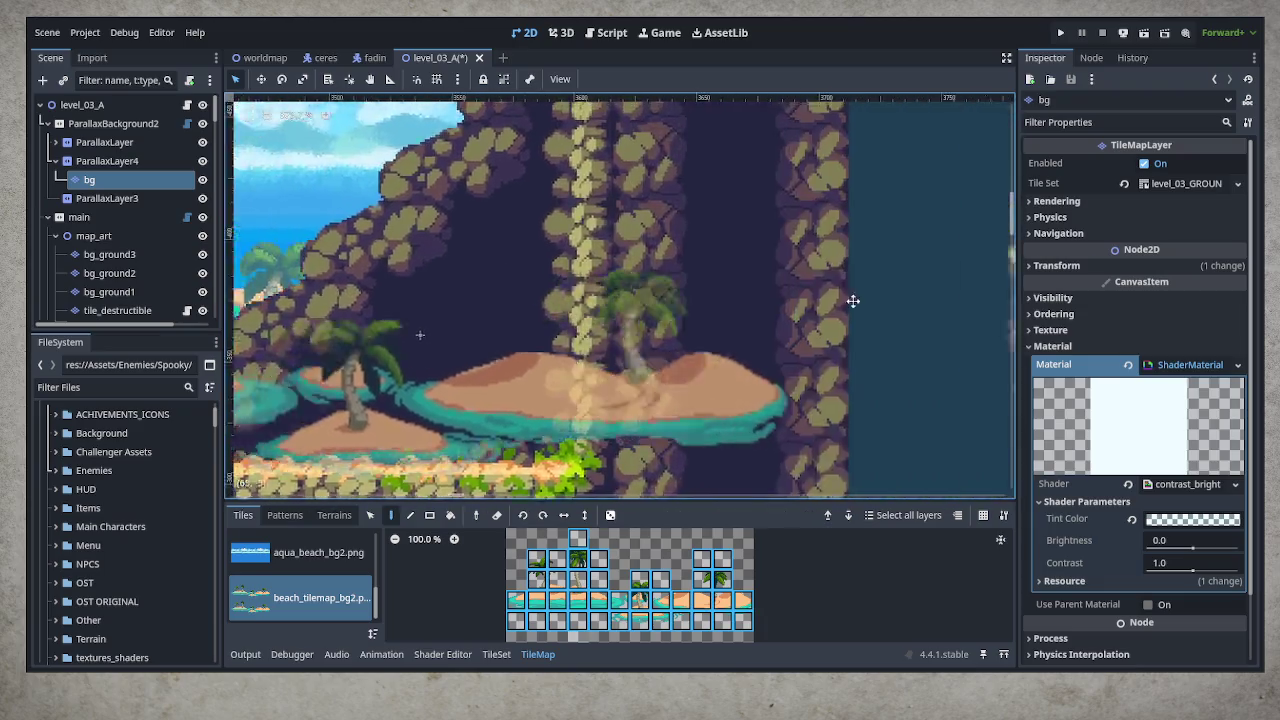
scroll(489, 359, "right", 8)
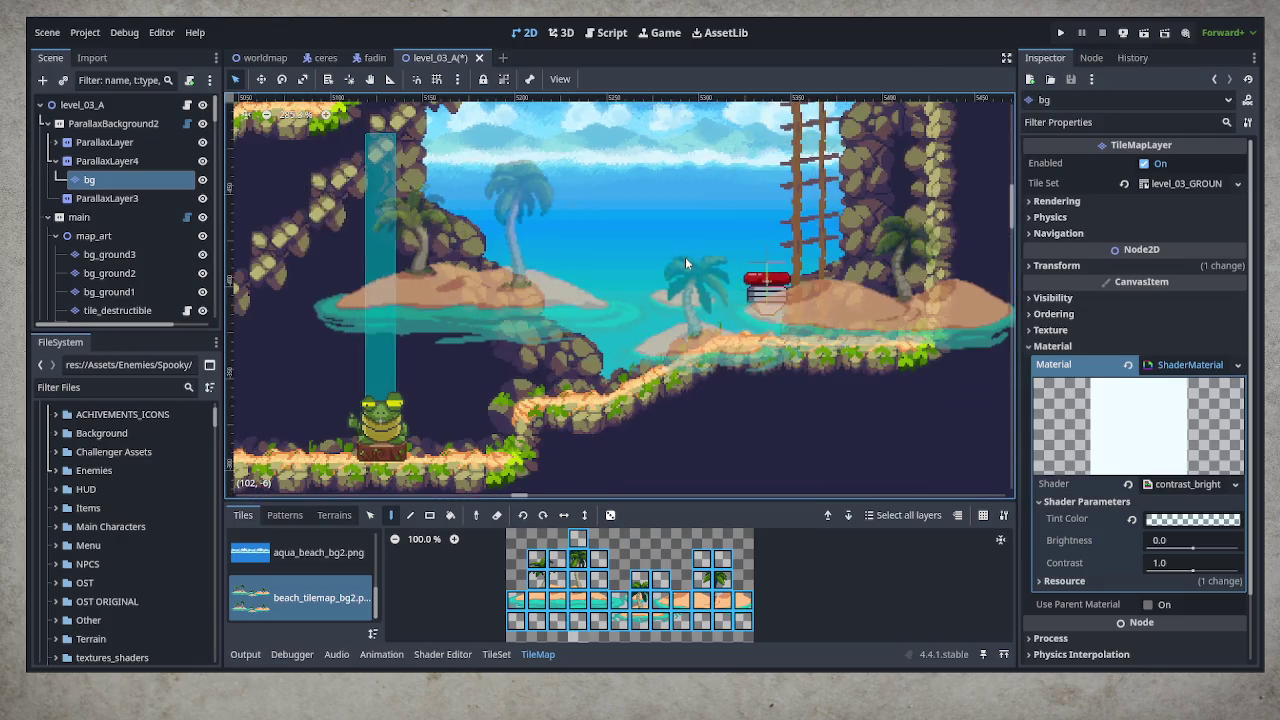
scroll(685, 259, "down", 2)
scroll(512, 228, "right", 4)
scroll(512, 228, "left", 3)
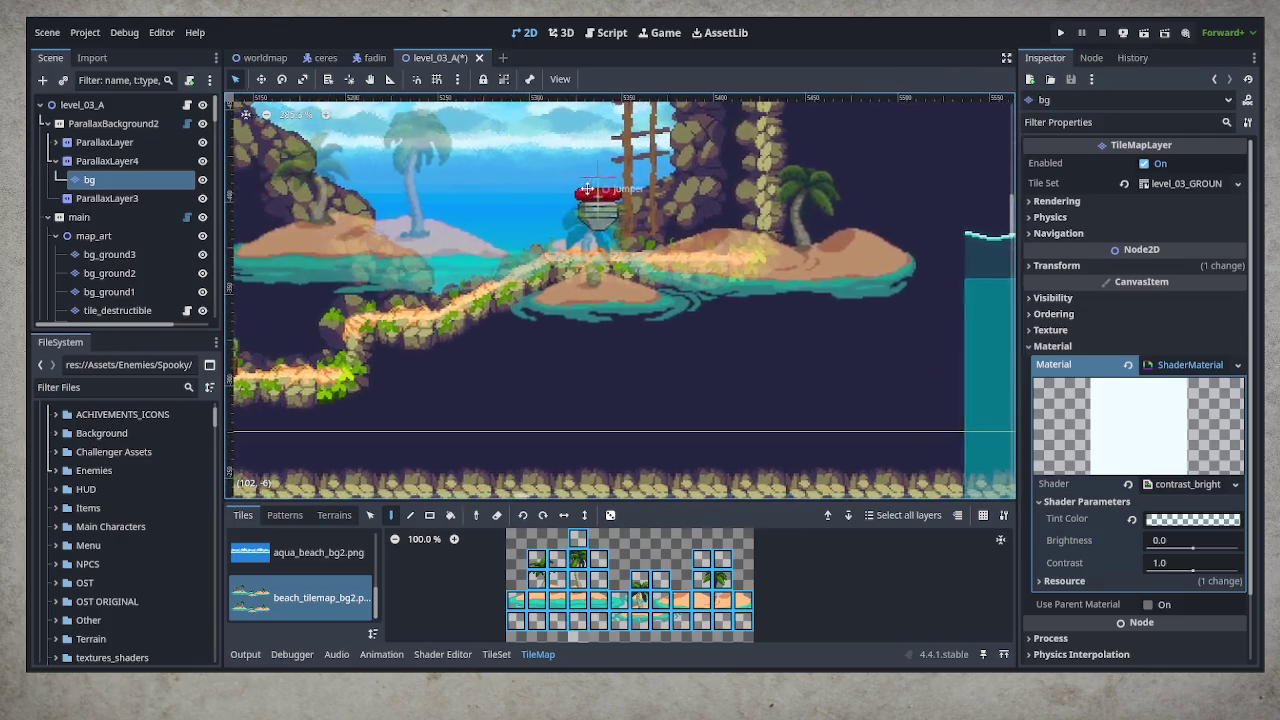
scroll(600, 229, "up", 3)
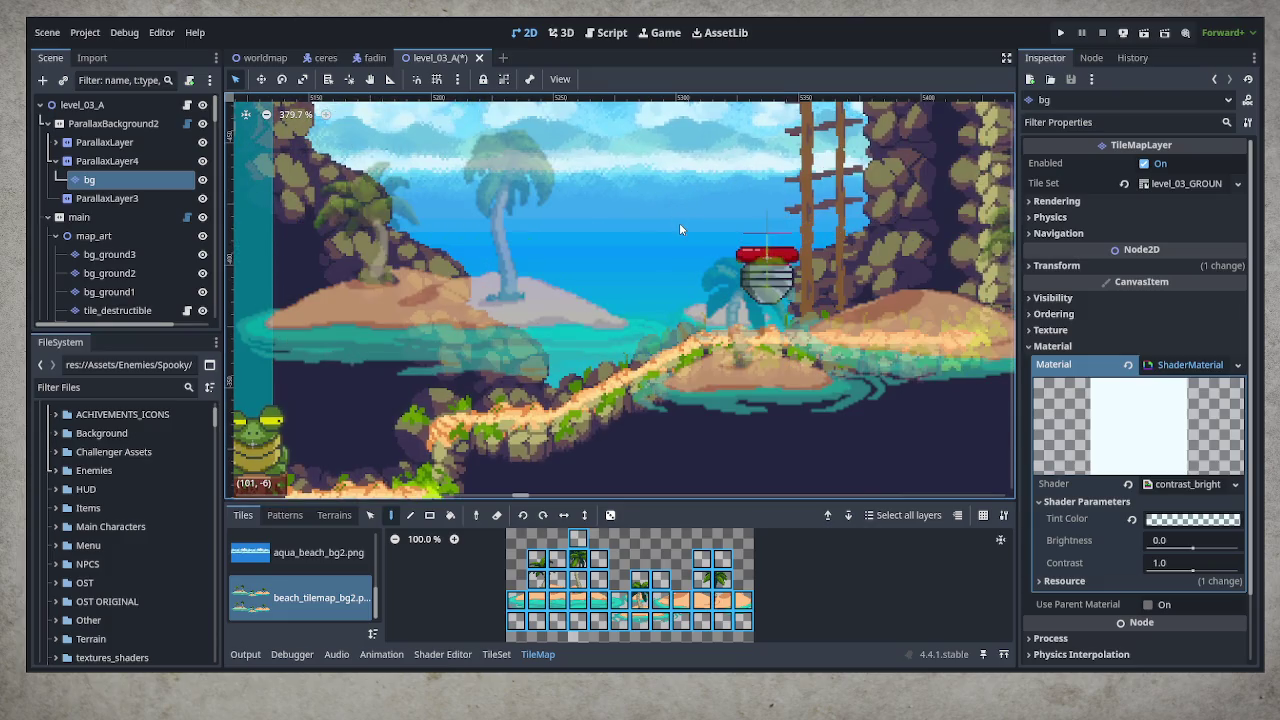
scroll(663, 370, "up", 2)
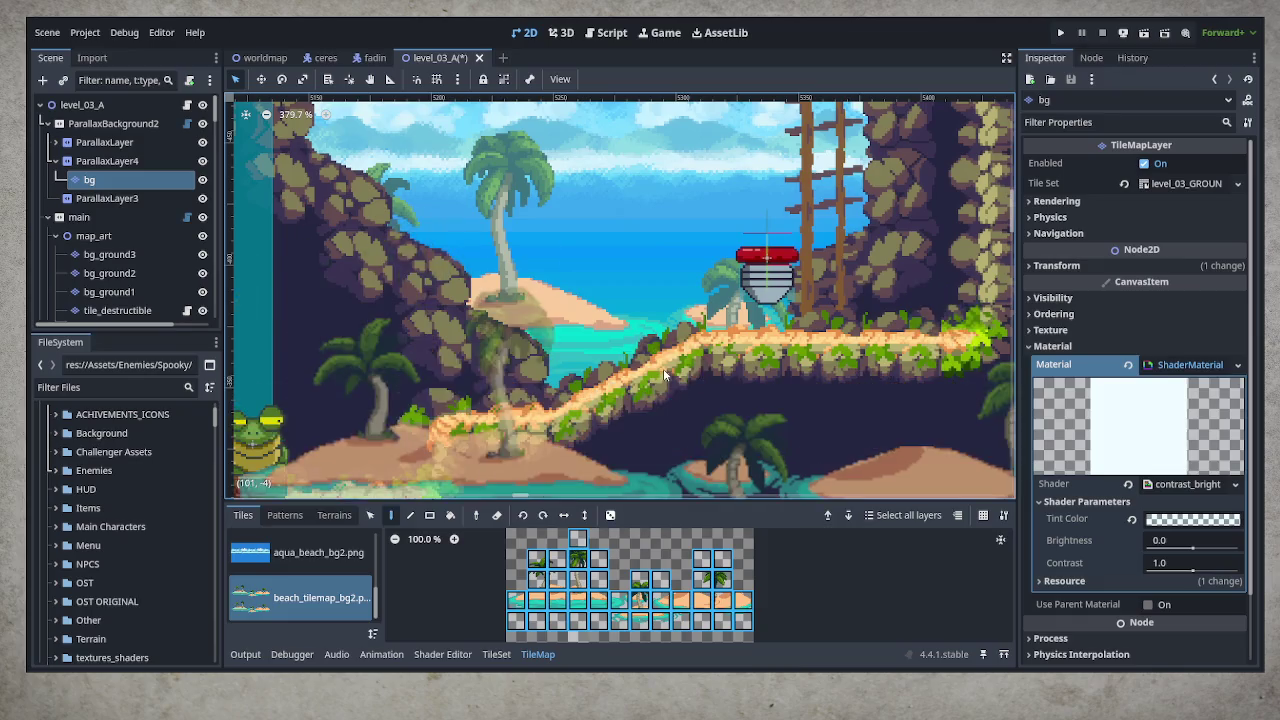
scroll(663, 367, "up", 1)
left_click_drag(663, 367, 599, 290)
scroll(599, 290, "down", 4)
scroll(743, 309, "right", 5)
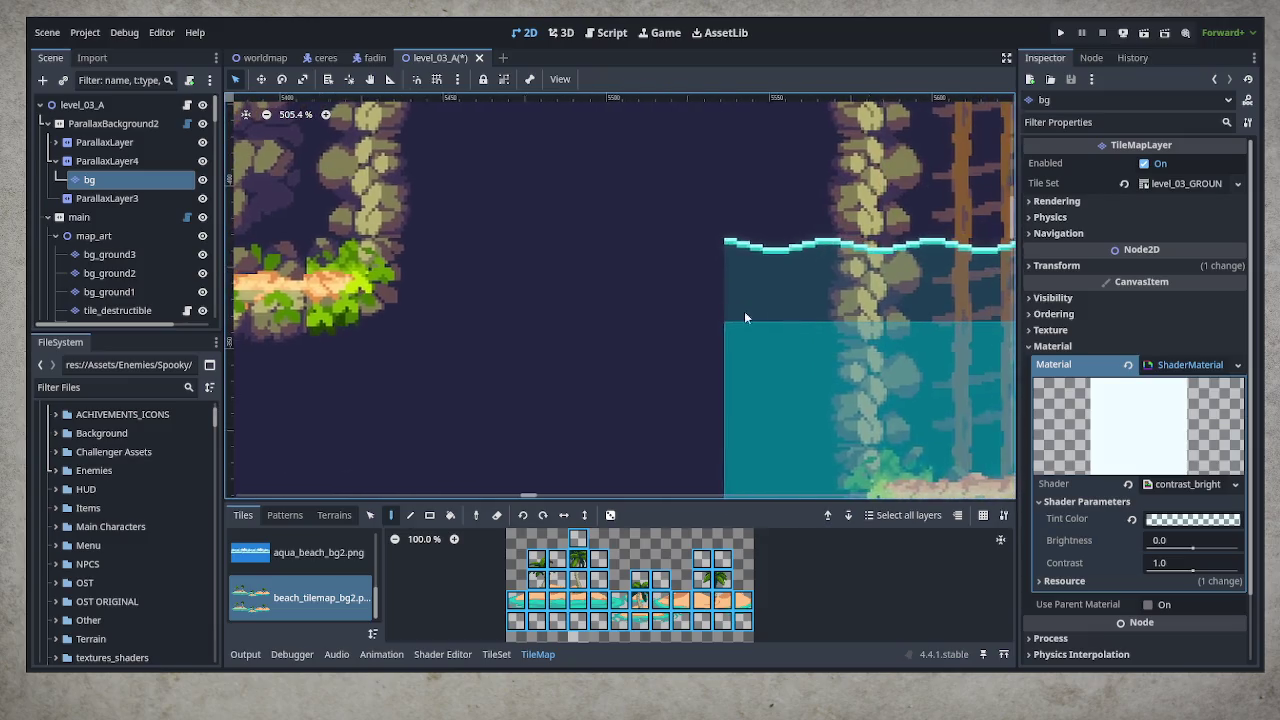
scroll(743, 308, "down", 10)
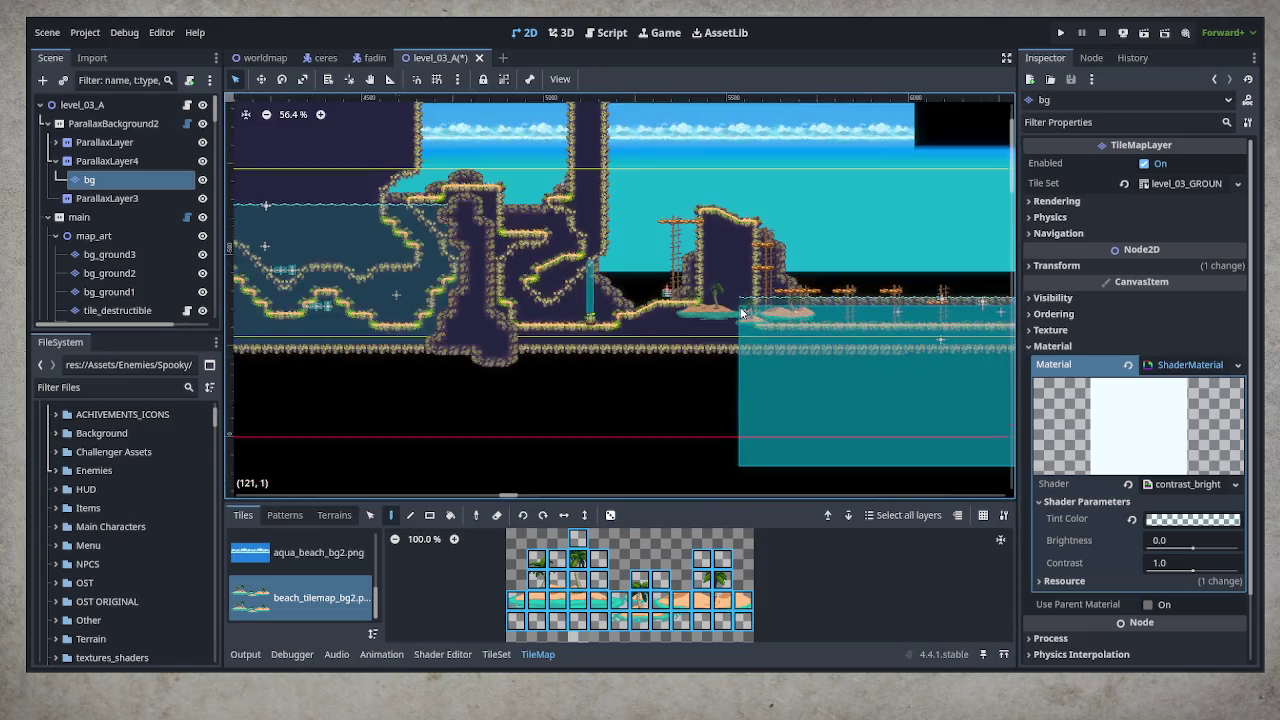
scroll(743, 313, "down", 2)
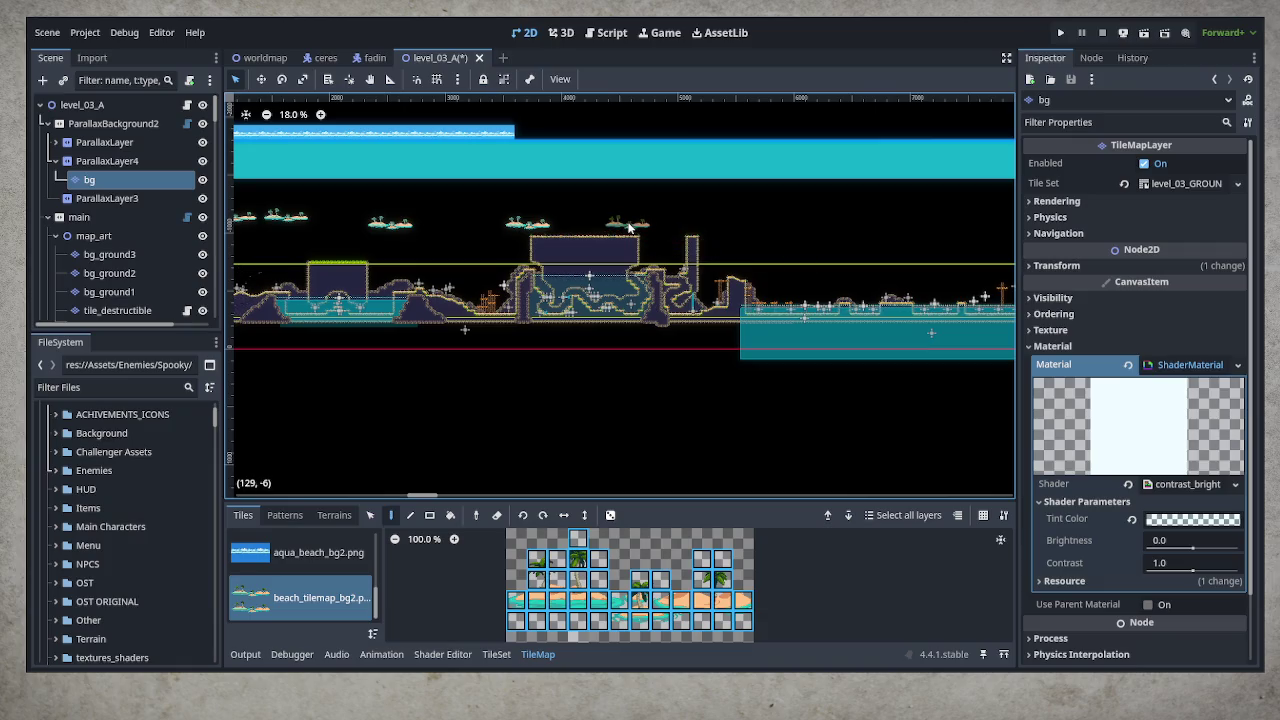
scroll(741, 340, "up", 5)
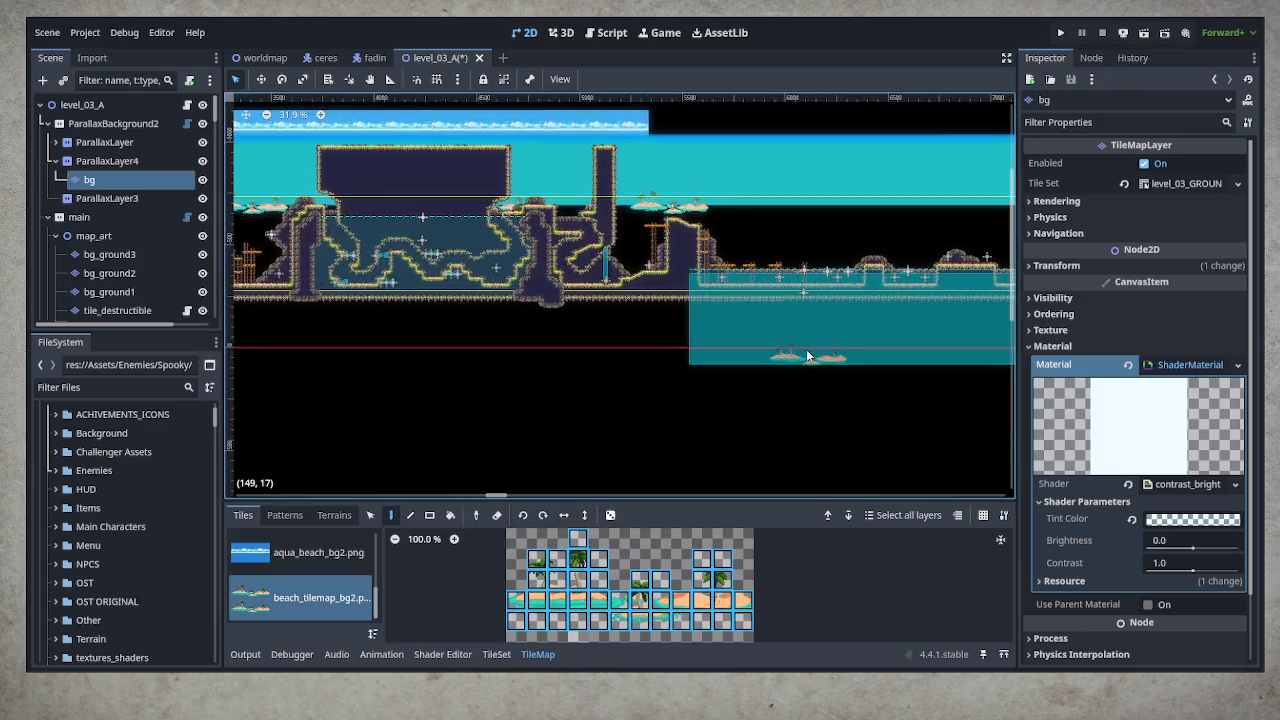
scroll(673, 267, "up", 8)
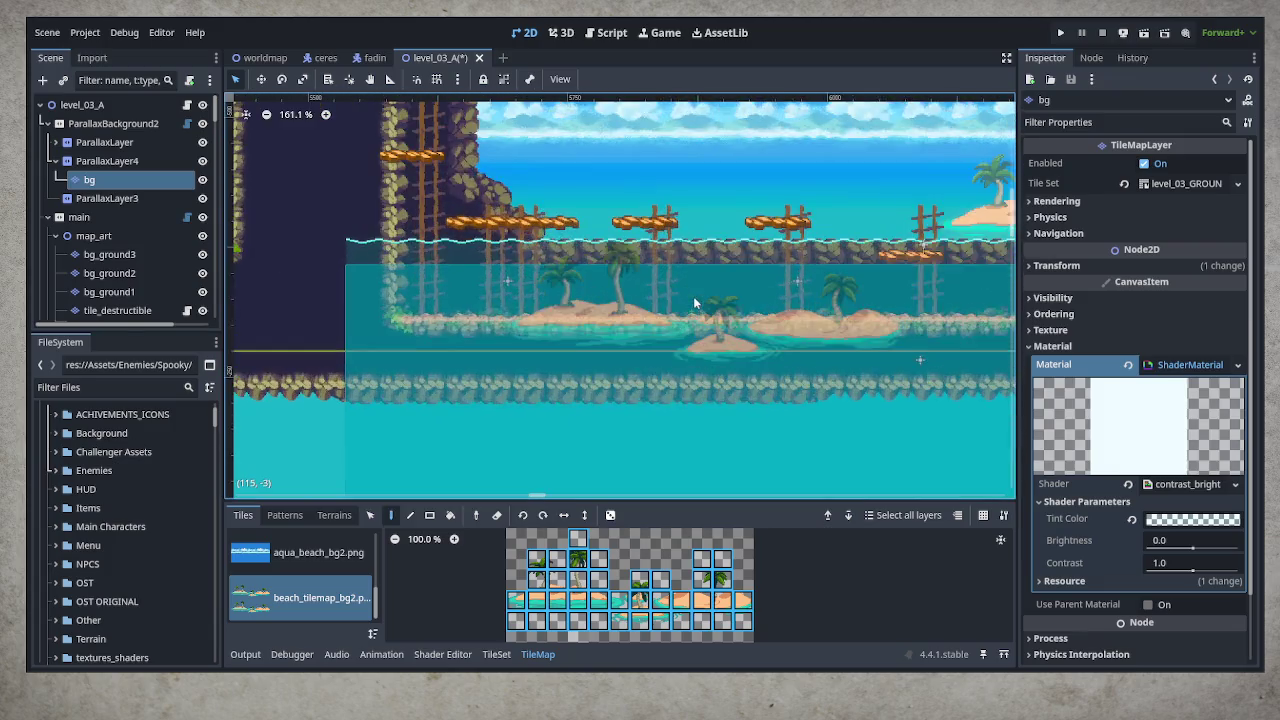
mouse_move(670, 291)
left_mouse_down()
mouse_move(766, 280)
mouse_move(723, 323)
mouse_move(643, 354)
mouse_move(306, 346)
left_mouse_up()
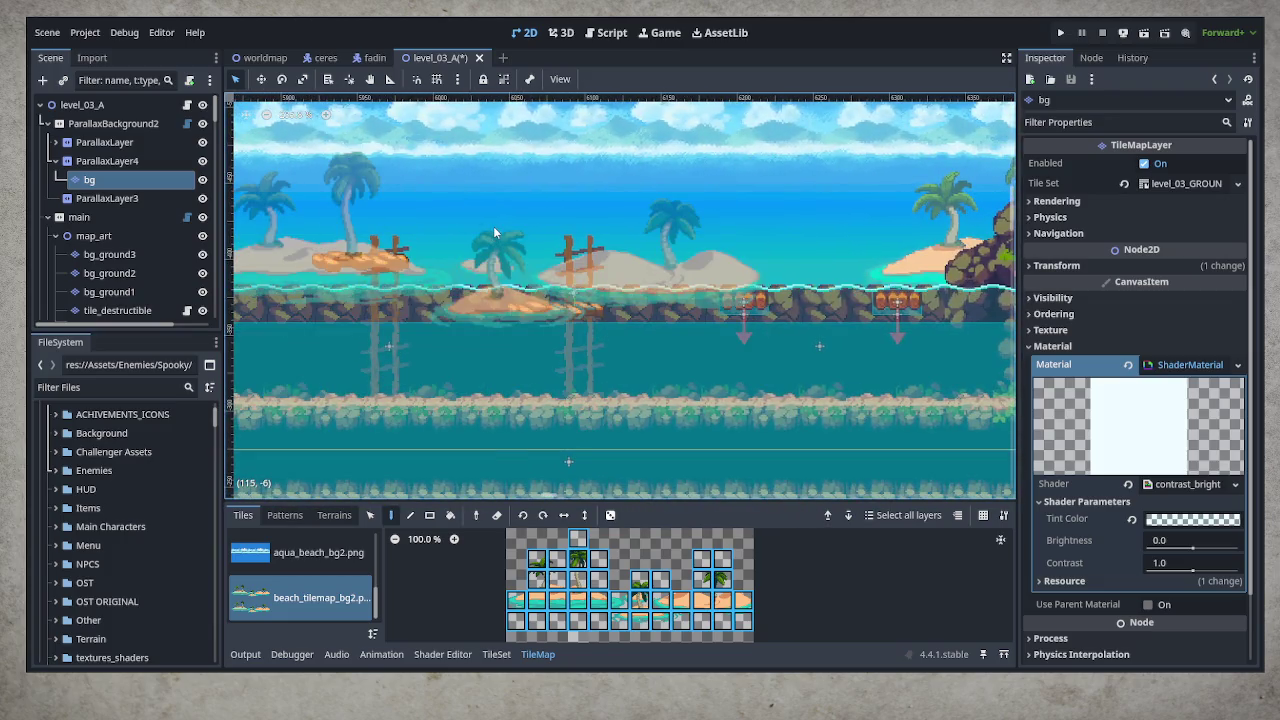
mouse_move(476, 291)
left_mouse_down()
mouse_move(960, 262)
mouse_move(732, 266)
mouse_move(390, 360)
mouse_move(449, 390)
left_mouse_up()
scroll(510, 365, "down", 2)
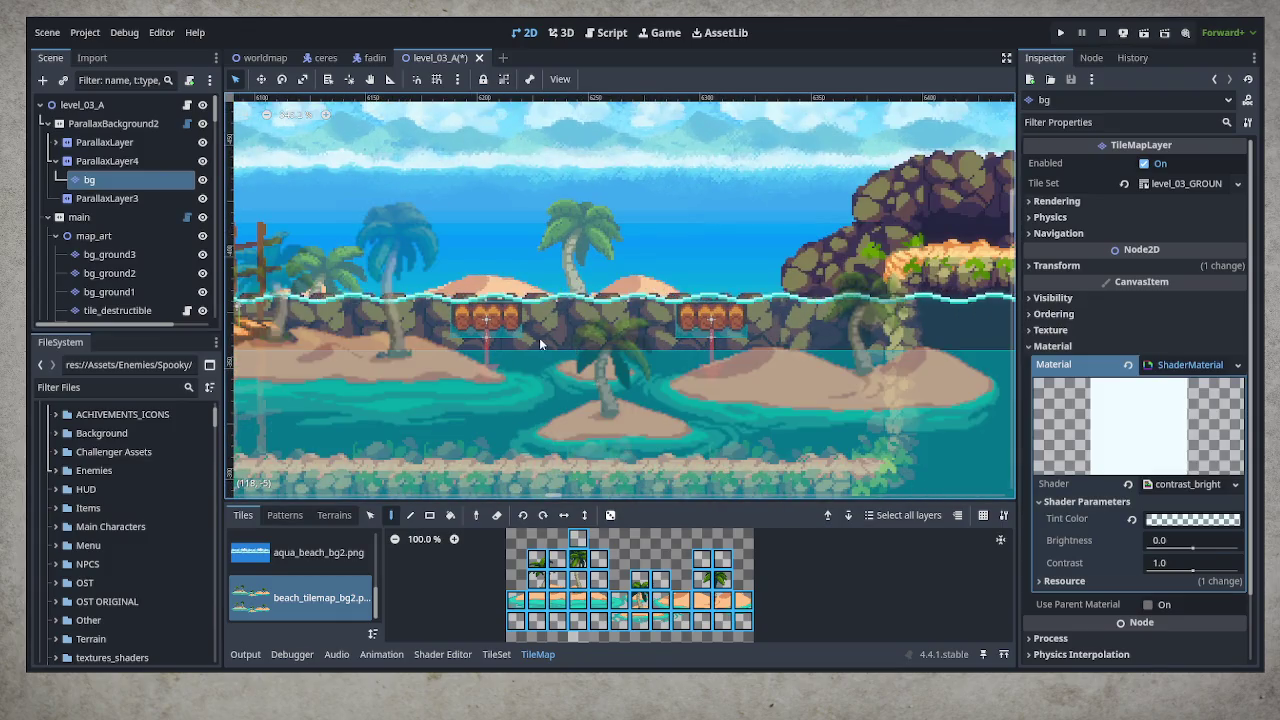
left_click_drag(539, 337, 764, 394)
left_click_drag(516, 358, 760, 350)
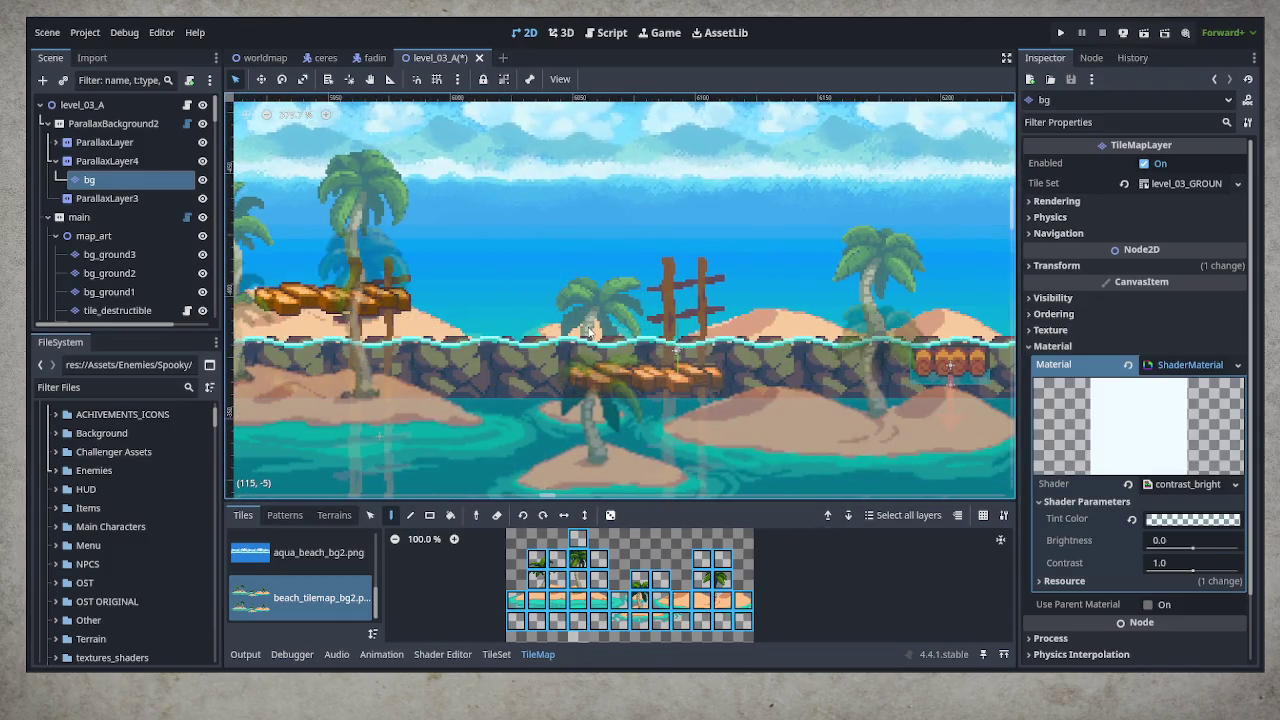
scroll(661, 336, "down", 6)
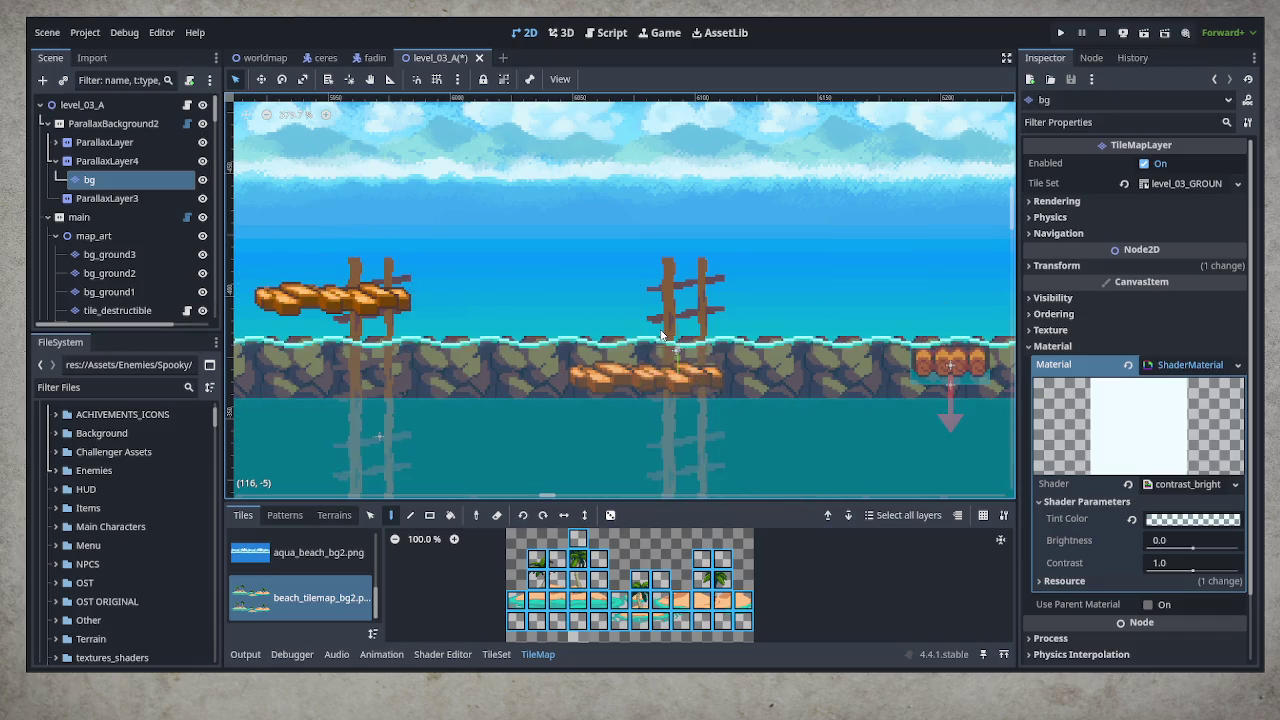
mouse_move(673, 337)
left_mouse_down()
mouse_move(481, 310)
mouse_move(892, 308)
mouse_move(603, 302)
left_mouse_up()
scroll(703, 297, "down", 3)
scroll(703, 296, "down", 2)
Save level_03_A, run the project with F5, and choose Continuar on the title screen
key("ctrl+s")
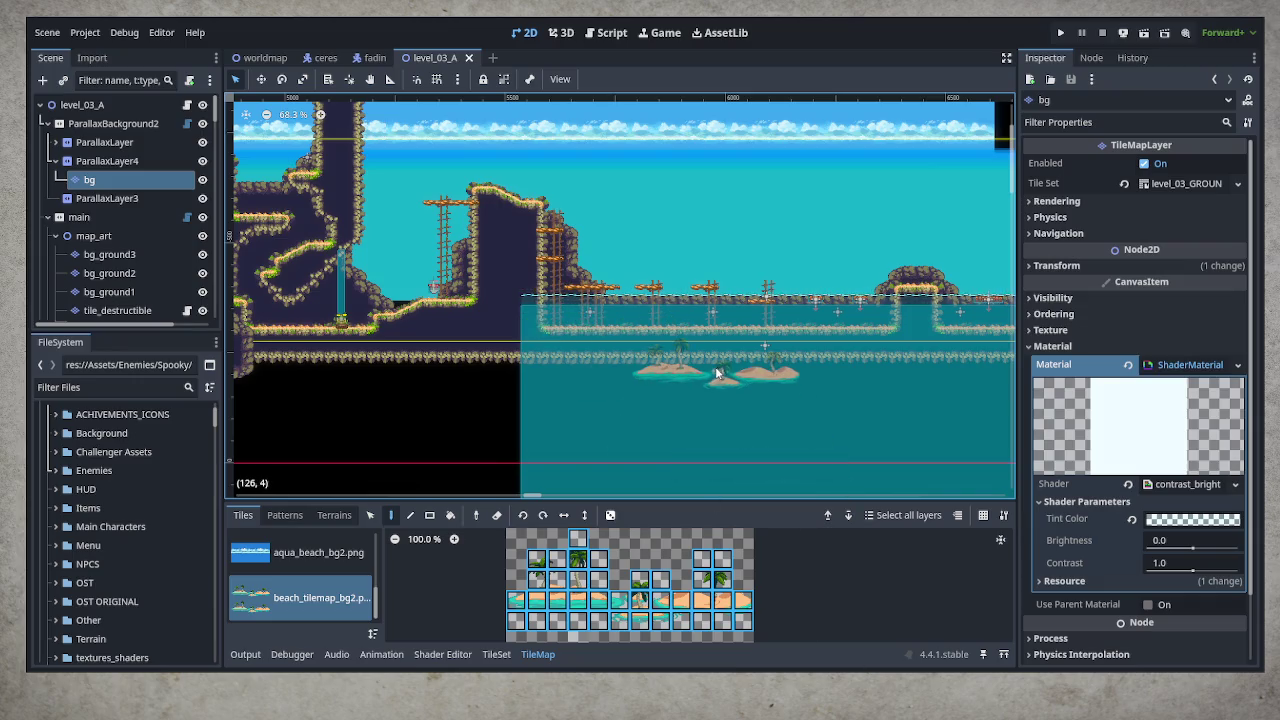
key("F5")
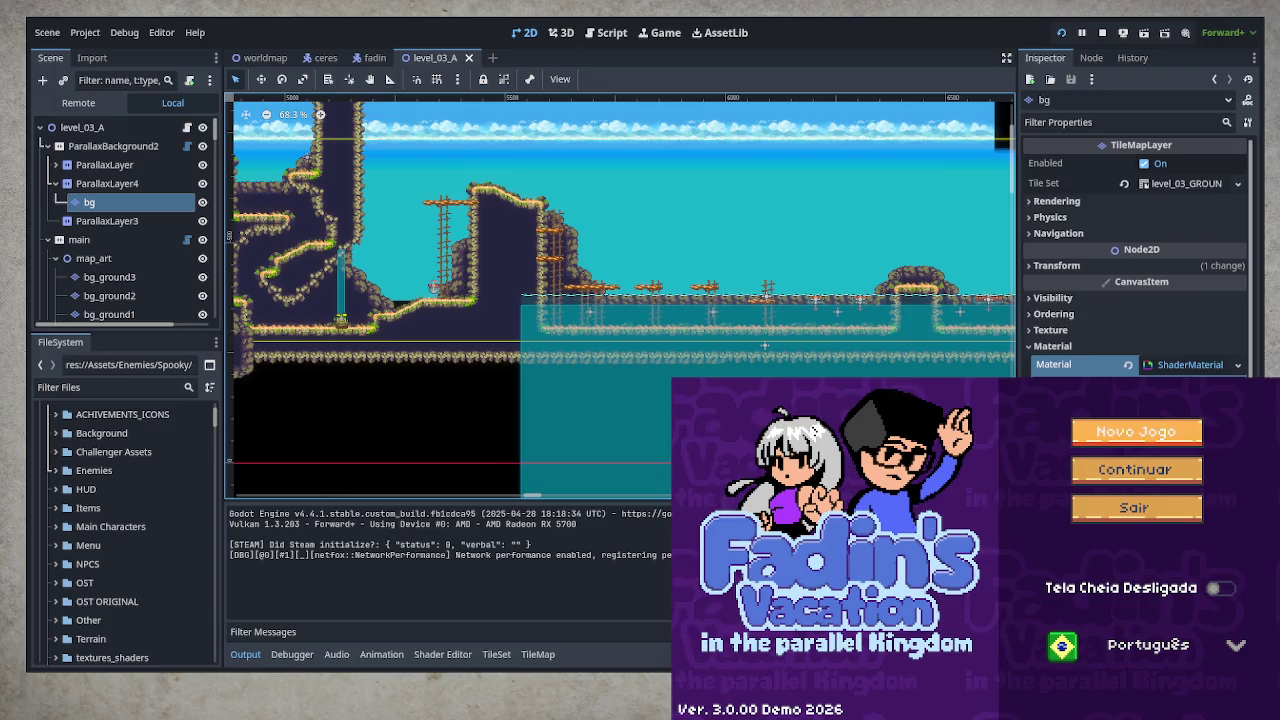
key("Down")
key("Return")
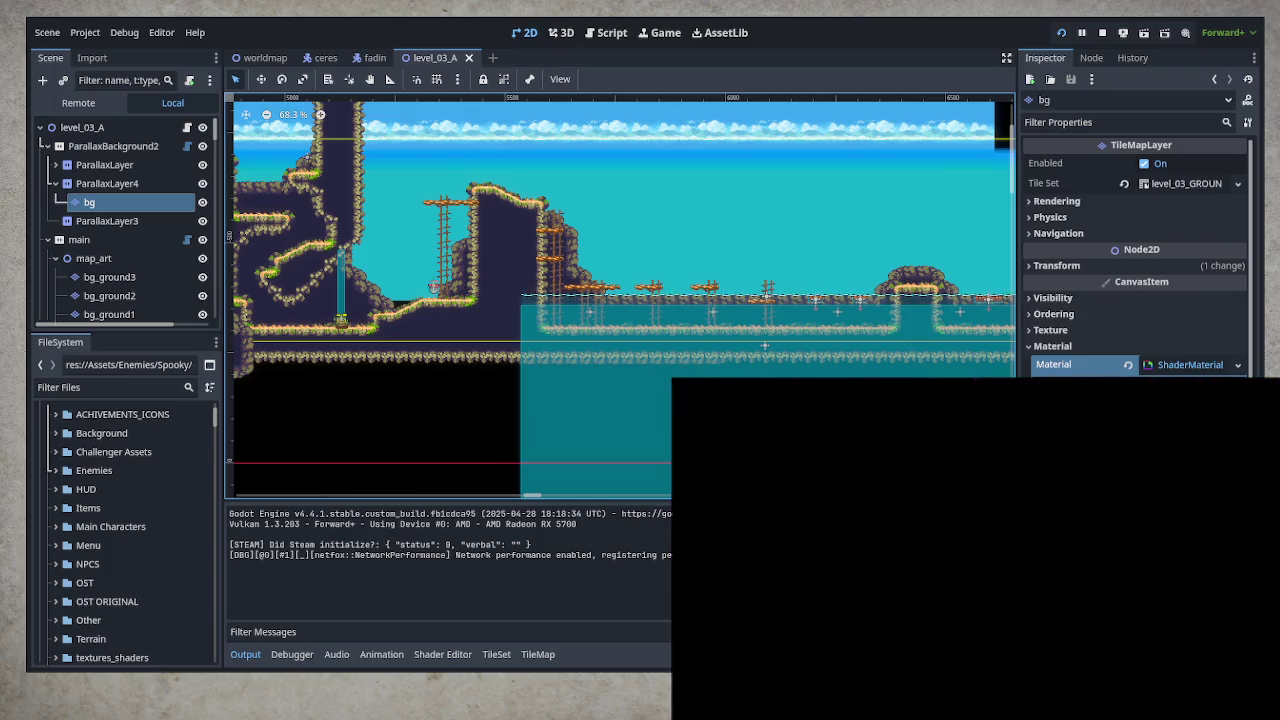